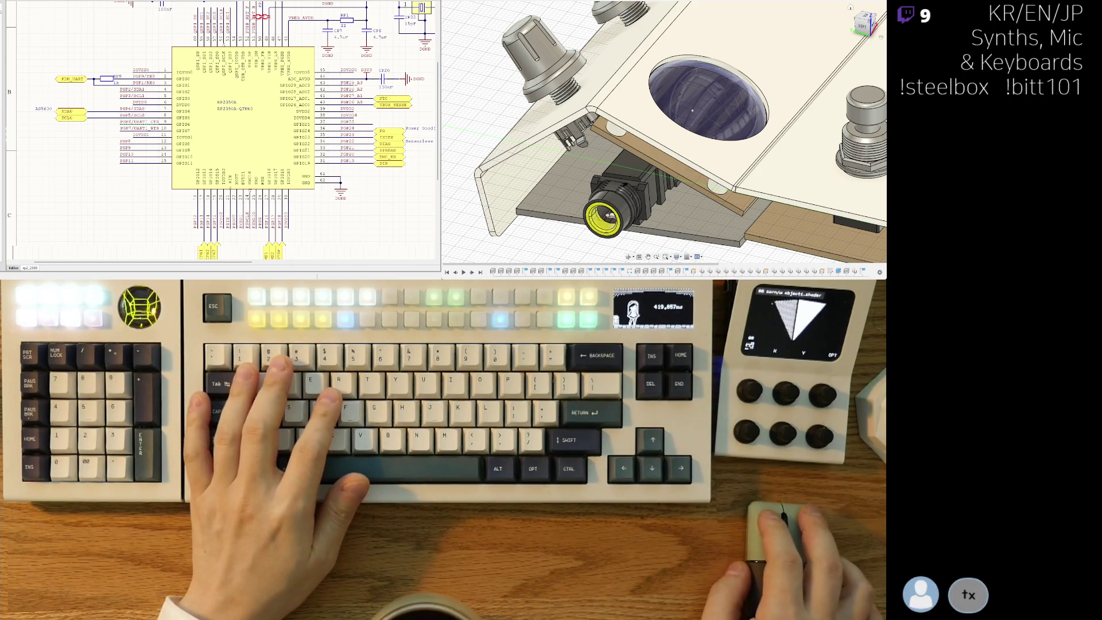
Rename the chip's PGP7/UART1_RTS pin label to PGP7/UART1_RX.
right_drag(247, 132, 255, 118)
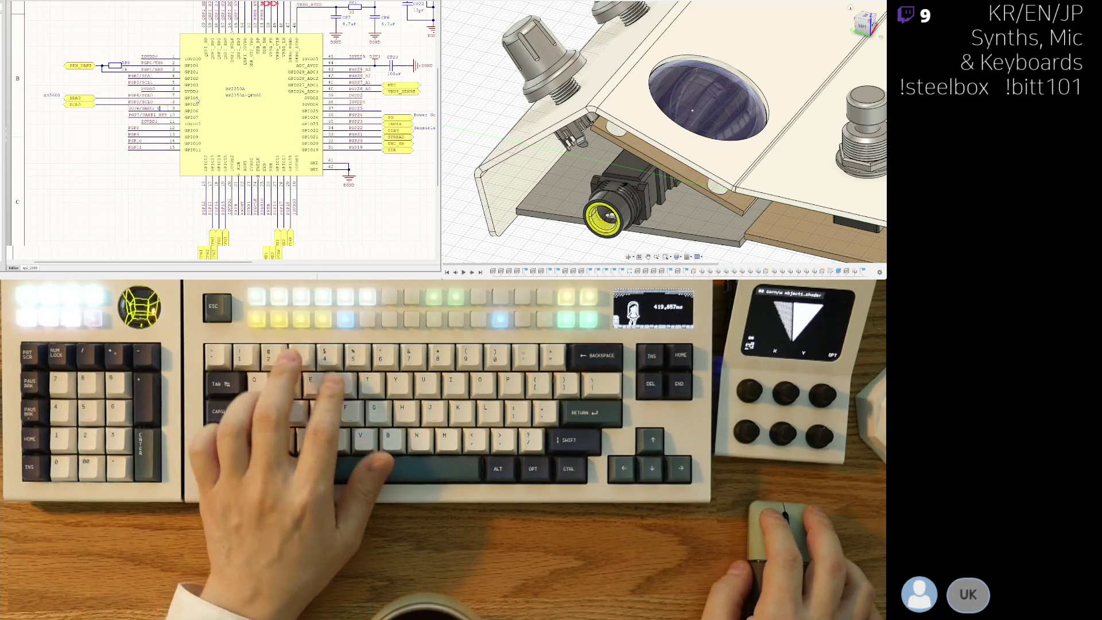
click(165, 117)
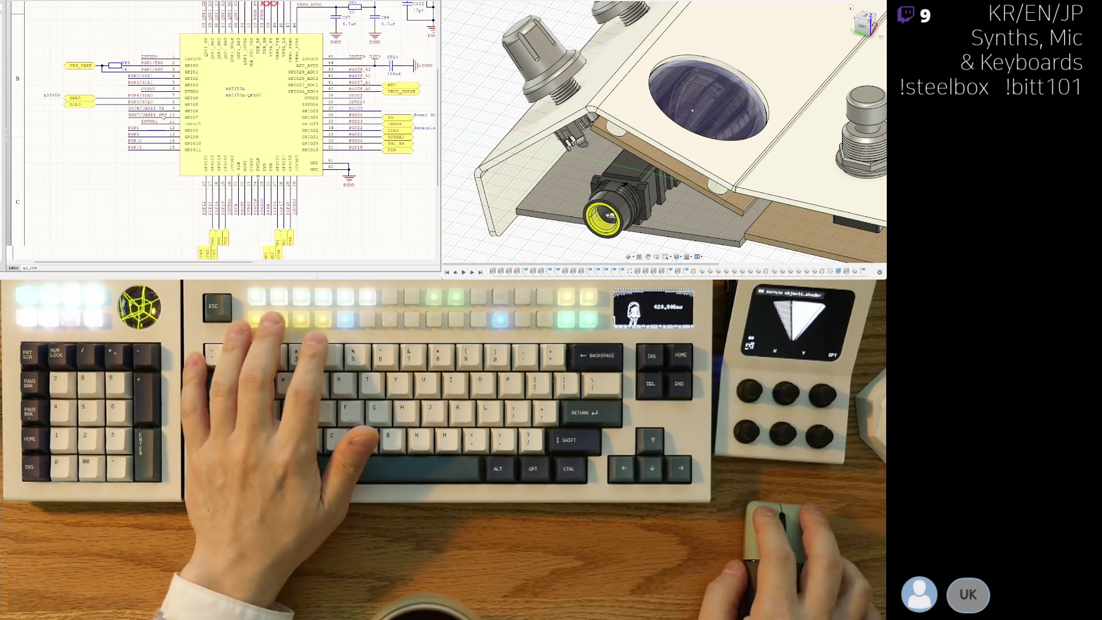
text(RX)
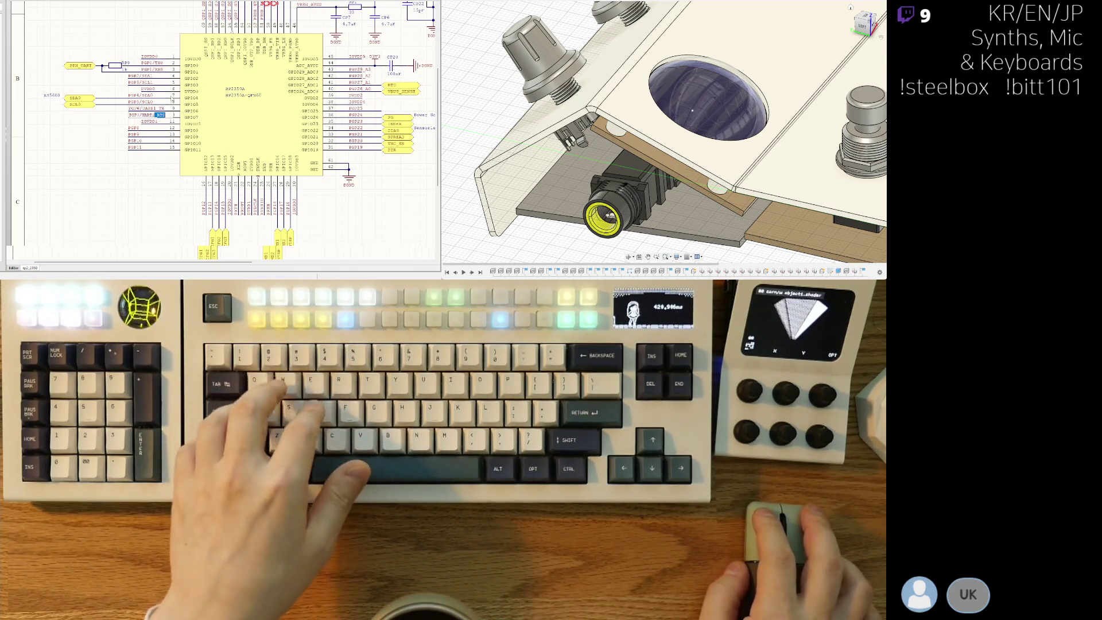
key(Return)
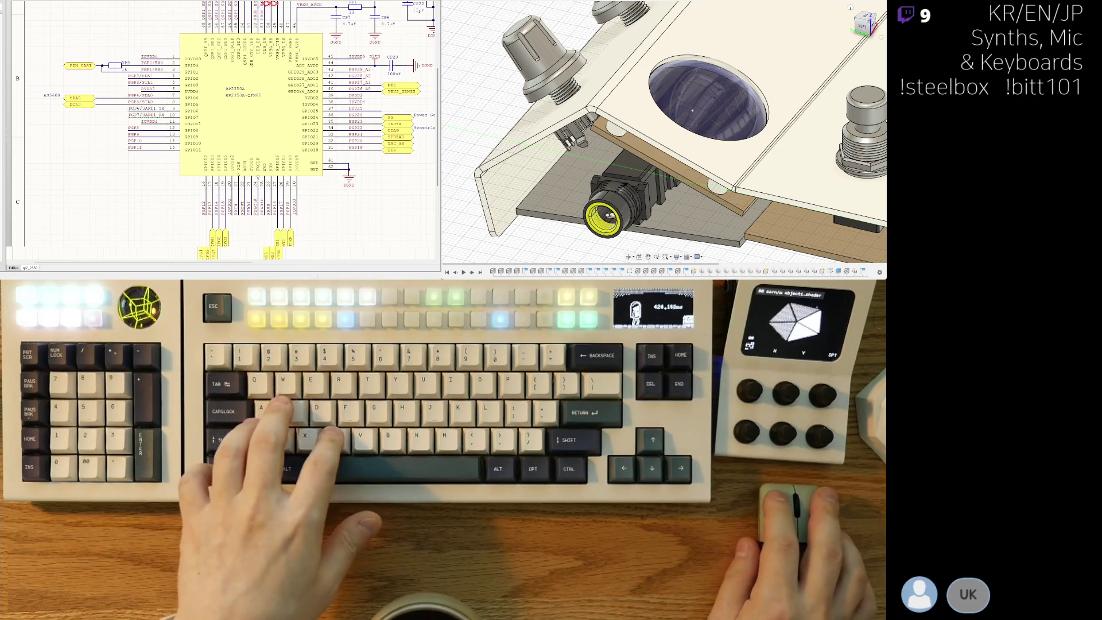
Delete the RTS and CTS net labels from the UART connector.
ctrl+scroll(330, 74, down, 3)
ctrl+scroll(302, 137, up, 5)
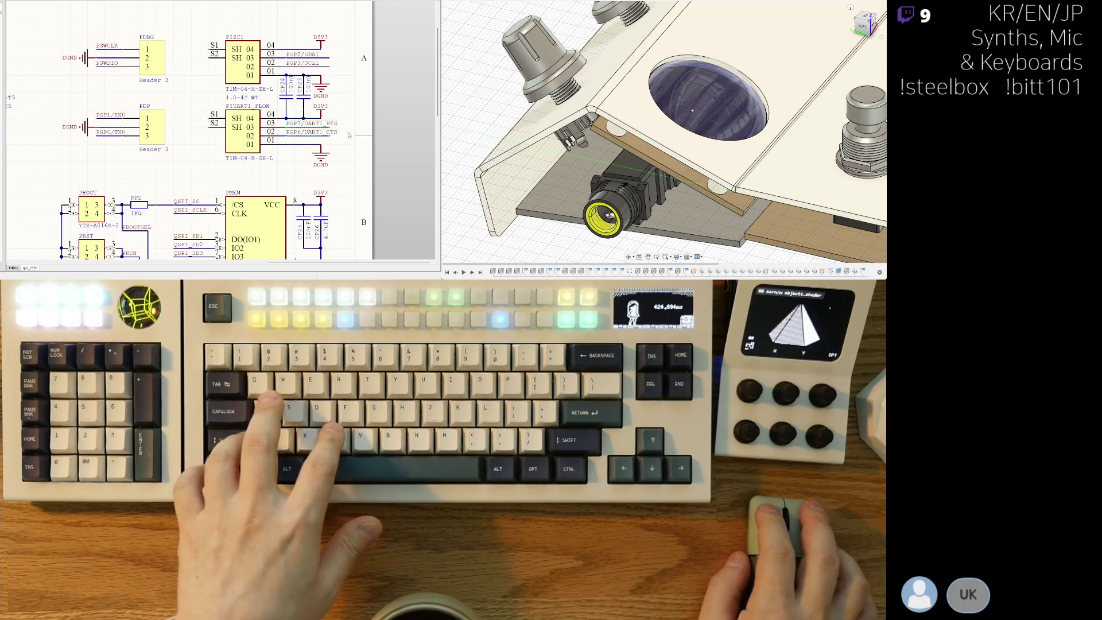
key(Delete)
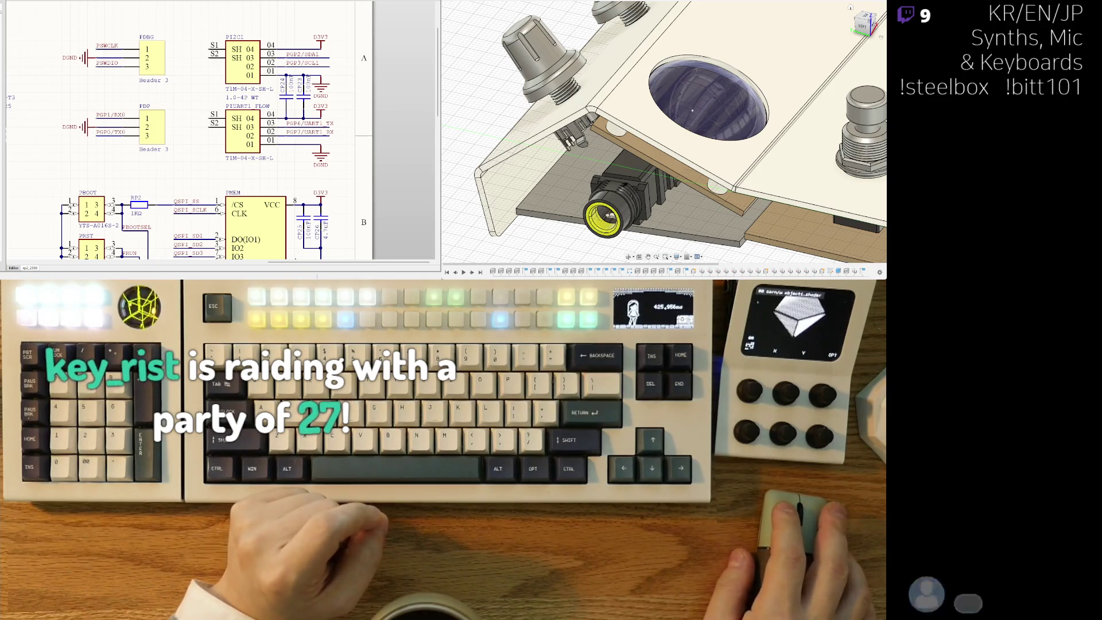
right_drag(230, 144, 202, 146)
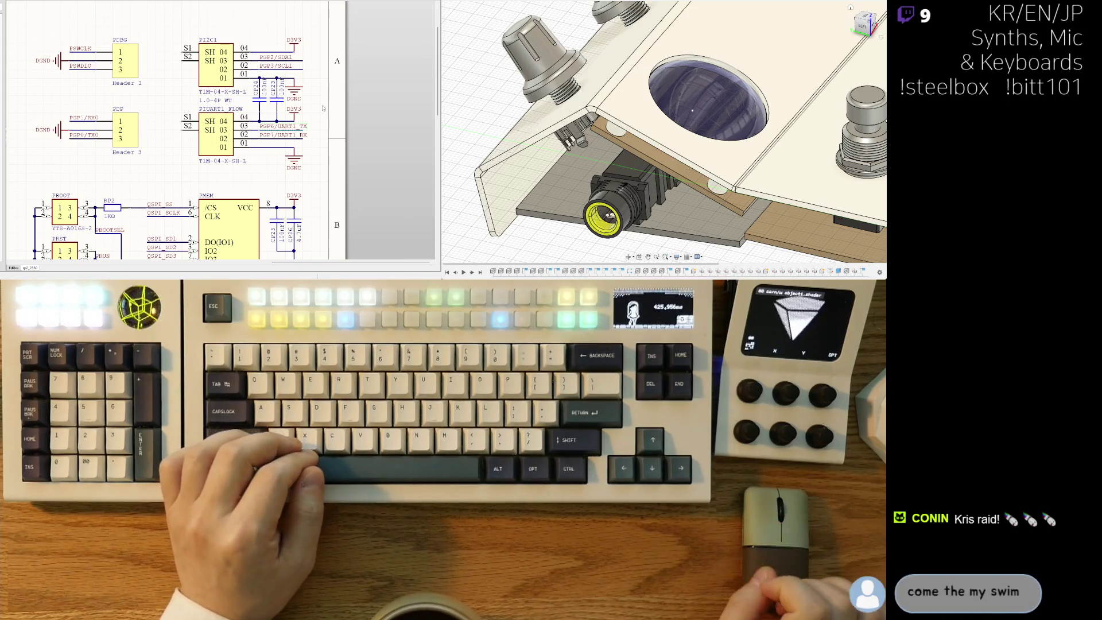
ctrl+scroll(260, 169, down, 1)
ctrl+scroll(260, 170, down, 3)
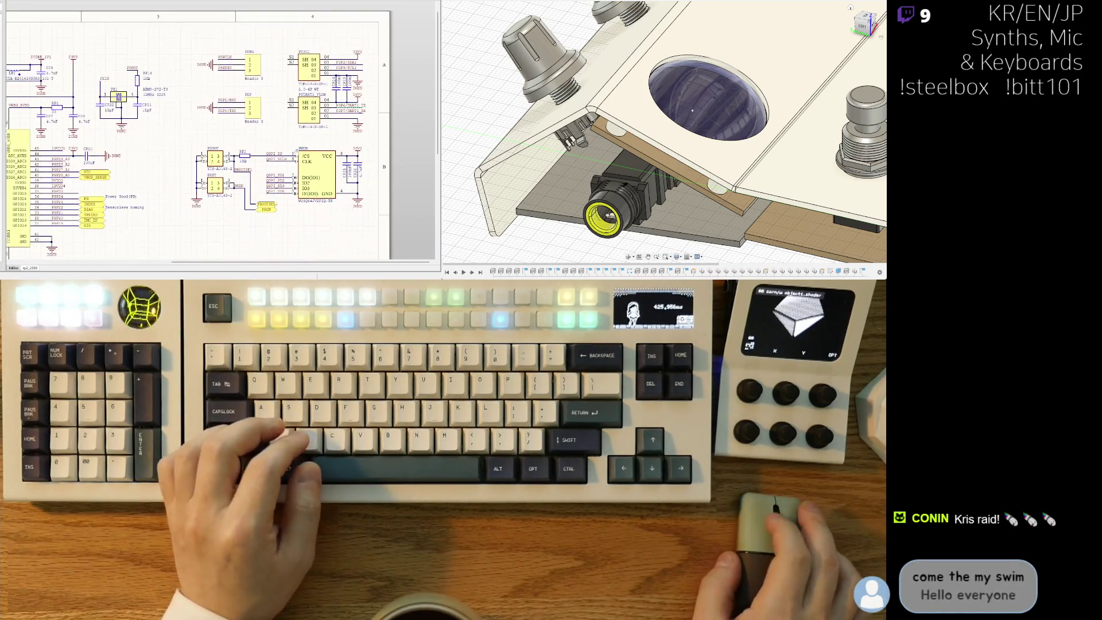
ctrl+scroll(313, 148, up, 2)
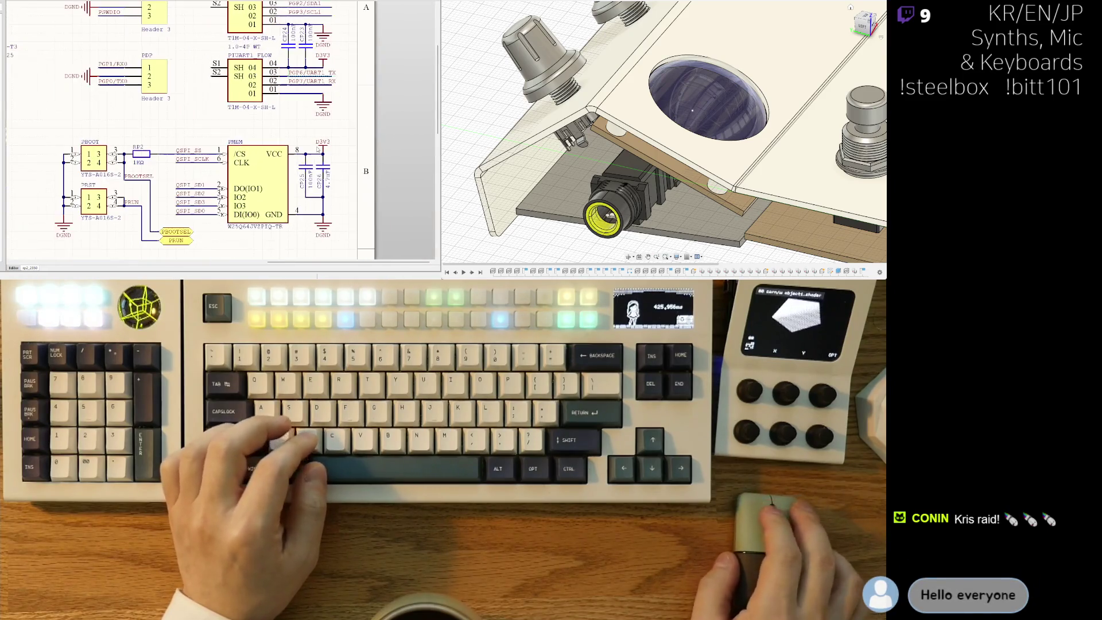
right_drag(73, 139, 157, 192)
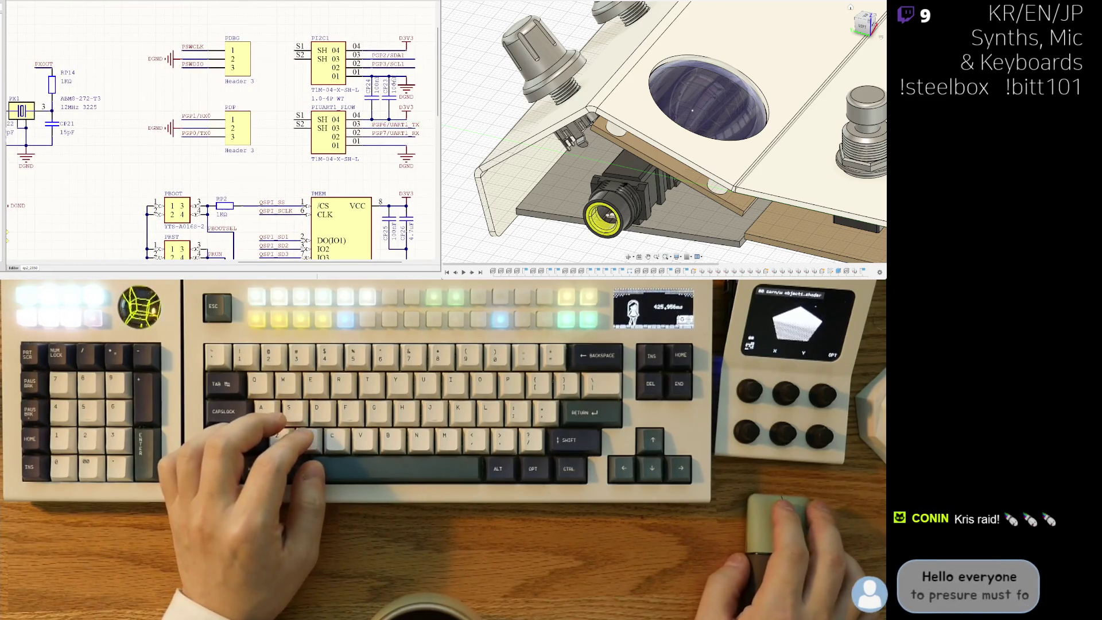
ctrl+scroll(156, 192, down, 3)
ctrl+scroll(220, 54, up, 1)
right_drag(220, 55, 275, 46)
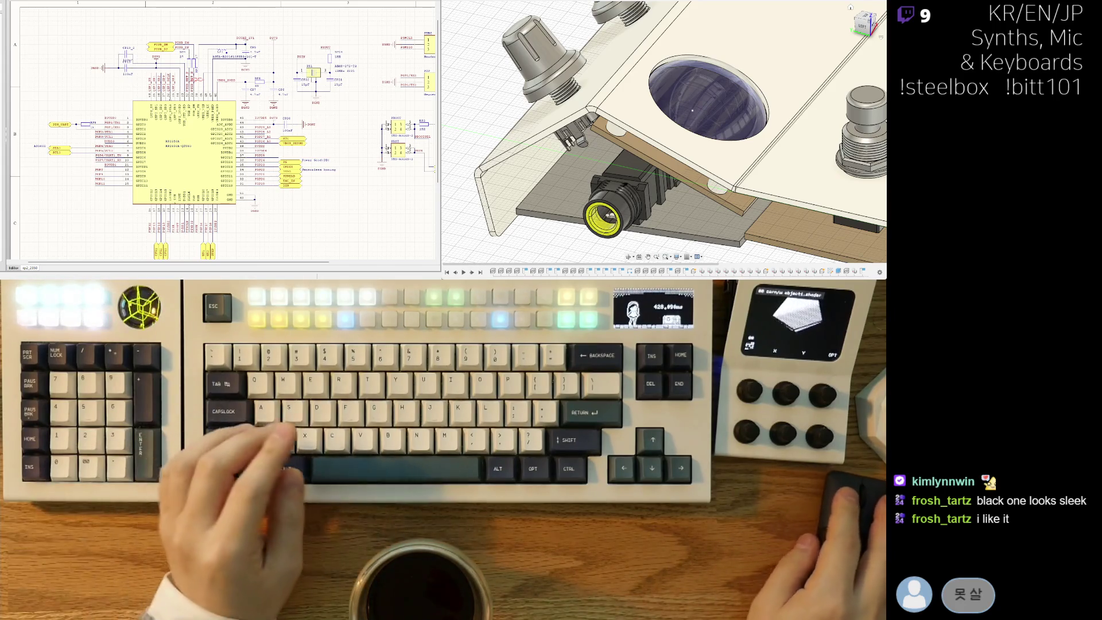
scroll(237, 107, down, 1)
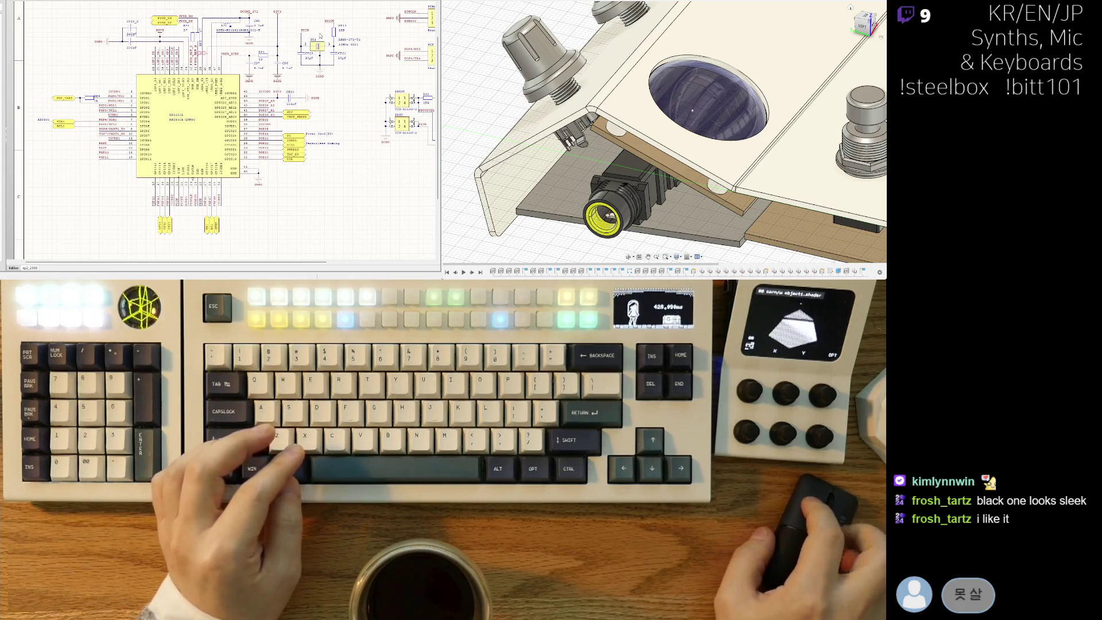
right_drag(280, 55, 307, 46)
ctrl+scroll(248, 107, up, 1)
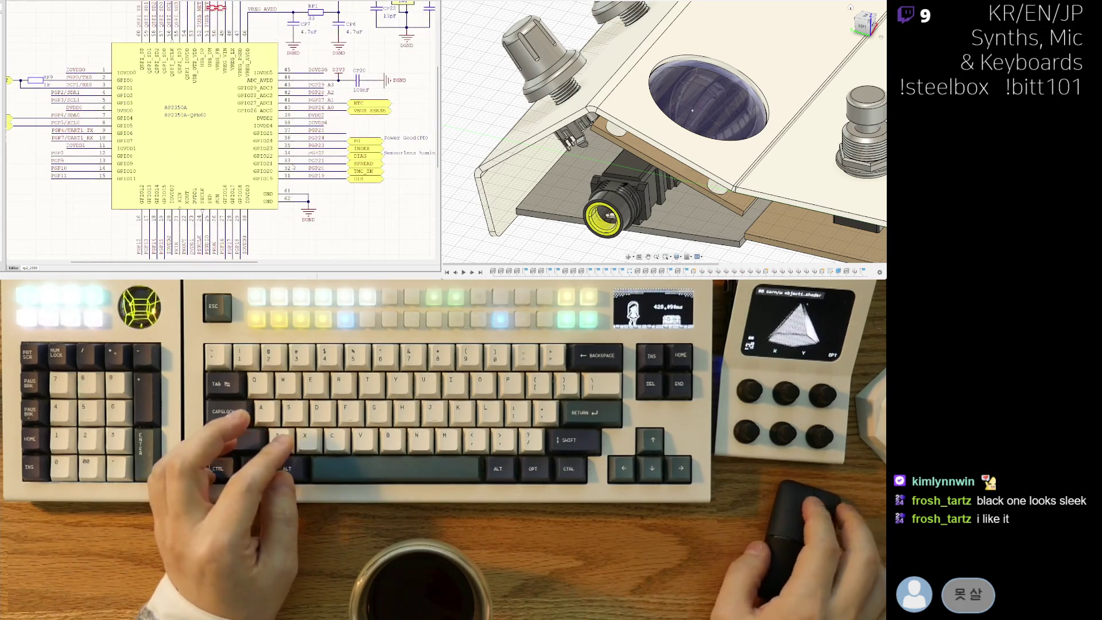
scroll(274, 127, down, 3)
mouse_move(275, 127)
right_down()
mouse_move(278, 180)
mouse_move(272, 135)
right_up()
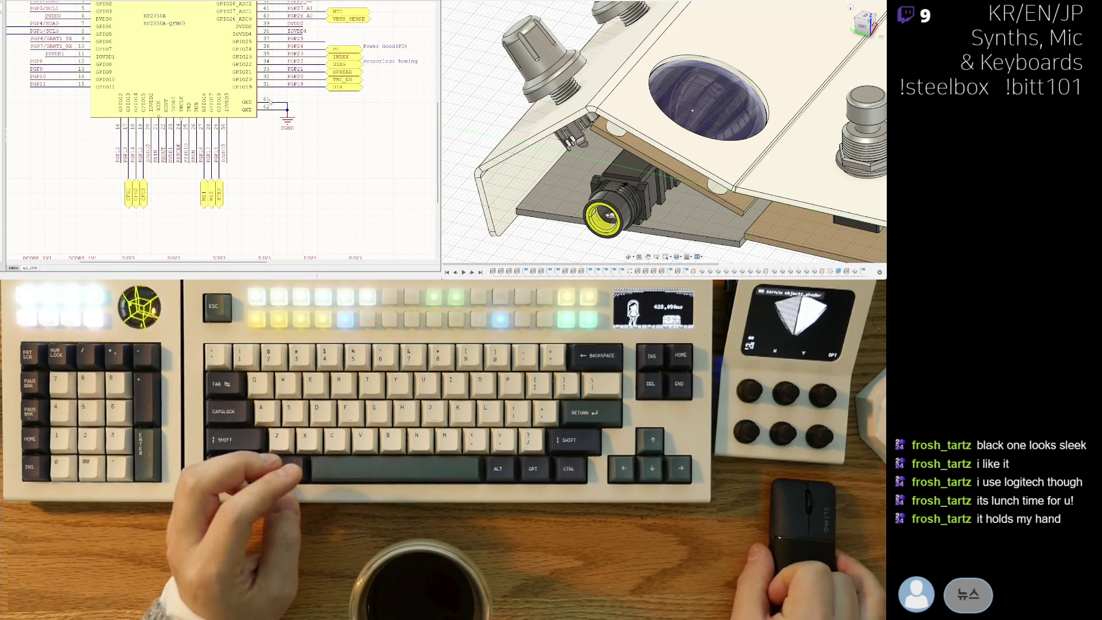
right_drag(258, 142, 243, 198)
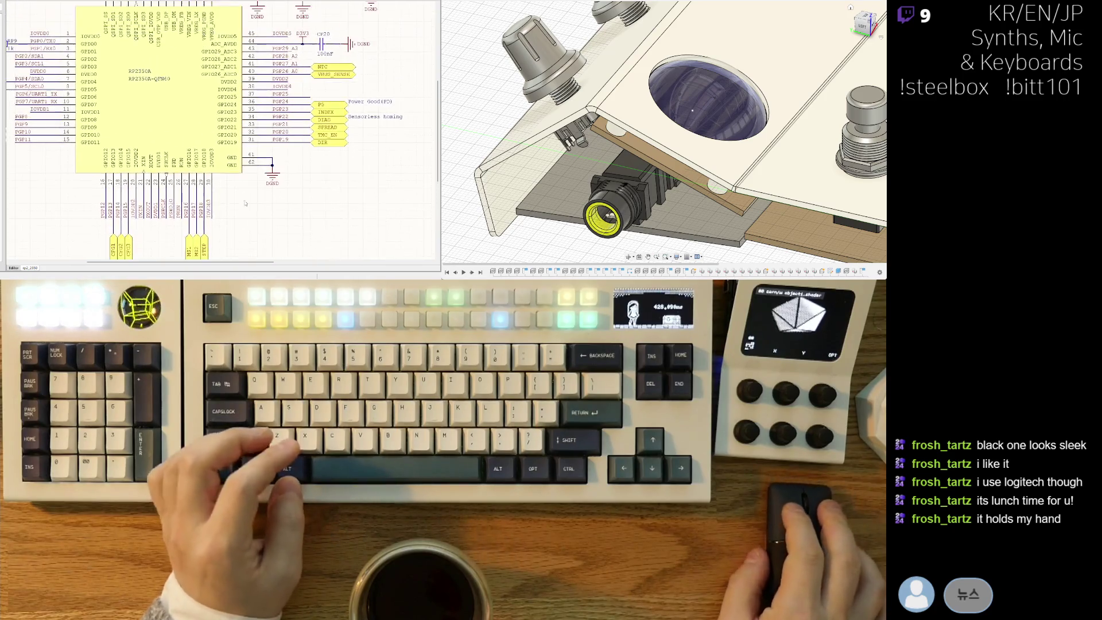
ctrl+scroll(199, 221, down, 2)
ctrl+scroll(199, 221, down, 2)
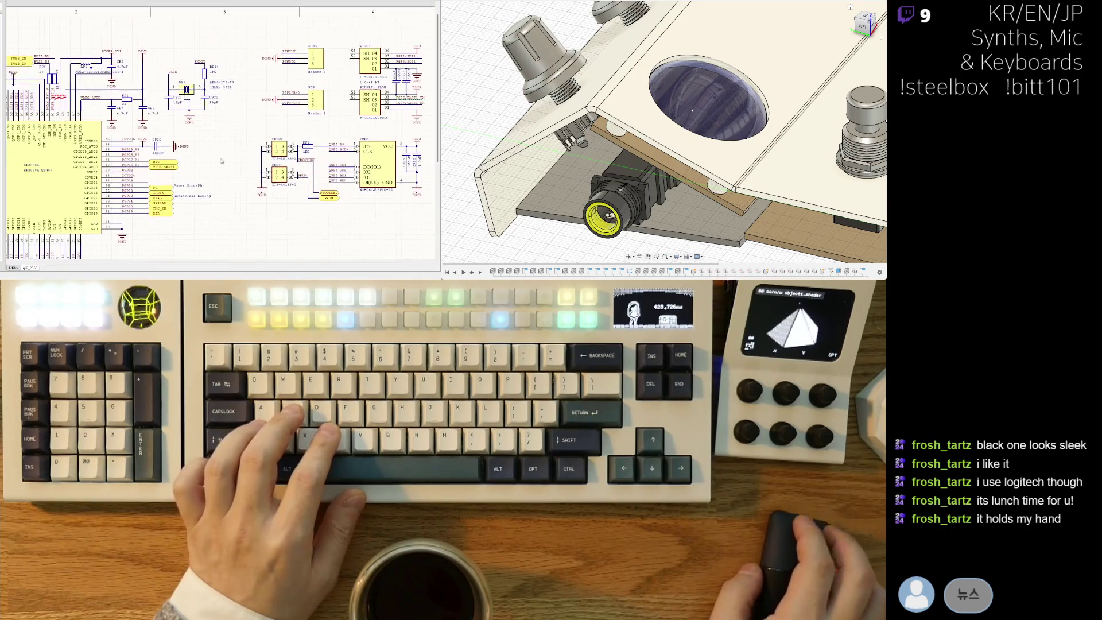
ctrl+scroll(349, 146, up, 3)
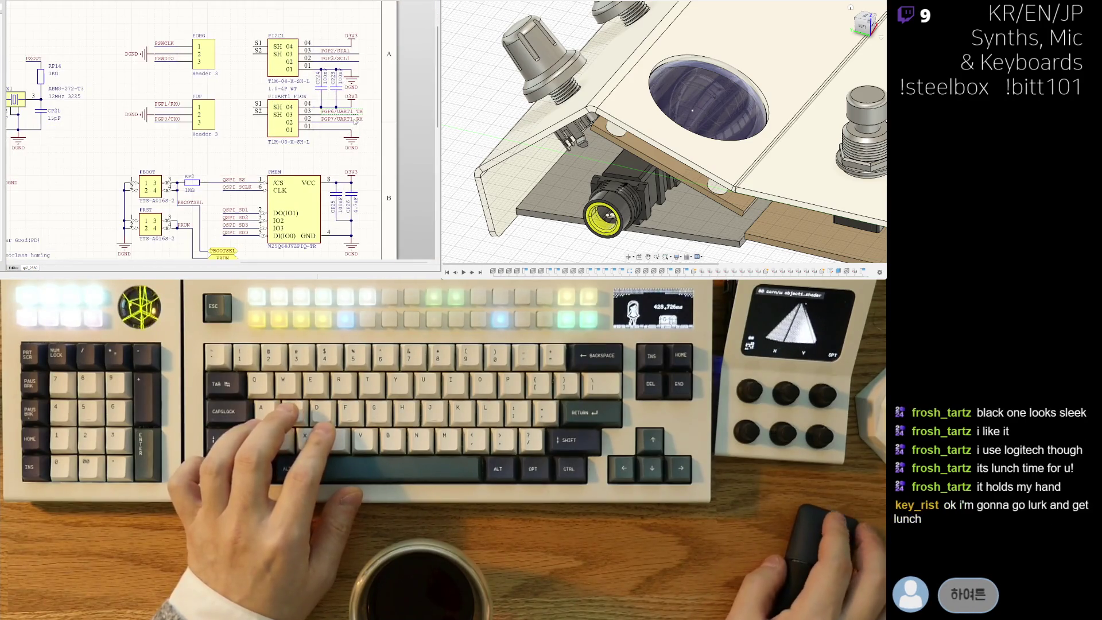
Swap the PGP7/UART1_RX and PGP6/UART1_TX labels between the UART connector pins.
key(ctrl+x)
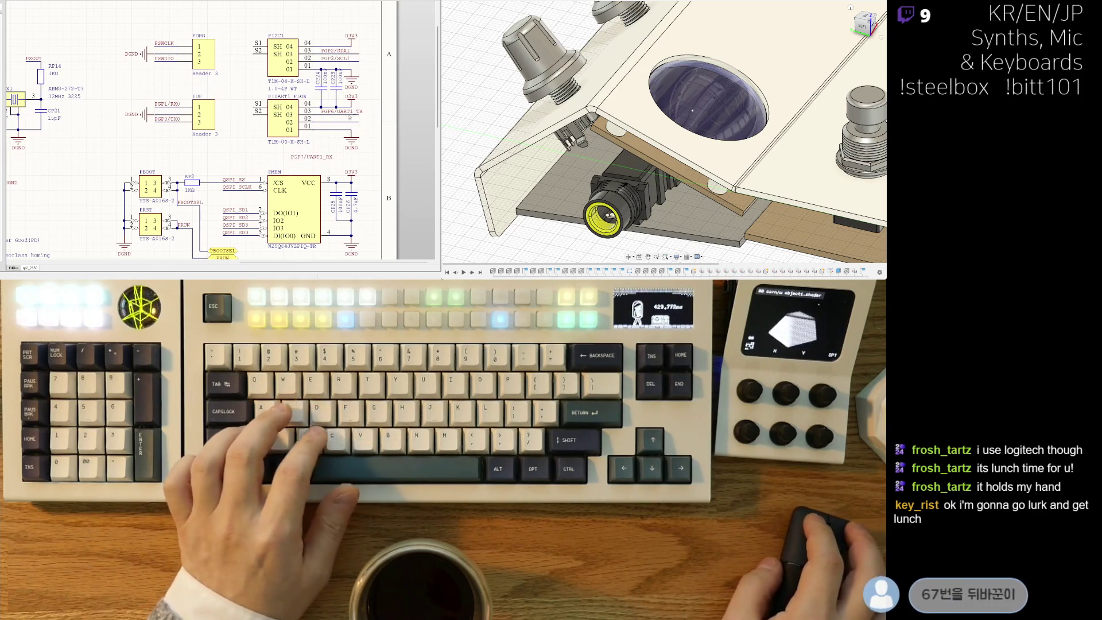
key(ctrl+v)
click(323, 122)
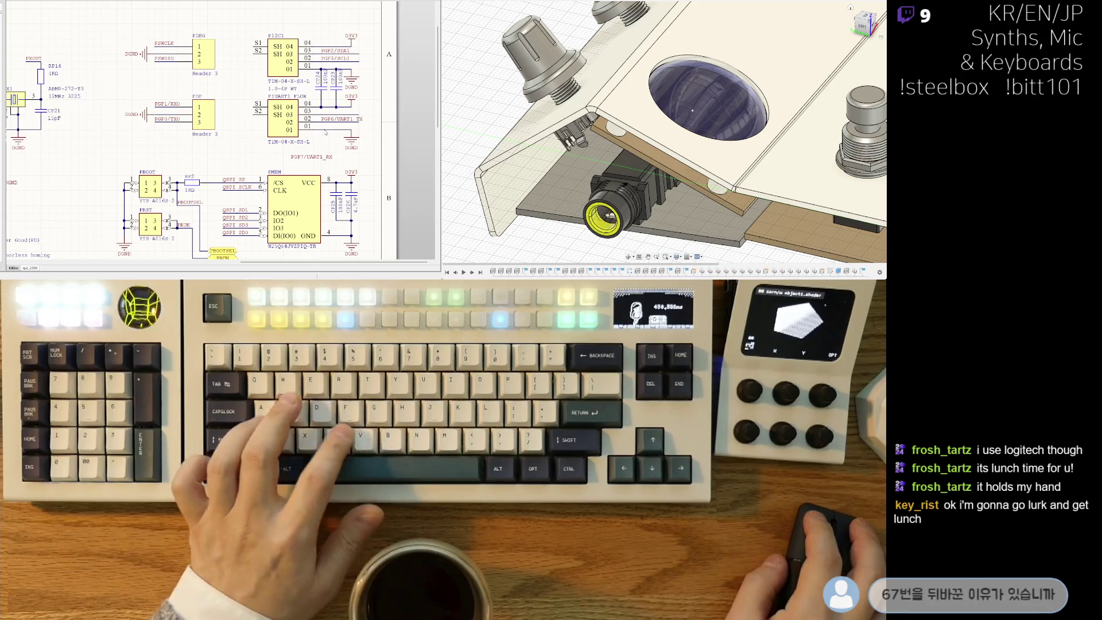
key(Escape)
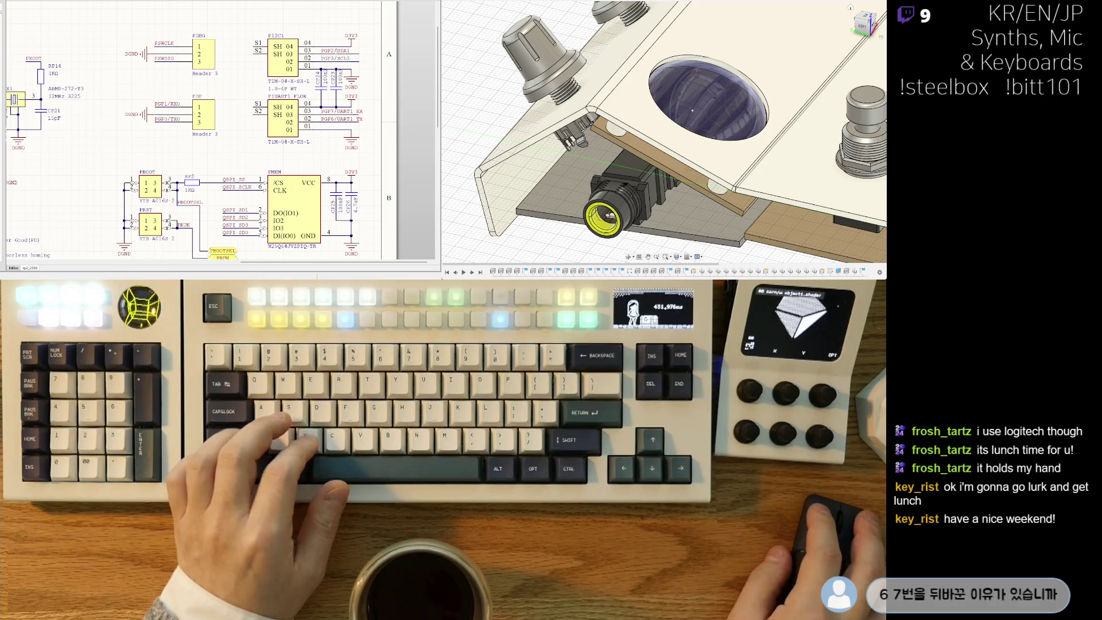
Move the PGP2/SDA1 label onto I2C connector pin 02 and wire pin 04 to pin 02.
key(ctrl+x)
key(ctrl+v)
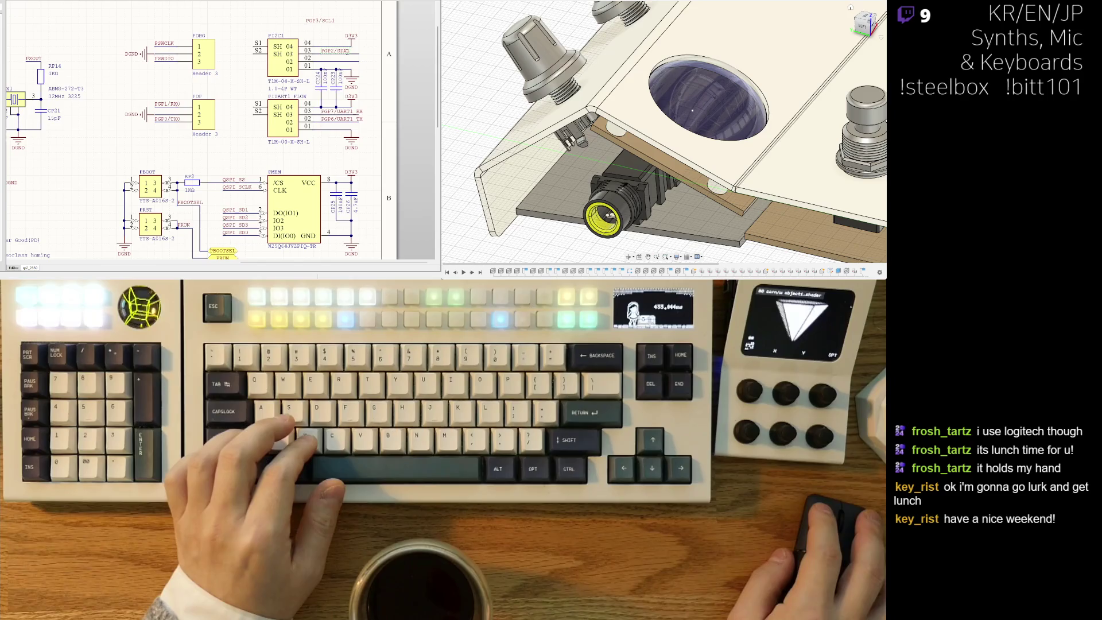
click(348, 51)
key(ctrl+x)
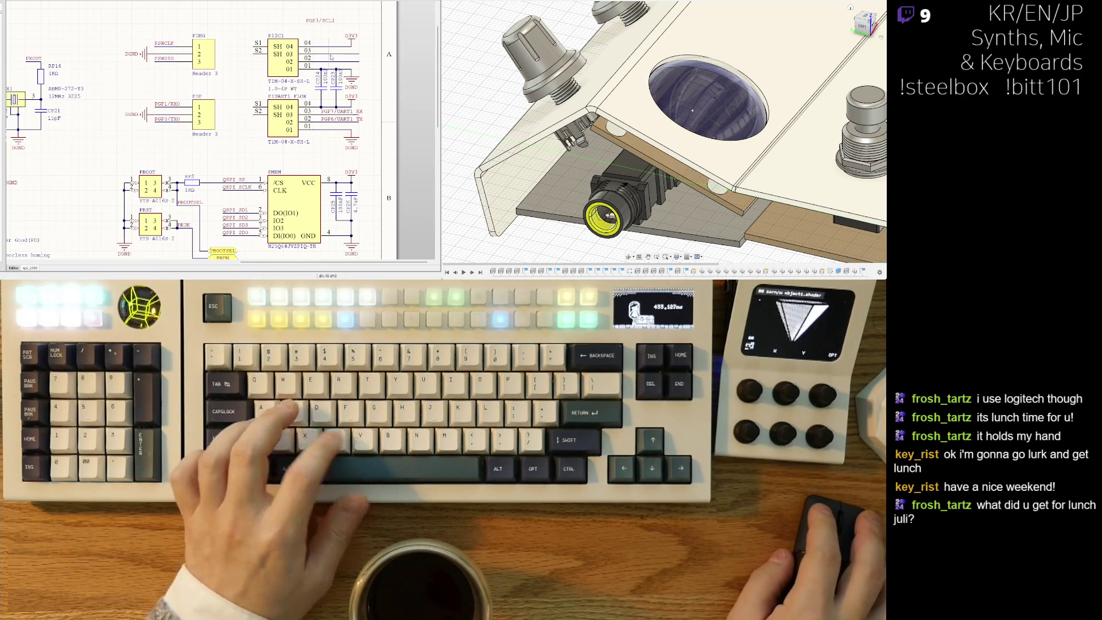
key(ctrl+v)
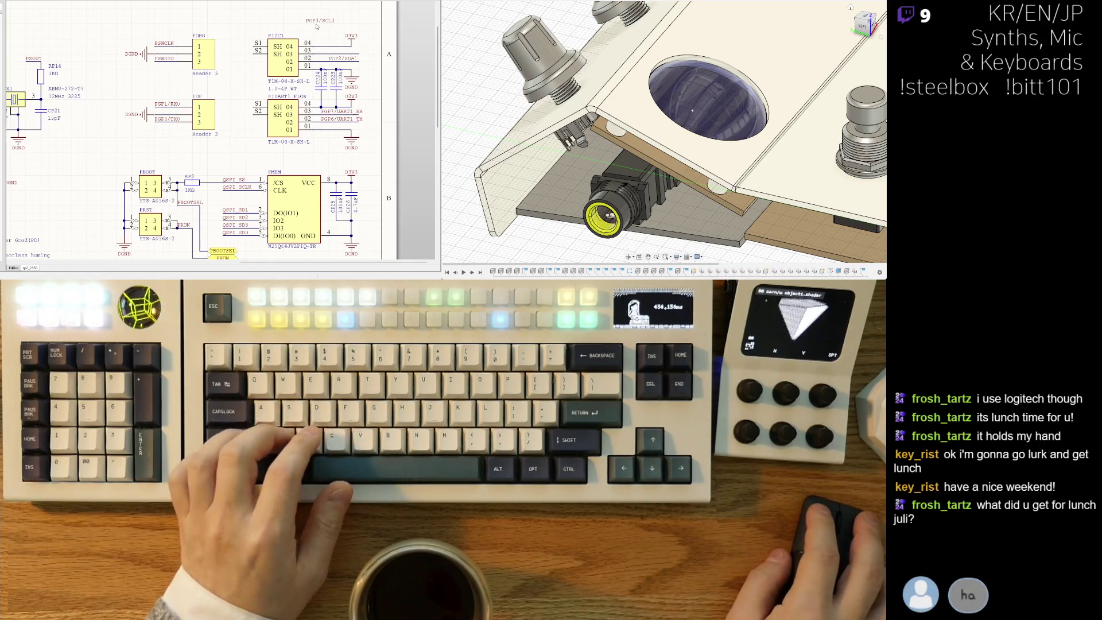
drag(337, 43, 334, 57)
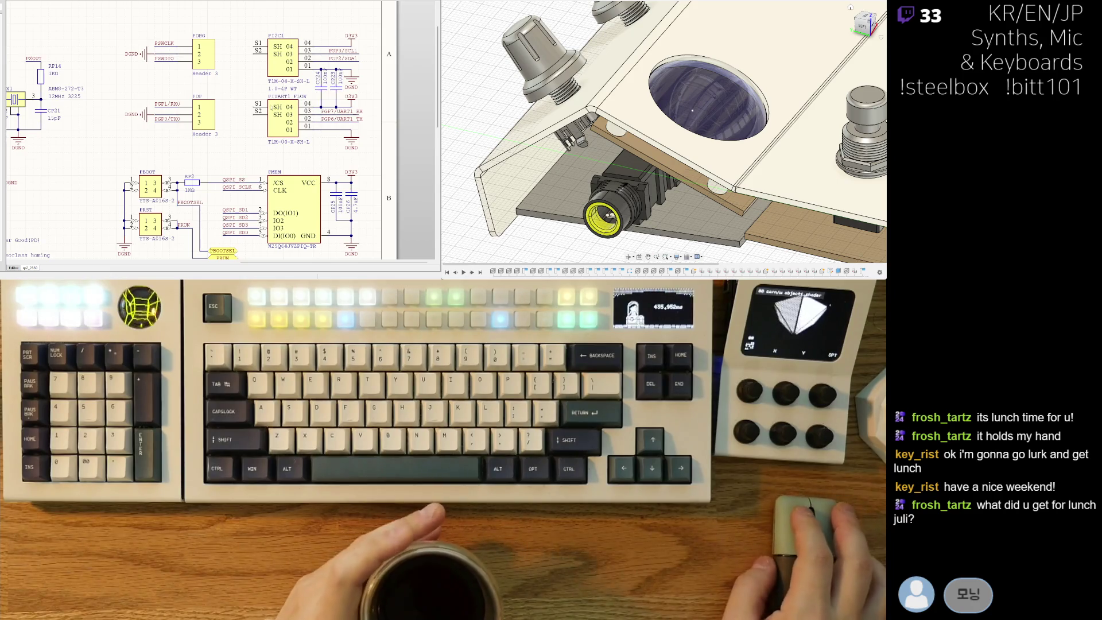
Check the rewired I2C connector, then move on to the motor sheet.
ctrl+scroll(256, 130, down, 3)
scroll(157, 163, up, 5)
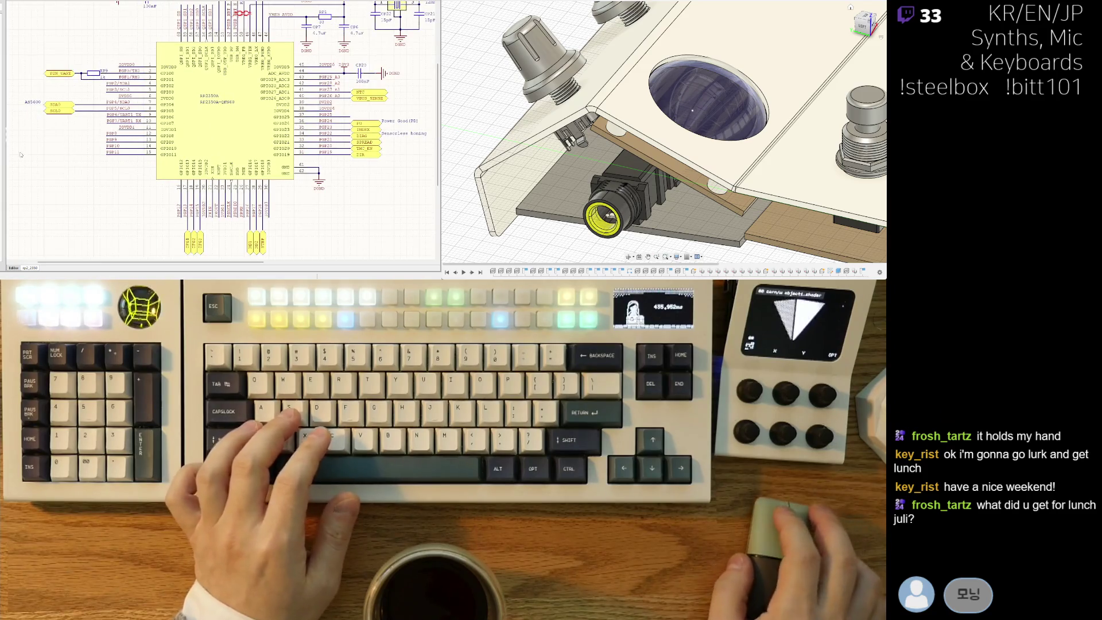
key(ctrl+Page_Down)
scroll(208, 51, up, 3)
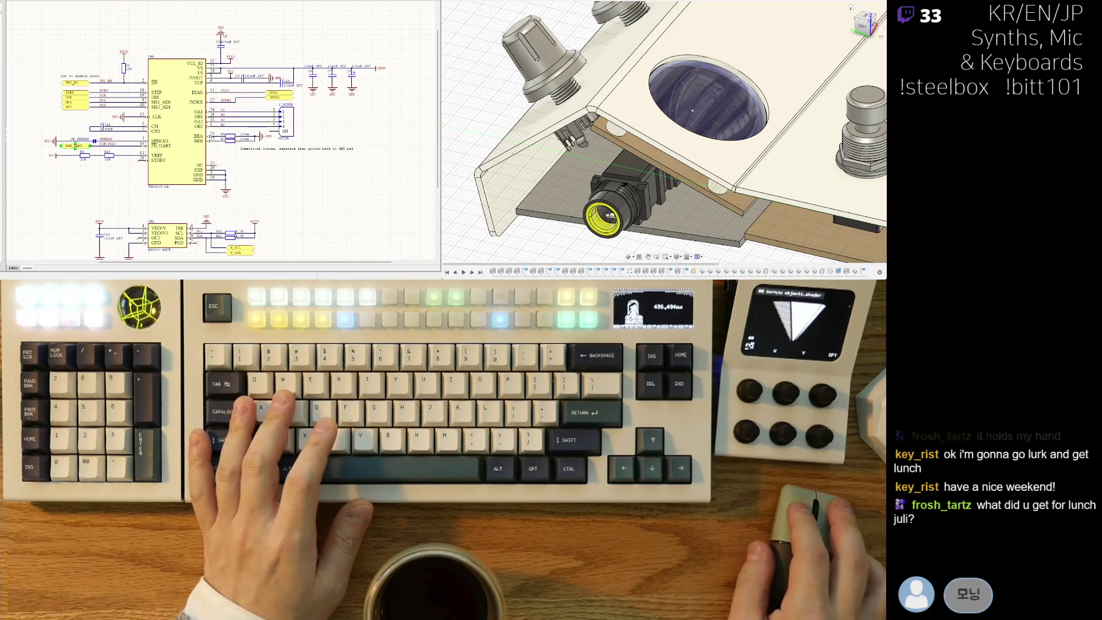
click(229, 27)
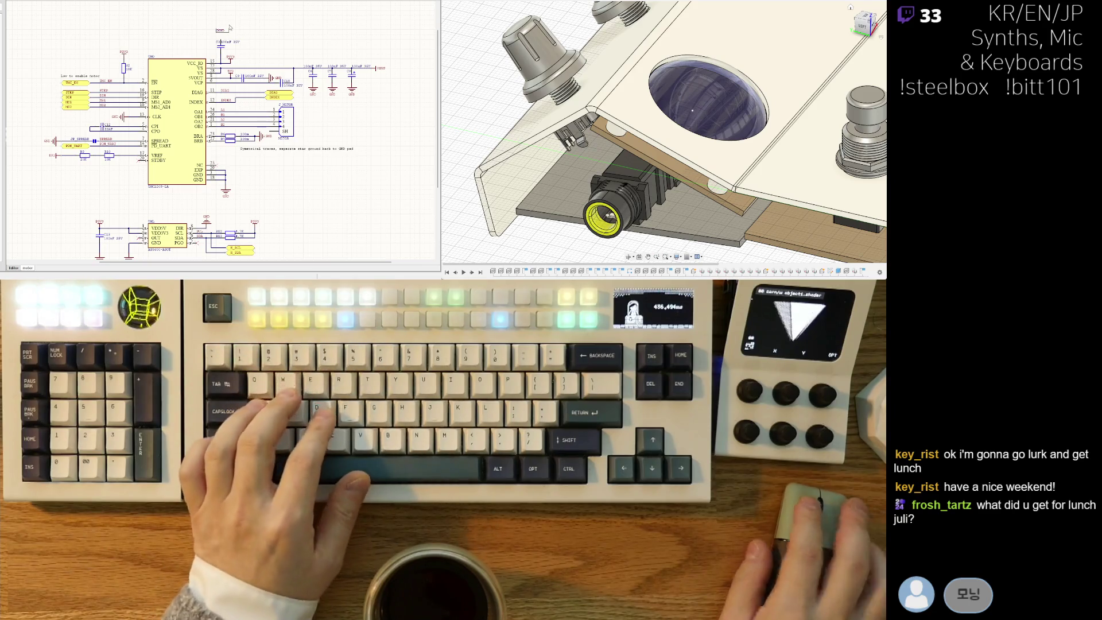
text(D)
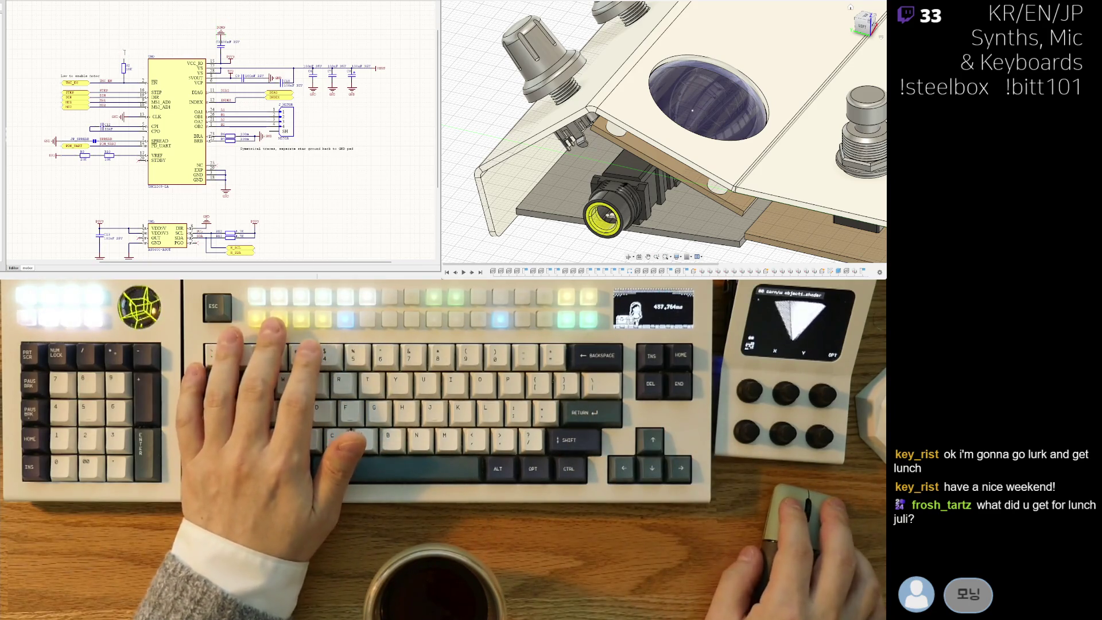
double_click(125, 51)
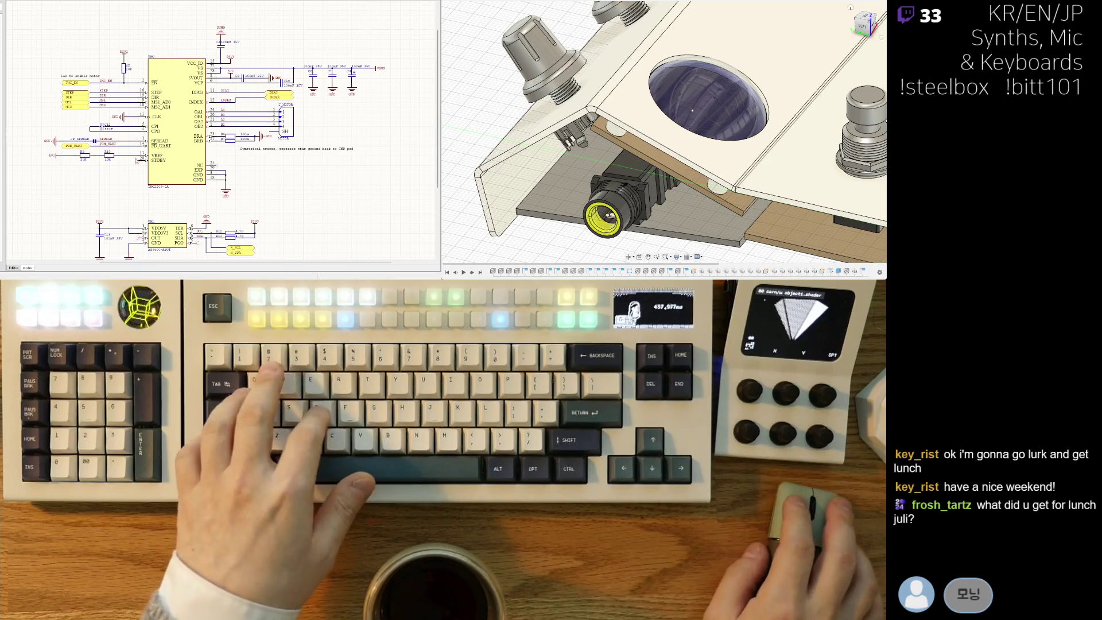
scroll(96, 241, up, 2)
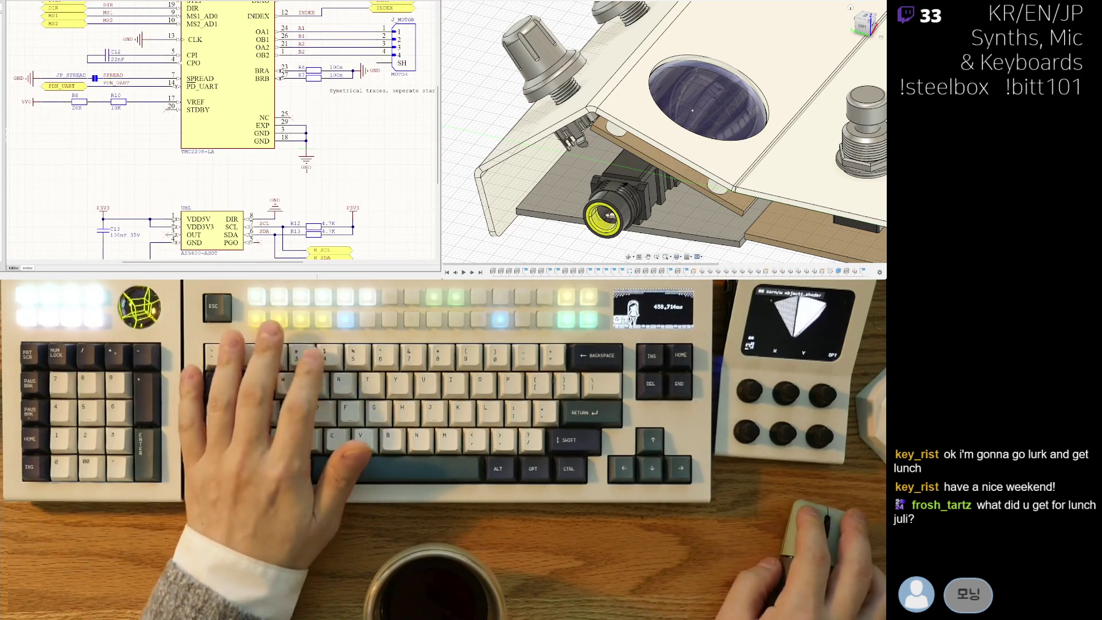
middle_drag(240, 185, 218, 175)
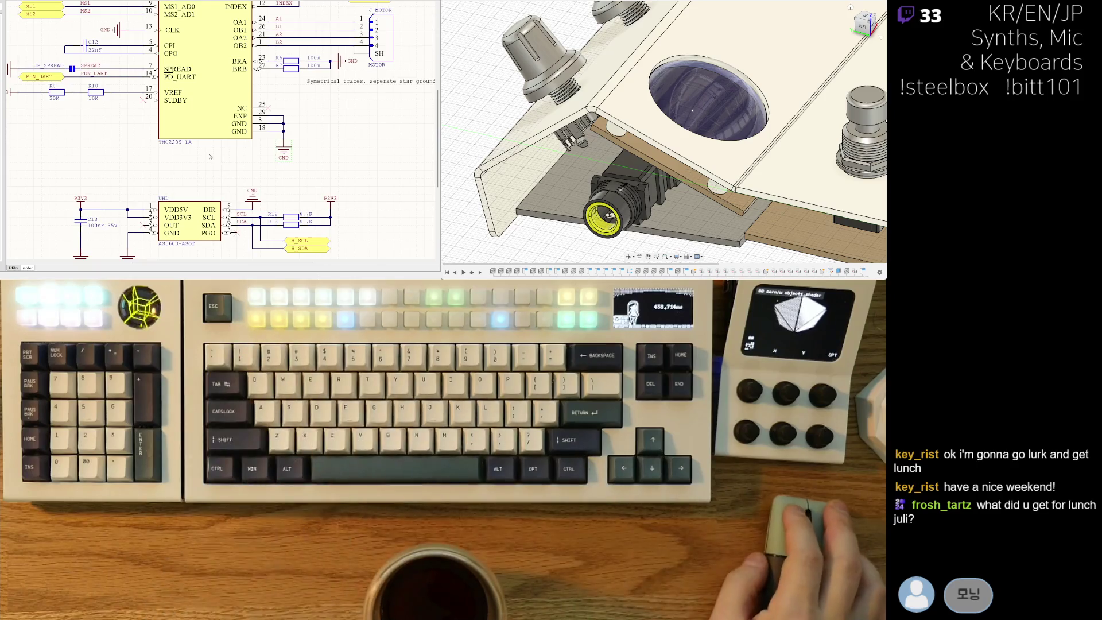
right_drag(293, 106, 242, 186)
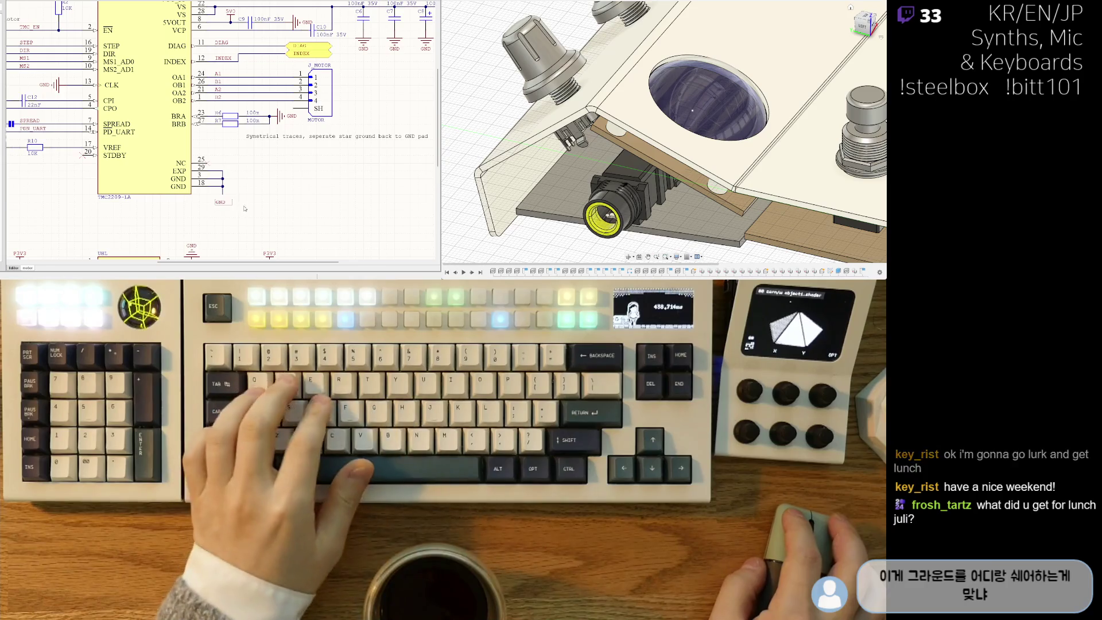
mouse_move(108, 185)
right_down()
mouse_move(275, 184)
mouse_move(183, 184)
right_up()
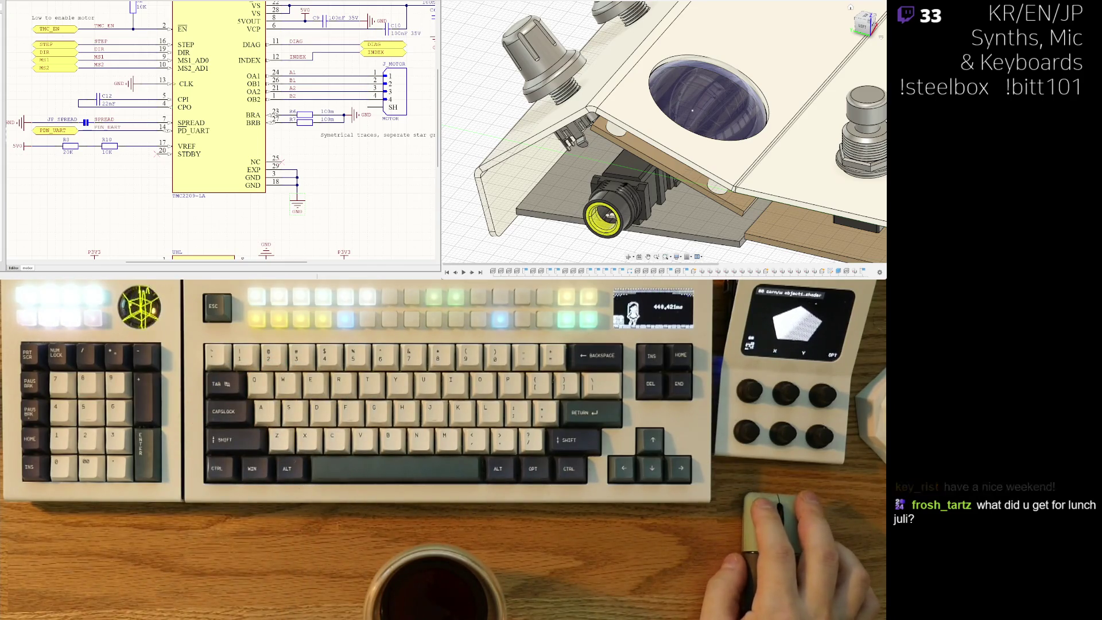
Change the DGND ground symbol by the CH224K on usb_pd to GND, then return to motor.
key(ctrl+Tab)
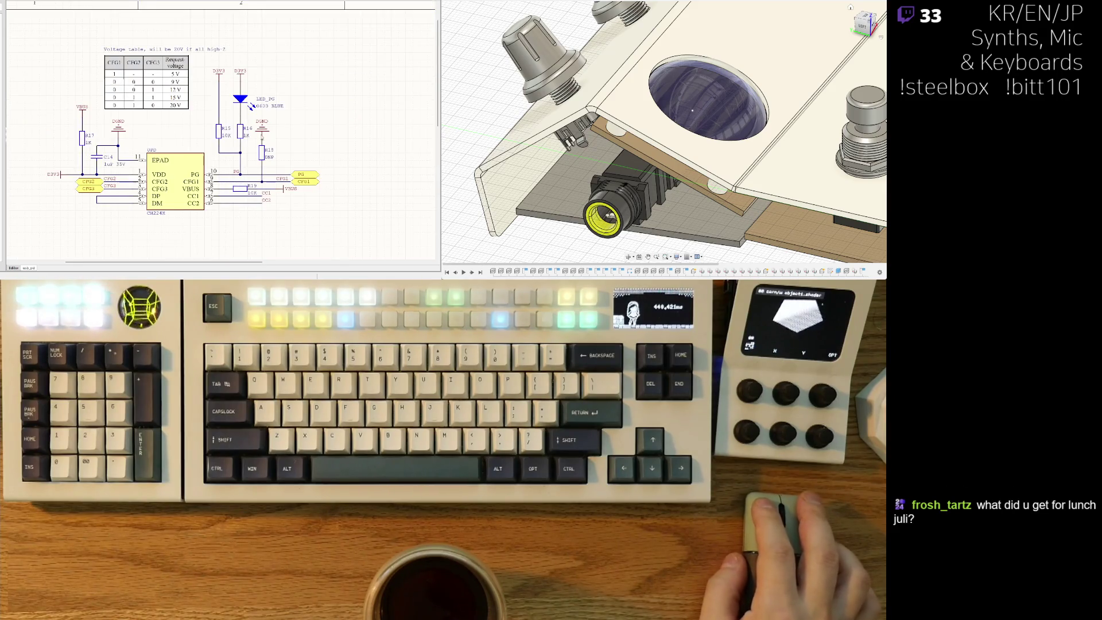
scroll(327, 187, down, 6)
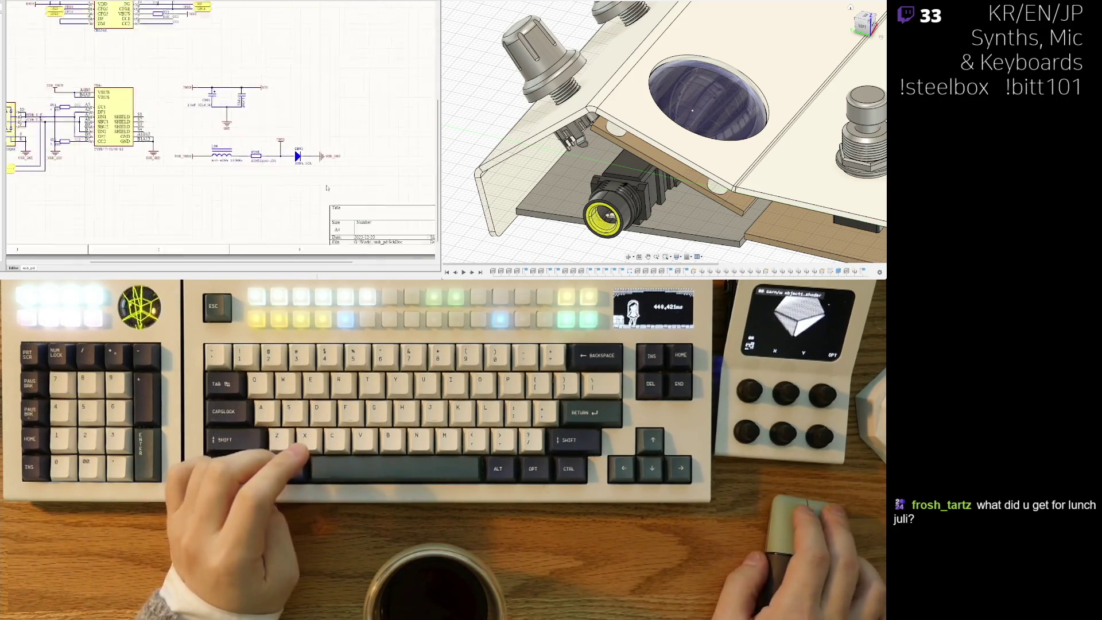
ctrl+scroll(245, 186, up, 2)
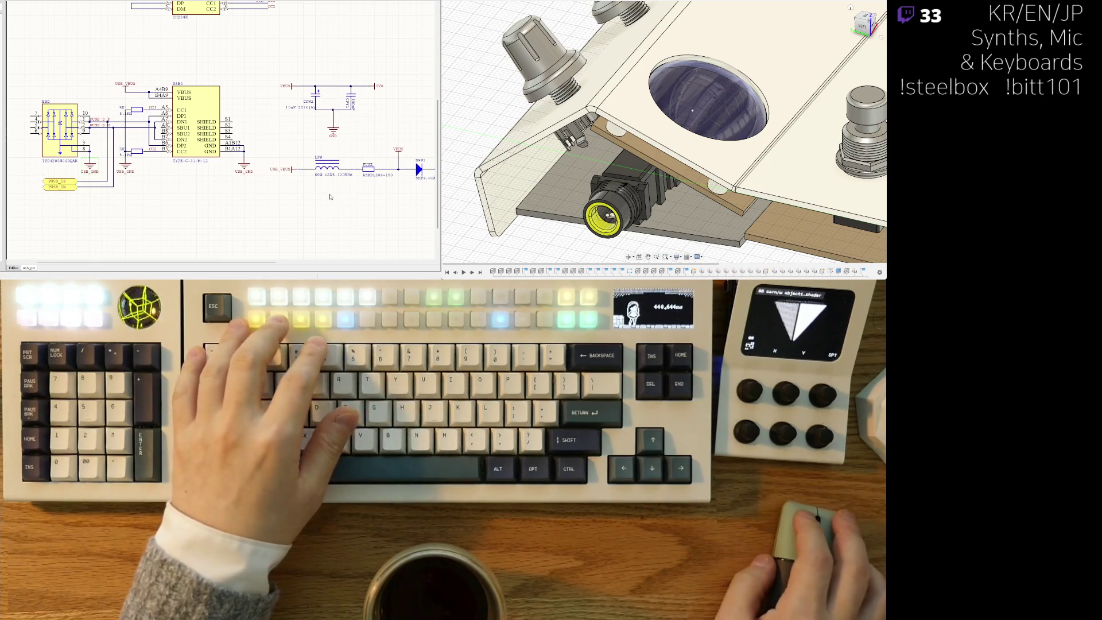
shift+scroll(229, 138, right, 3)
mouse_move(122, 54)
right_down()
mouse_move(266, 168)
mouse_move(213, 177)
right_up()
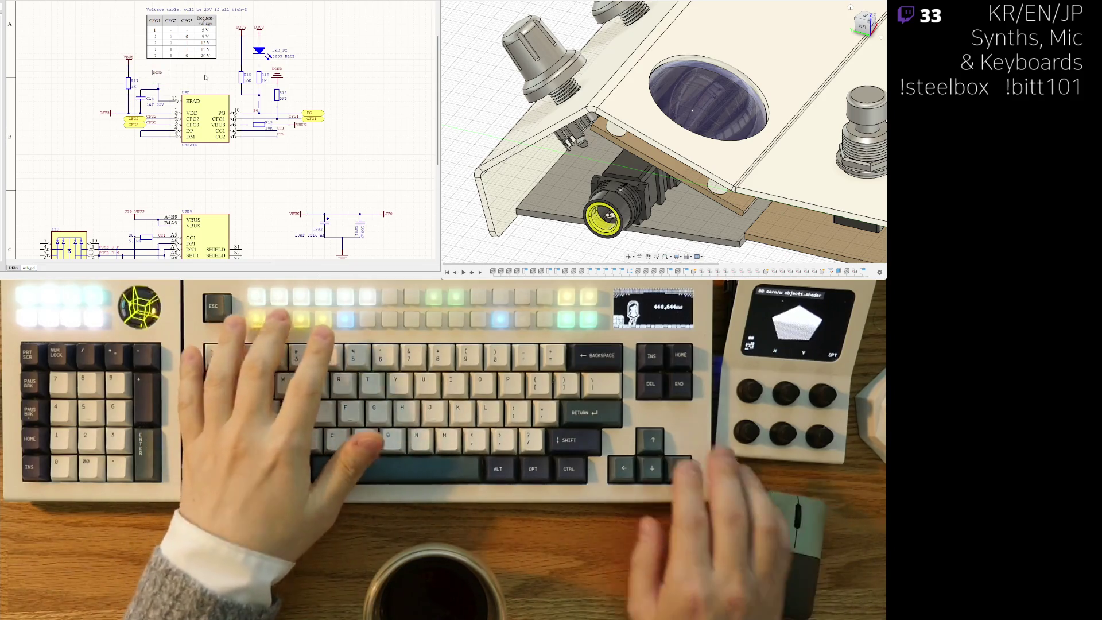
double_click(158, 69)
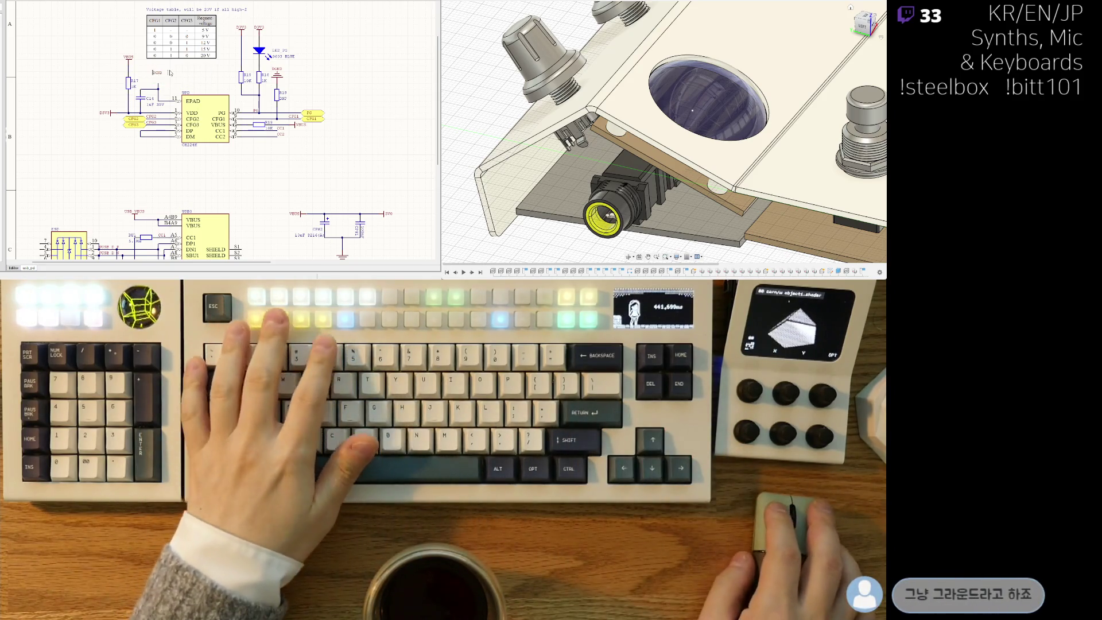
key(Delete)
scroll(301, 214, down, 5)
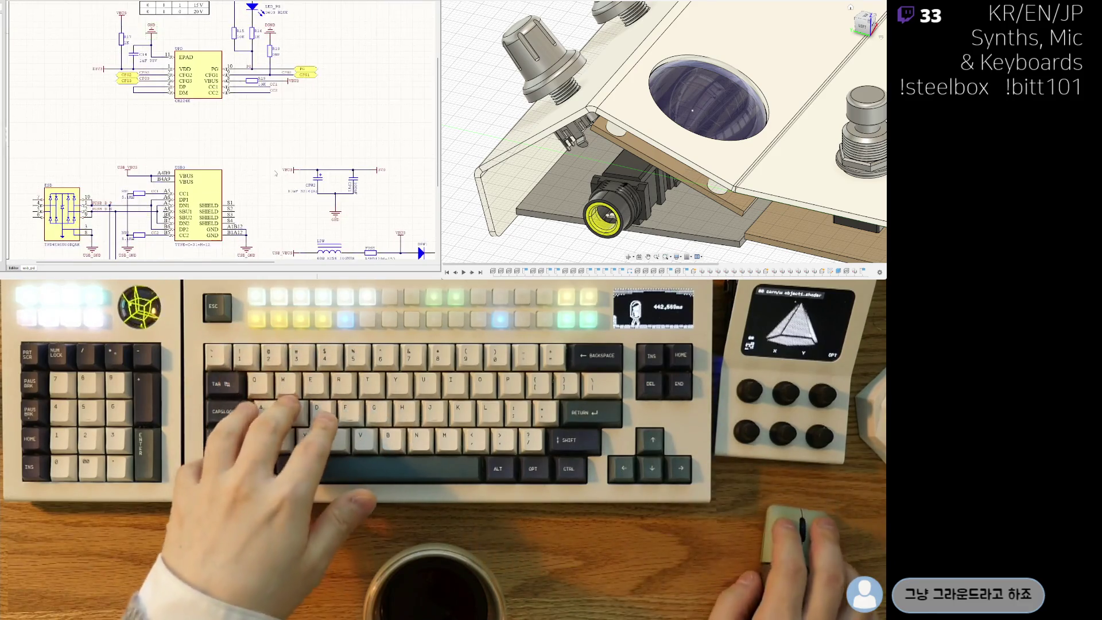
right_drag(313, 201, 195, 202)
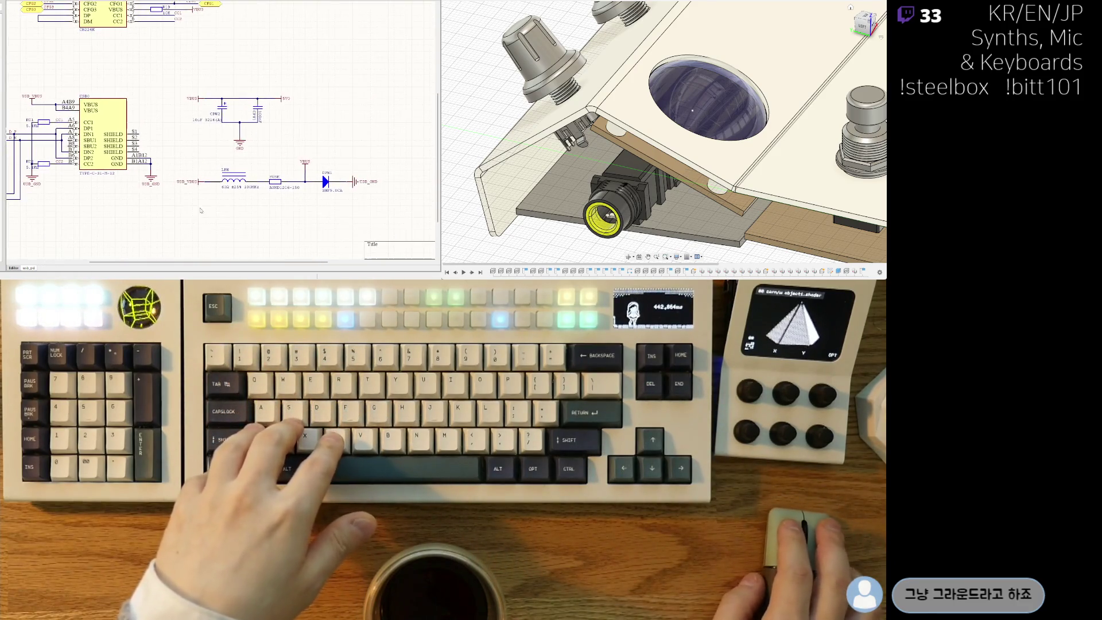
shift+scroll(321, 186, left, 3)
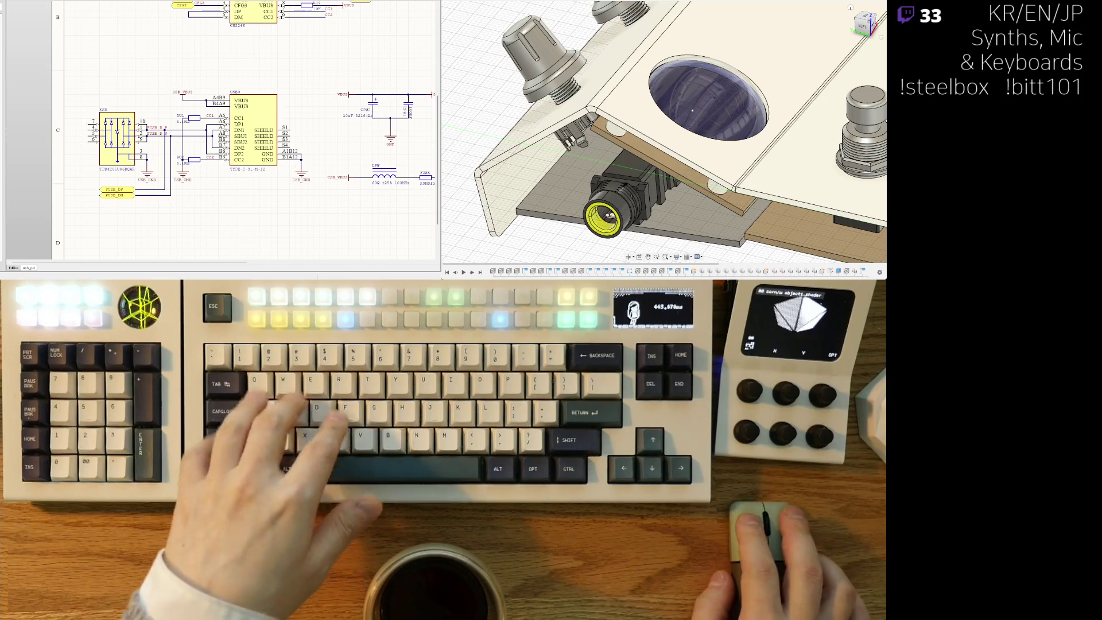
key(ctrl+Page_Down)
key(ctrl+Page_Down)
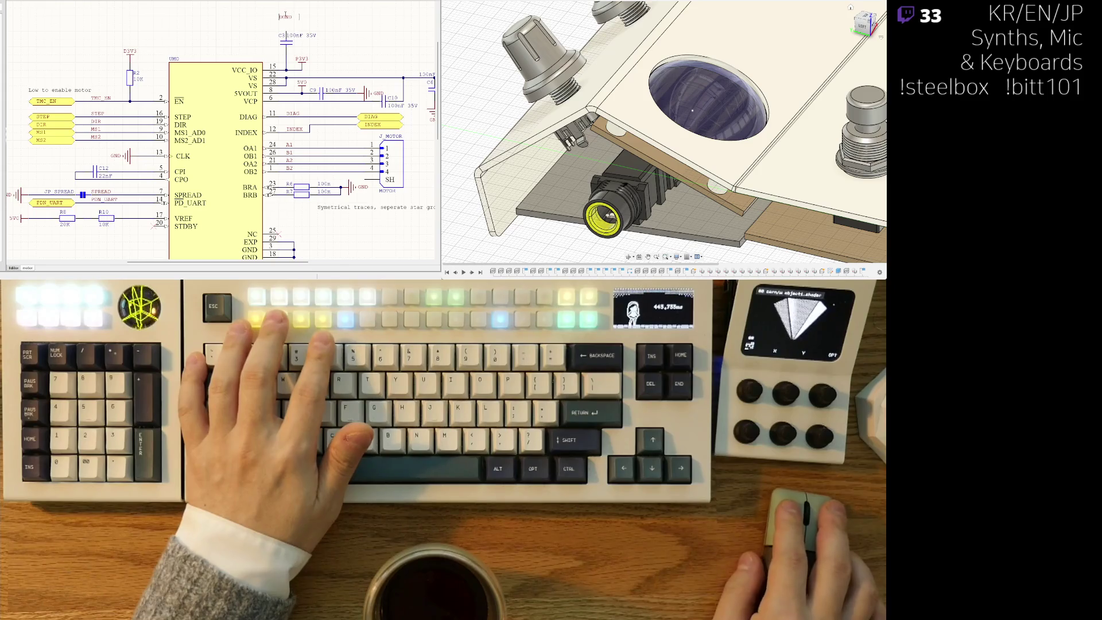
Rename the right and left P3V3 net labels by the AS5600 to D3V3.
key(Home)
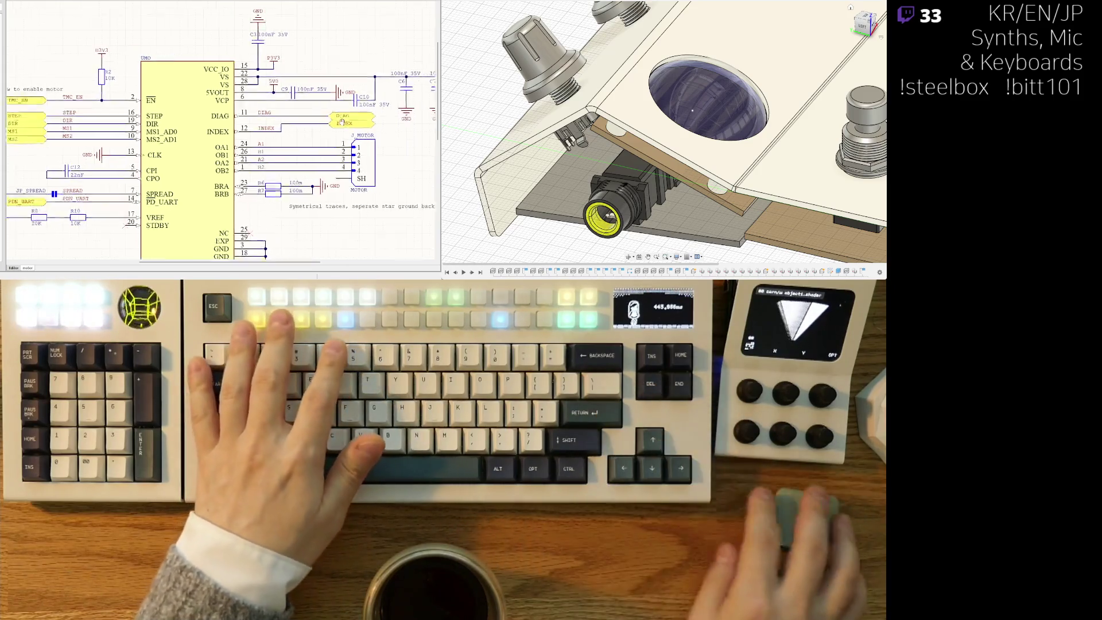
scroll(326, 152, down, 3)
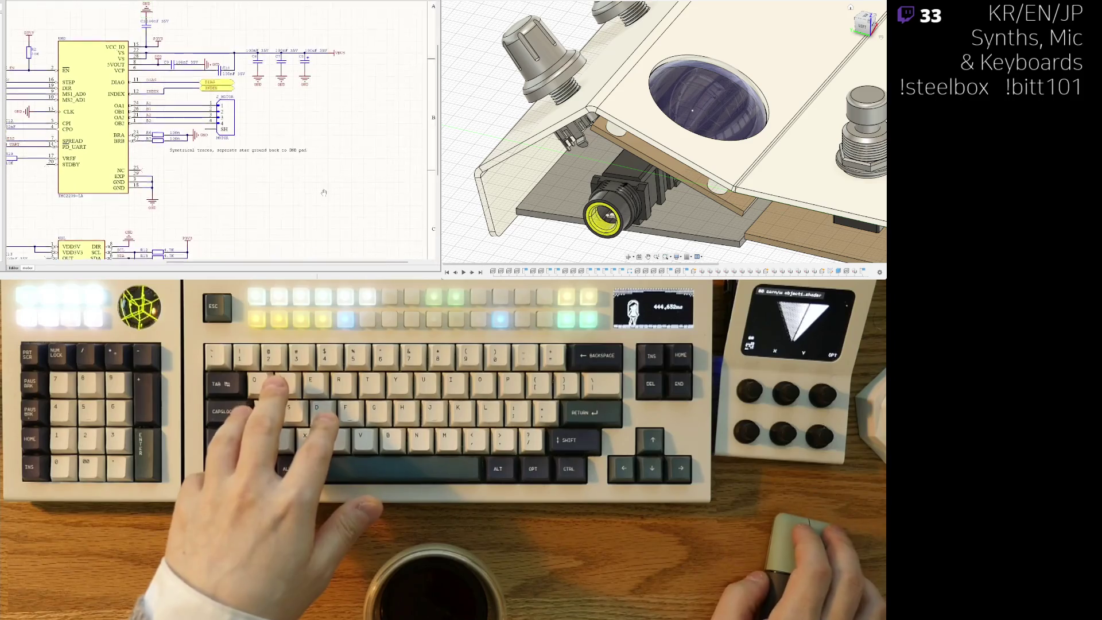
scroll(321, 190, down, 5)
shift+scroll(246, 85, left, 4)
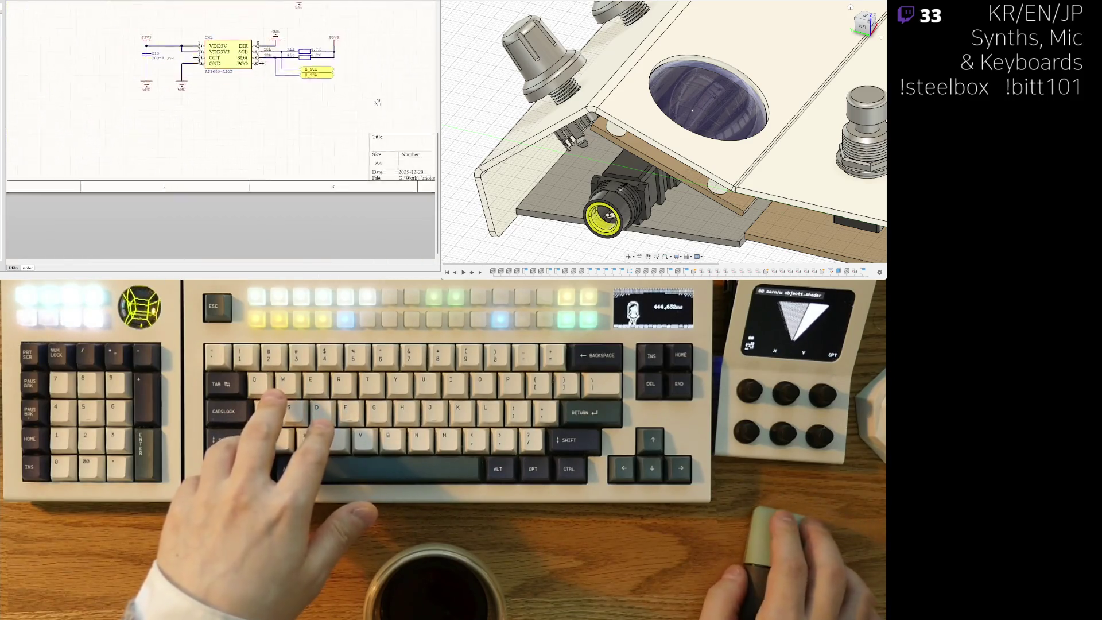
scroll(246, 85, up, 3)
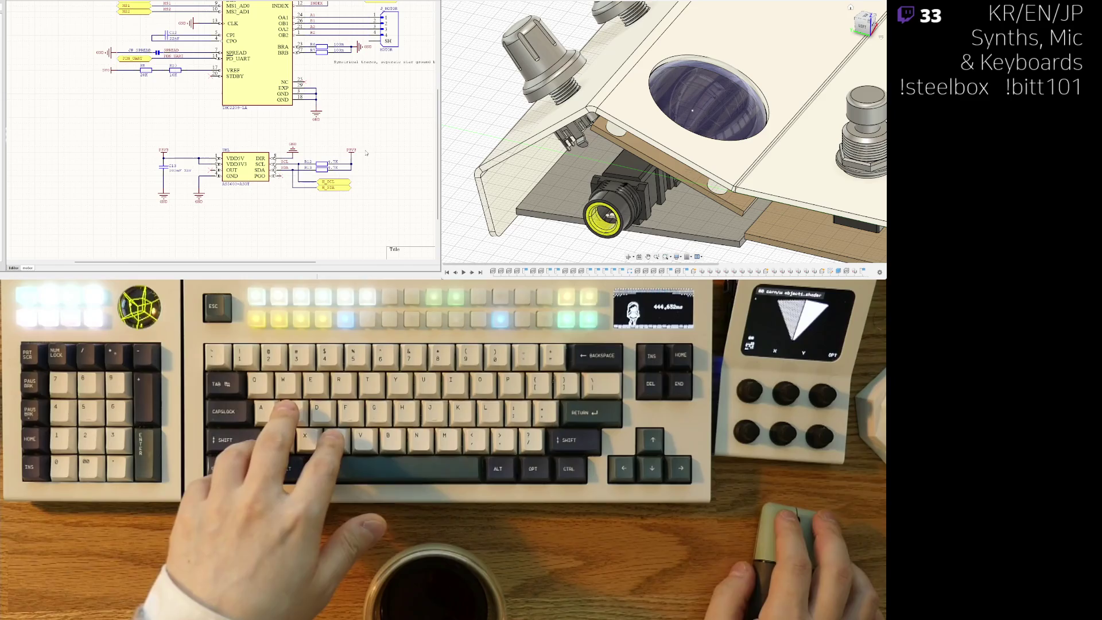
key(F2)
text(D3V3)
key(Return)
click(164, 150)
key(F2)
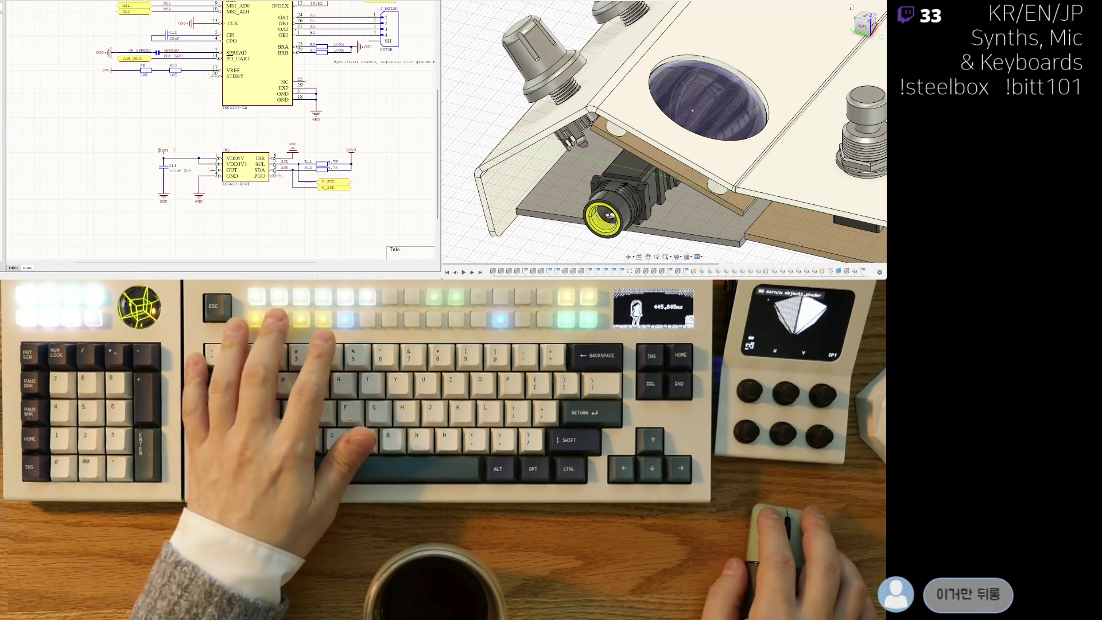
text(D3V3)
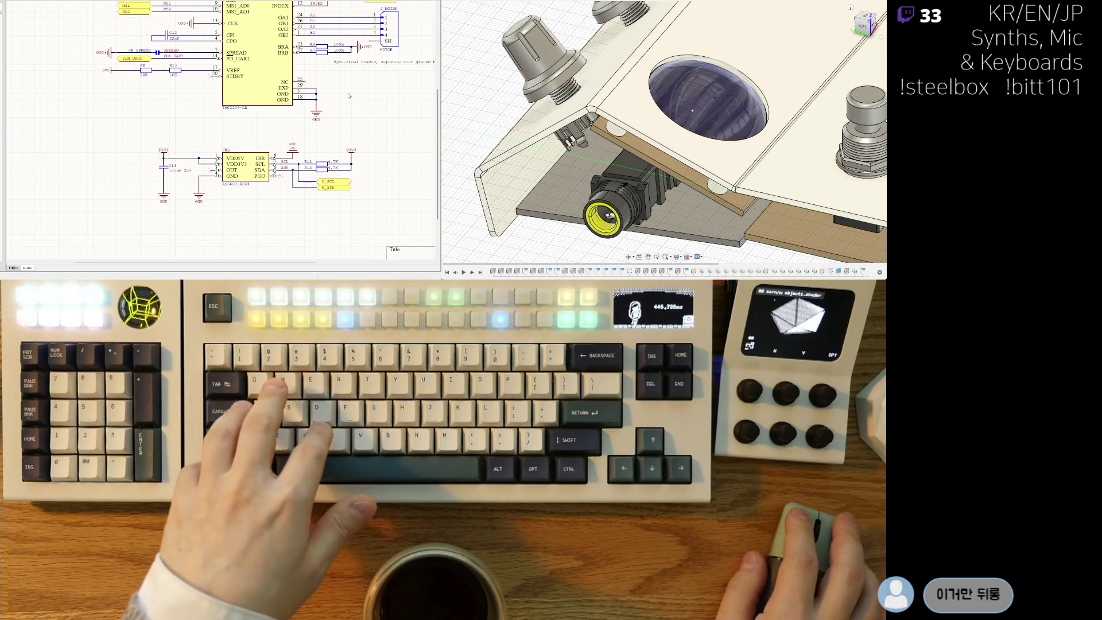
Delete the leftover P3V3 label and undo to restore a D3V3 label on the stub.
scroll(349, 96, up, 3)
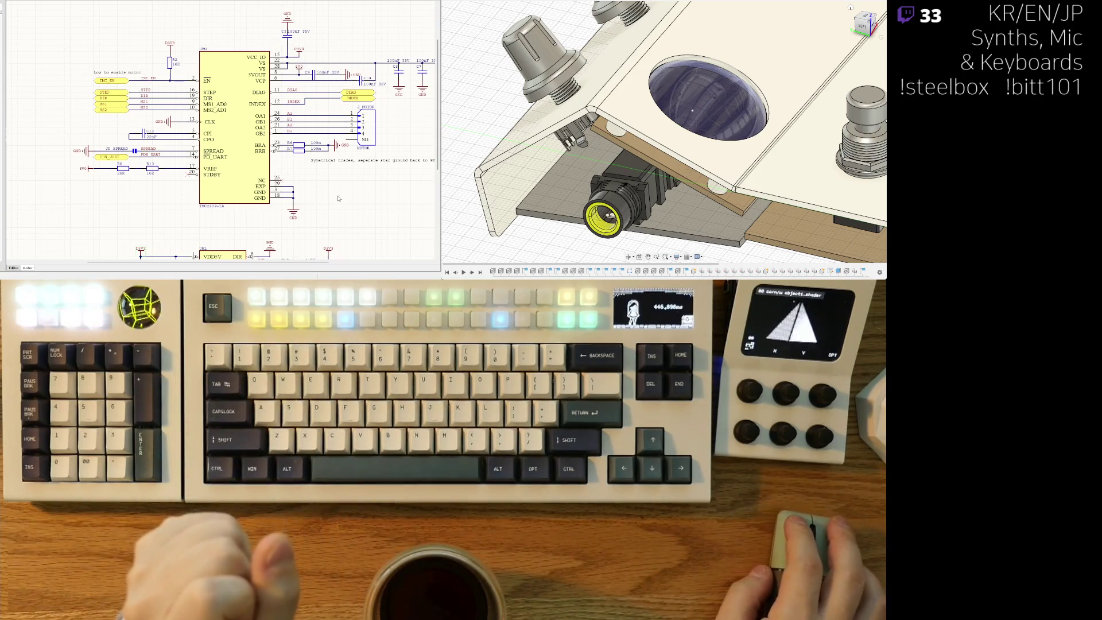
scroll(339, 199, right, 1)
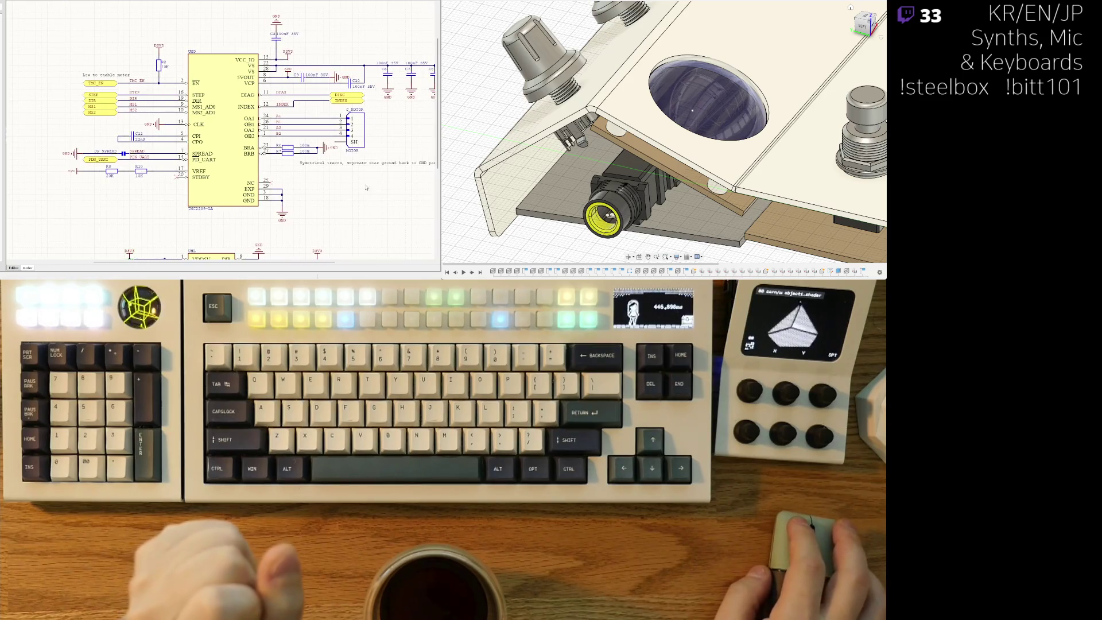
middle_drag(368, 187, 298, 181)
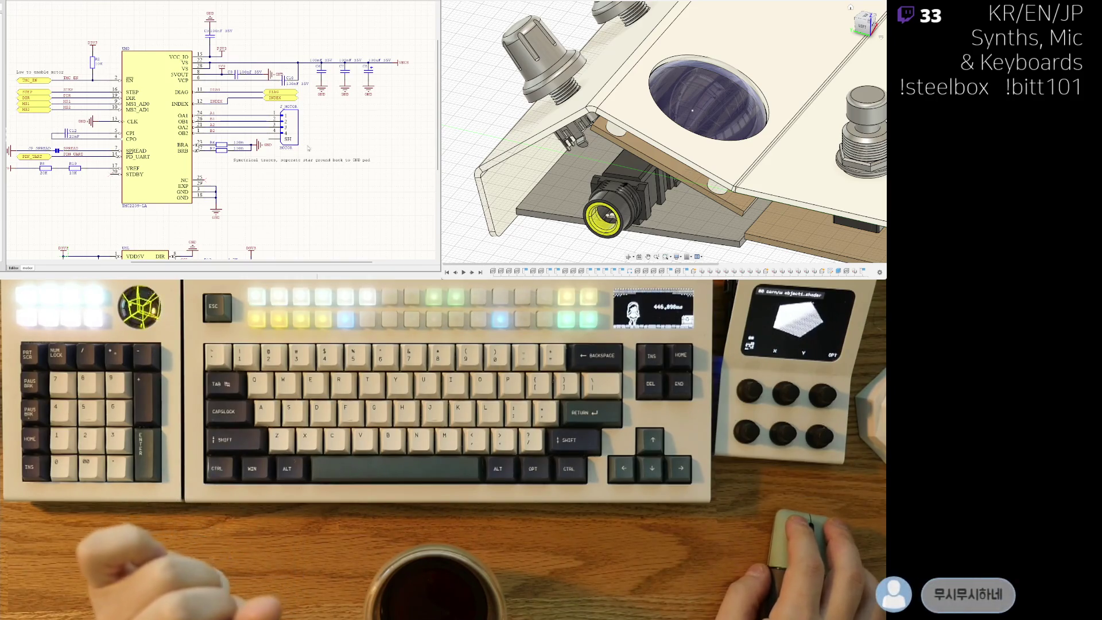
click(232, 49)
key(Delete)
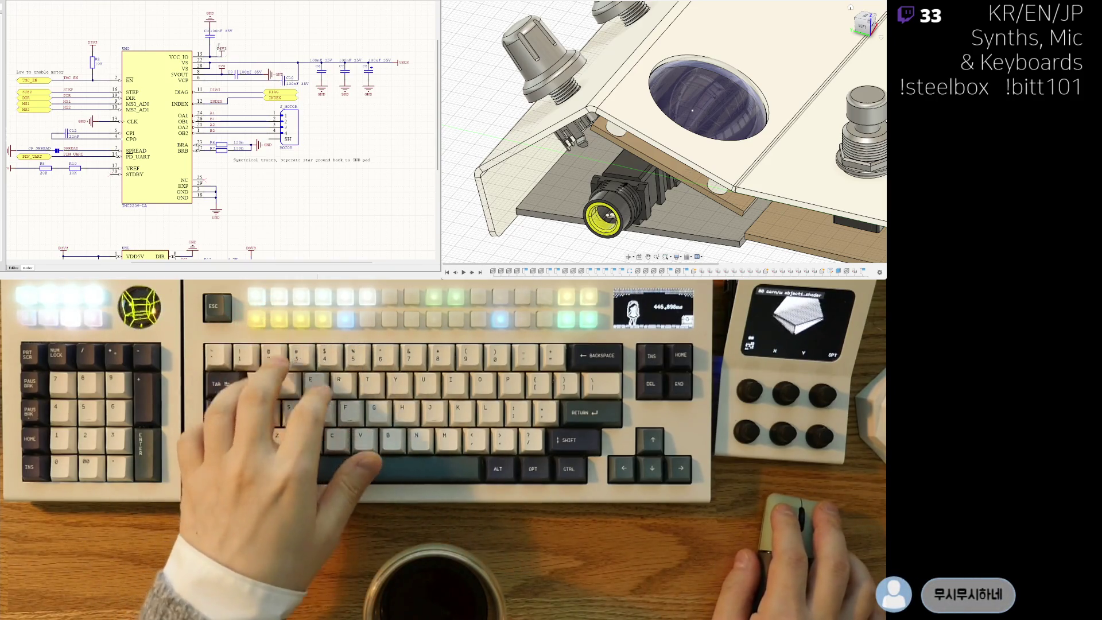
key(ctrl+z)
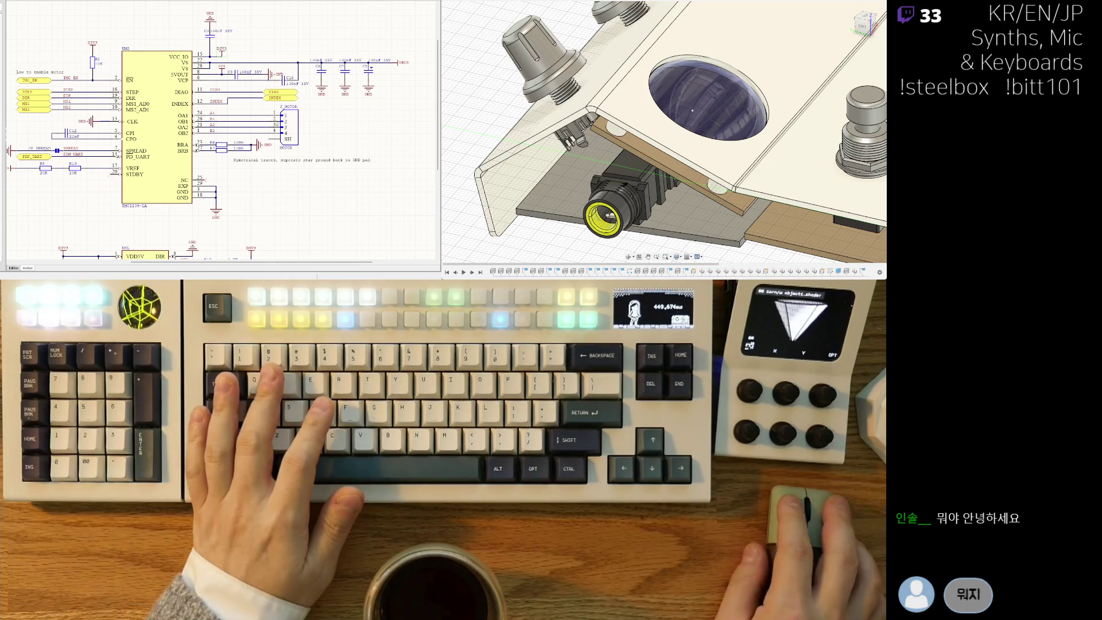
Bring up the rp2_2350 schematic sheet.
scroll(387, 152, left, 3)
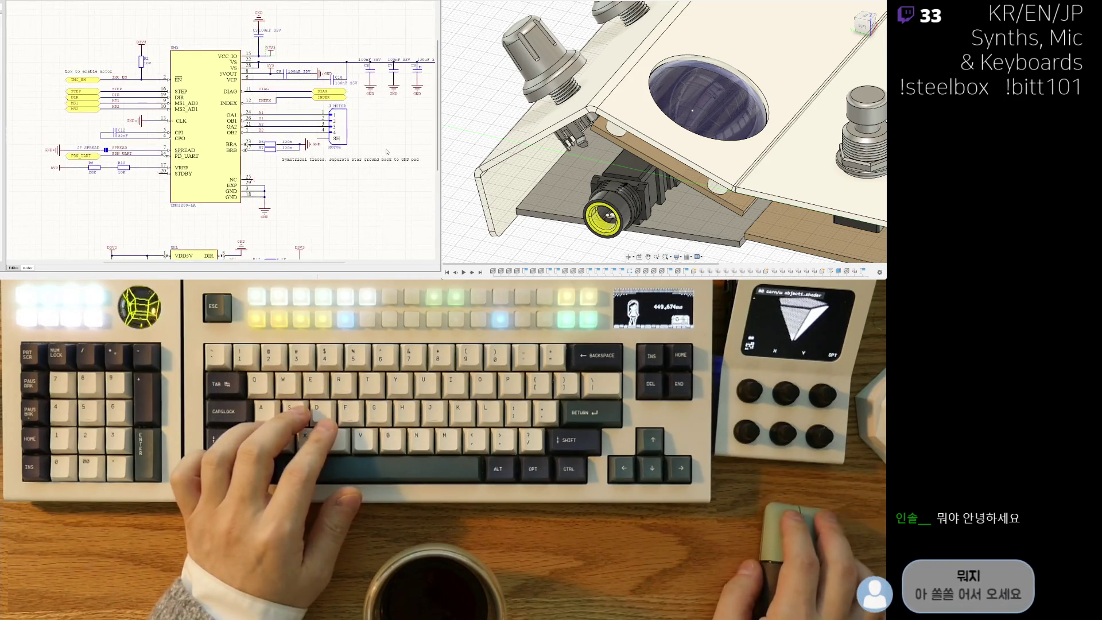
scroll(404, 132, up, 1)
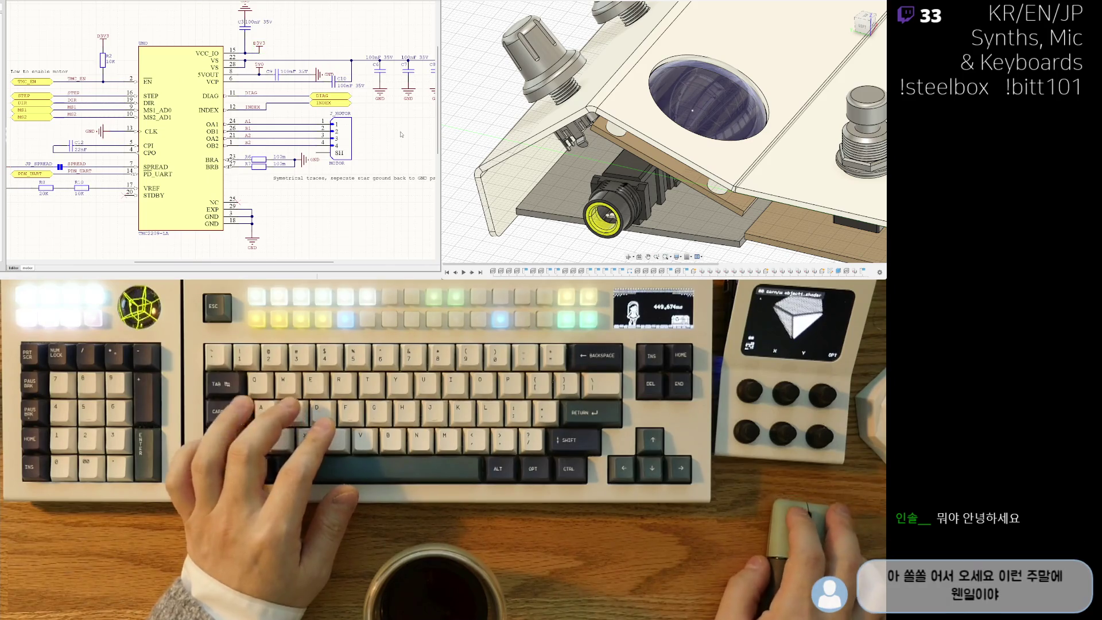
scroll(280, 191, down, 2)
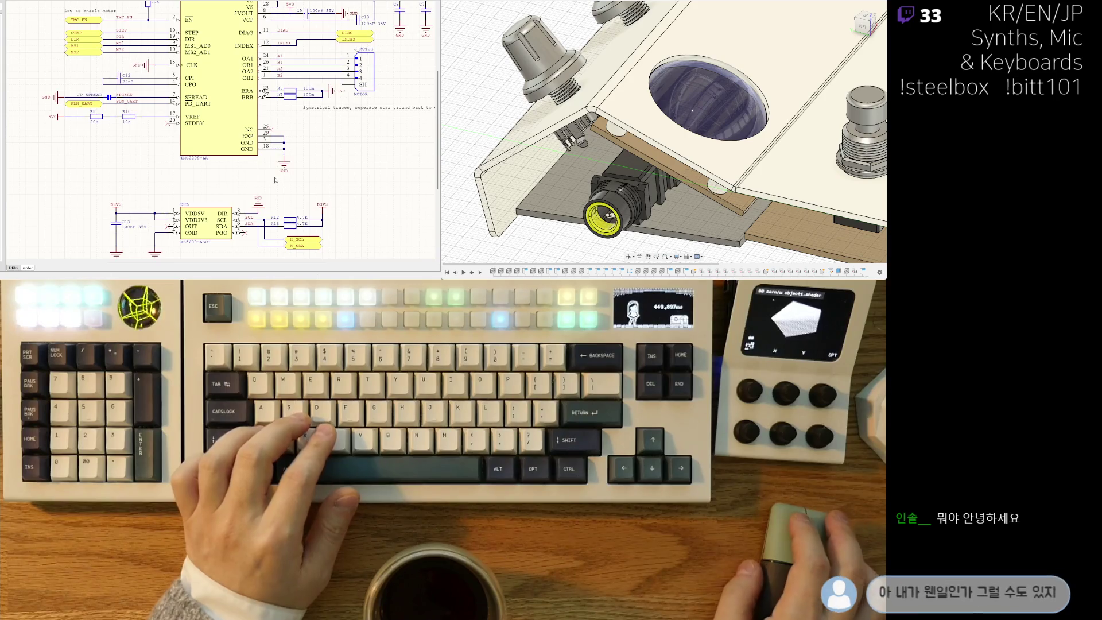
right_drag(108, 170, 95, 177)
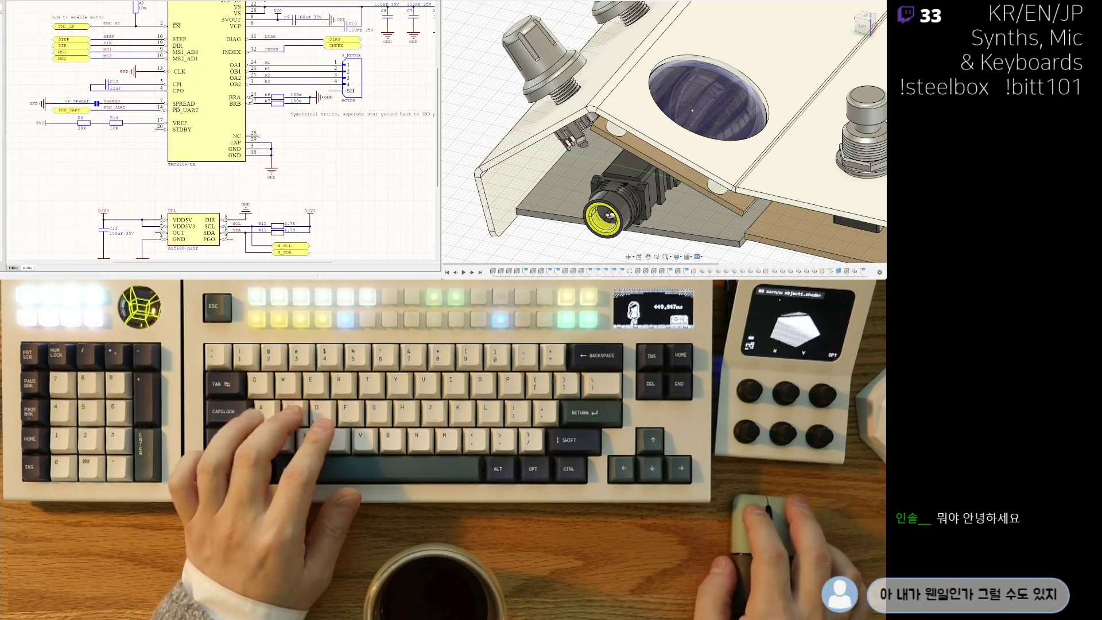
key(ctrl+Tab)
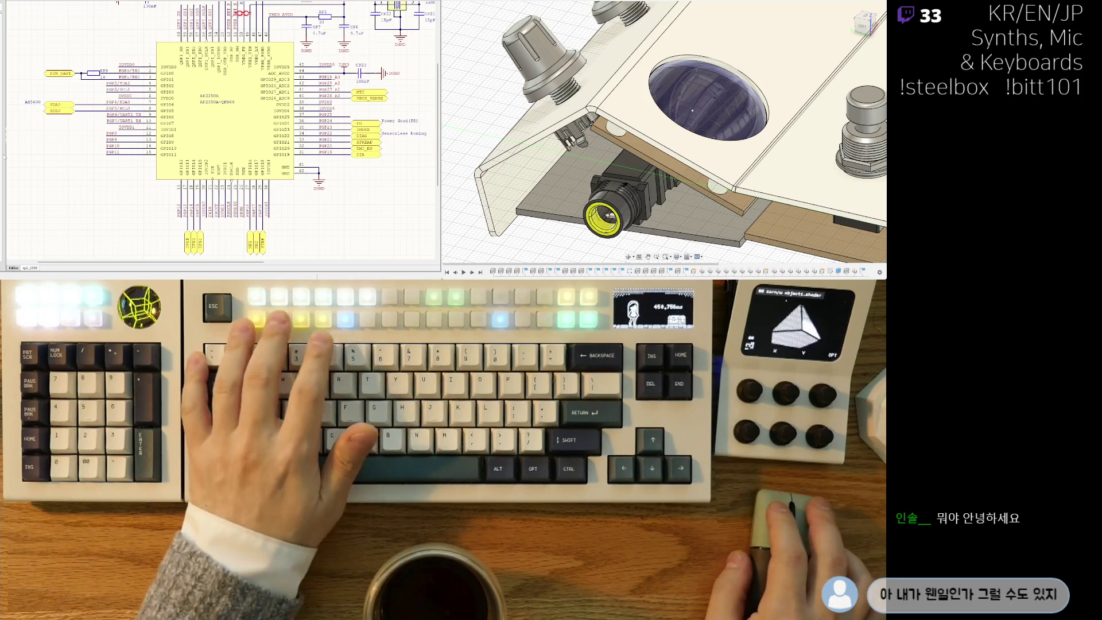
Rotate the ground symbol beside CP20 on the rp2_2350 sheet.
right_drag(330, 180, 290, 156)
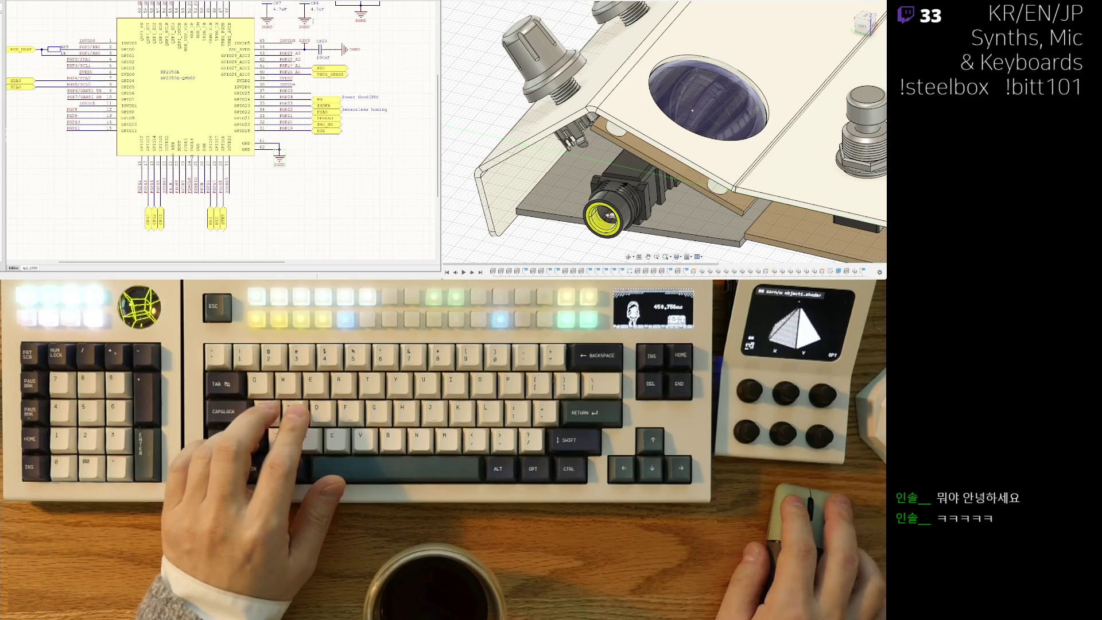
right_drag(360, 13, 372, 157)
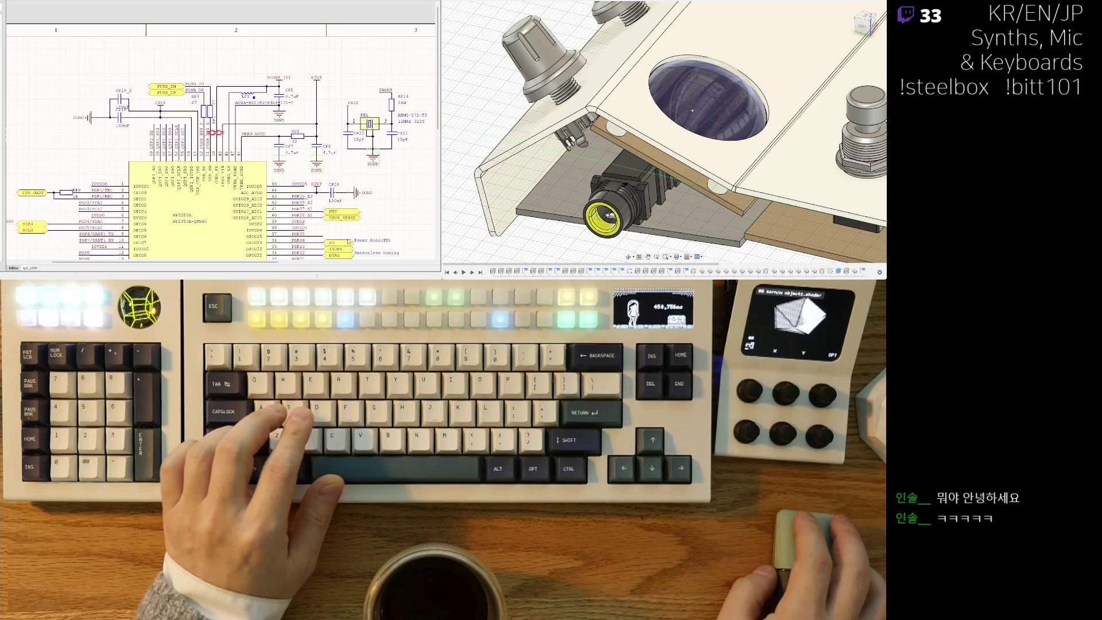
ctrl+scroll(127, 223, down, 3)
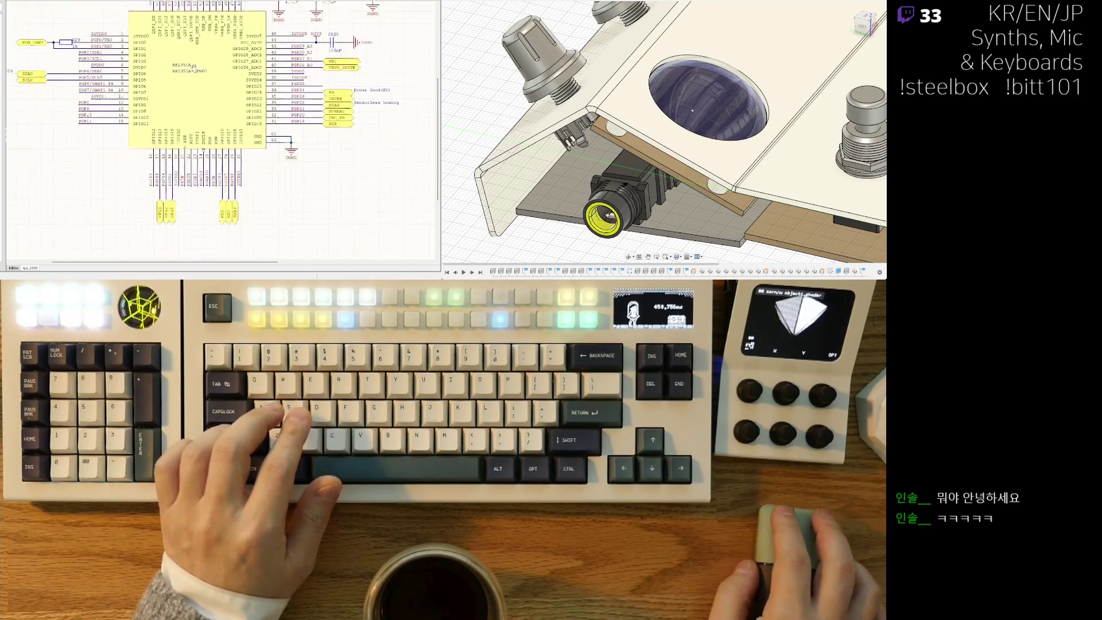
scroll(186, 233, down, 5)
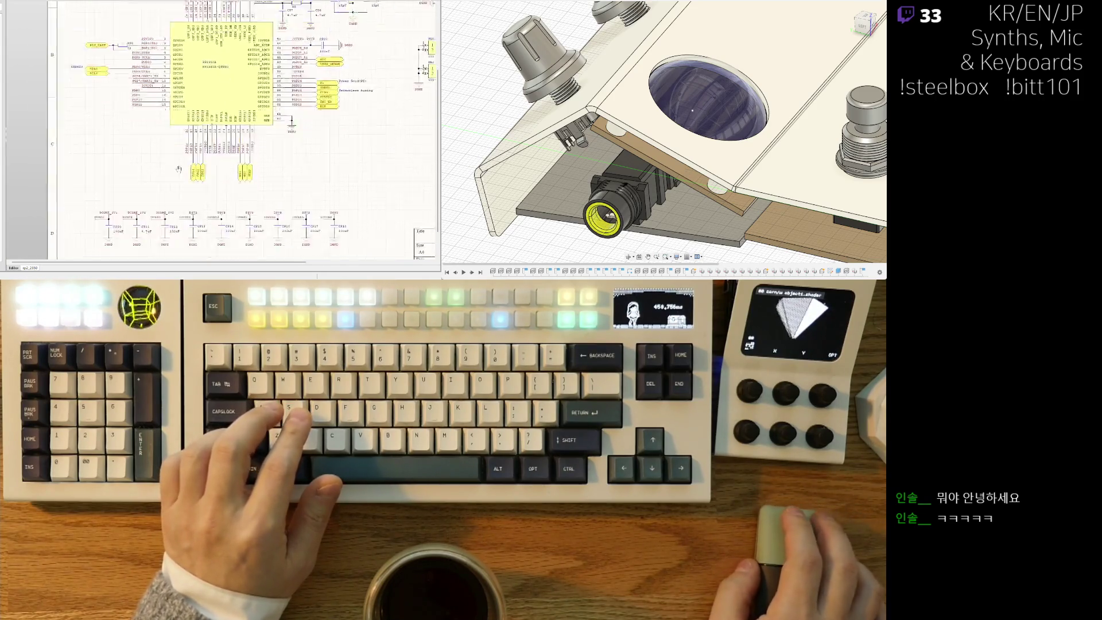
ctrl+scroll(90, 156, up, 2)
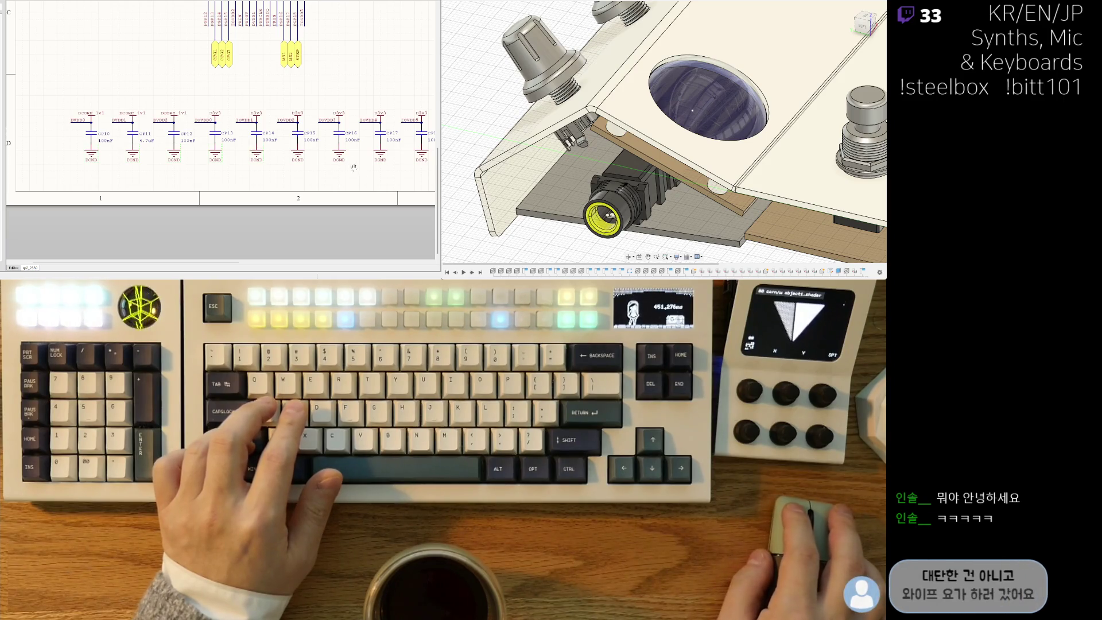
shift+scroll(241, 157, right, 3)
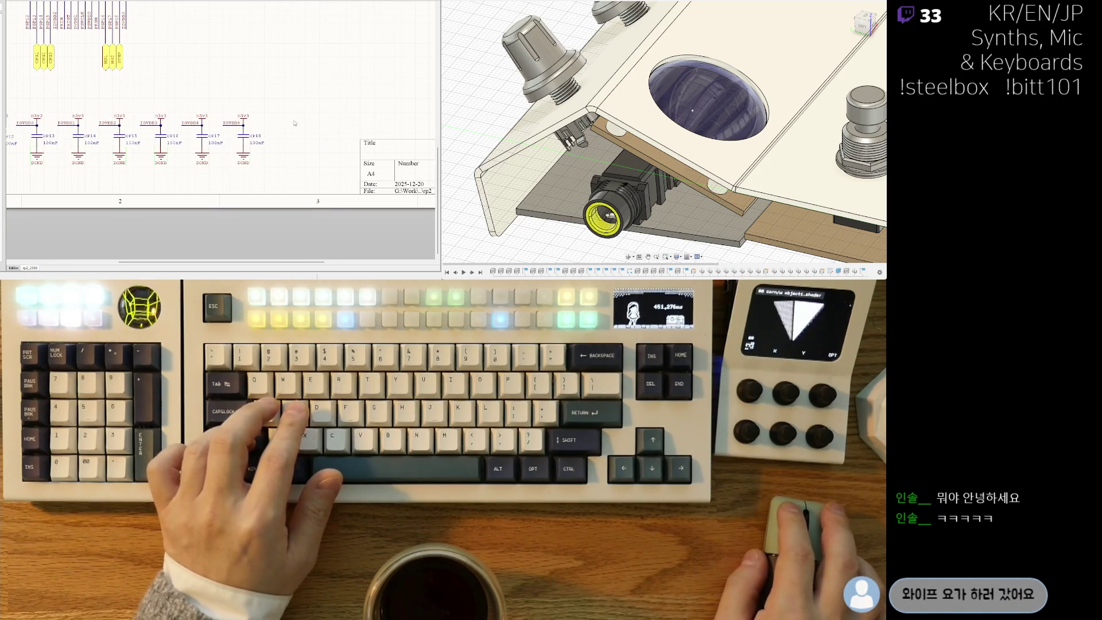
ctrl+scroll(139, 171, up, 3)
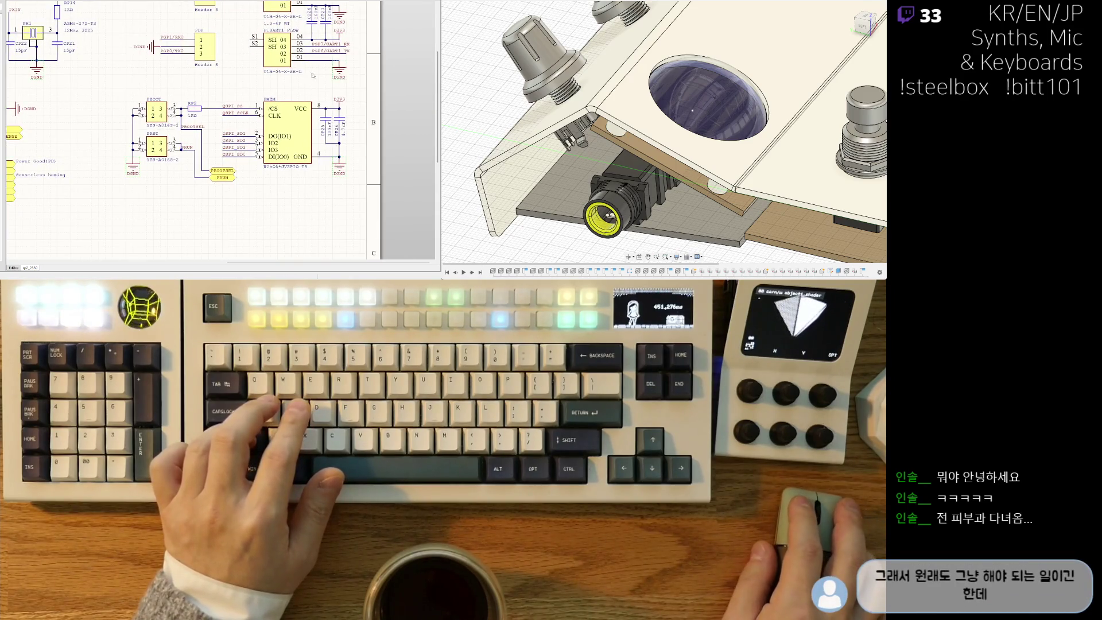
scroll(318, 75, up, 3)
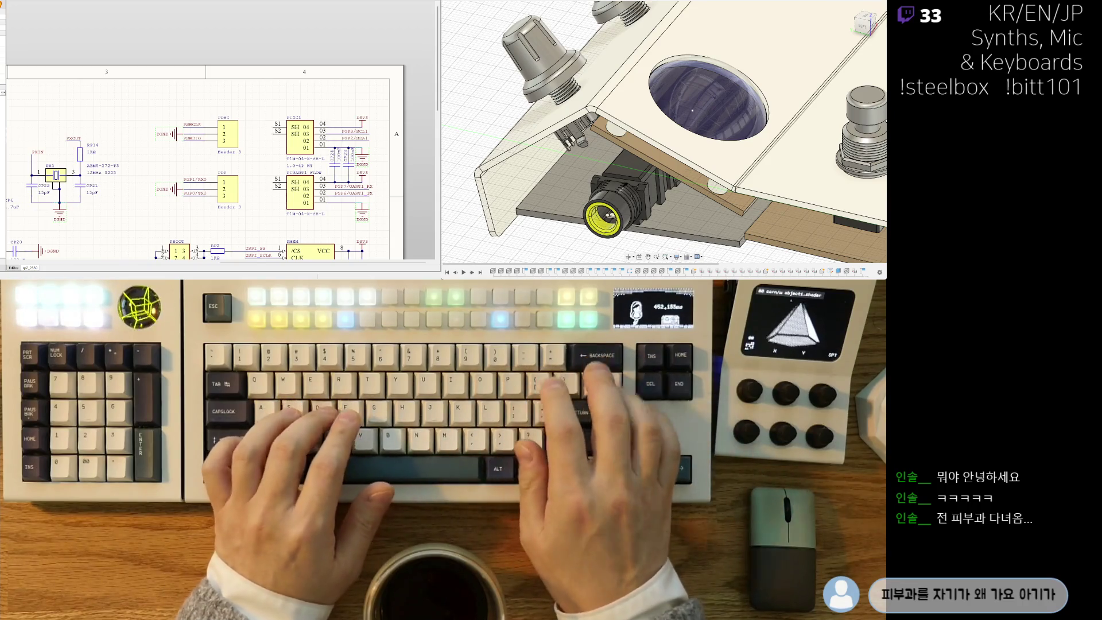
scroll(207, 188, down, 3)
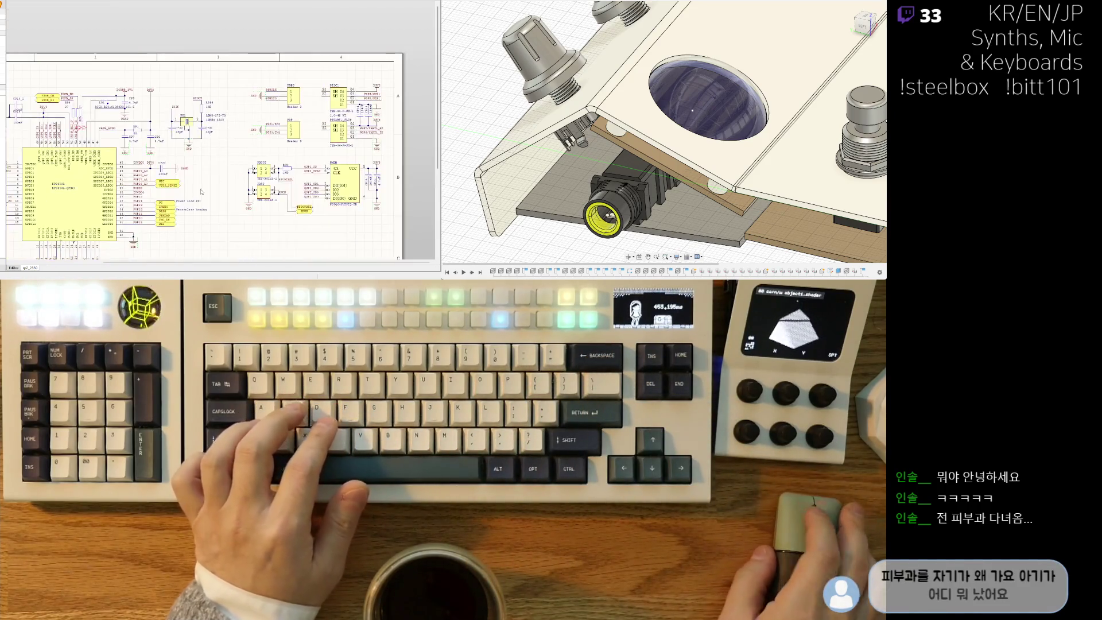
scroll(206, 187, up, 3)
scroll(161, 162, down, 3)
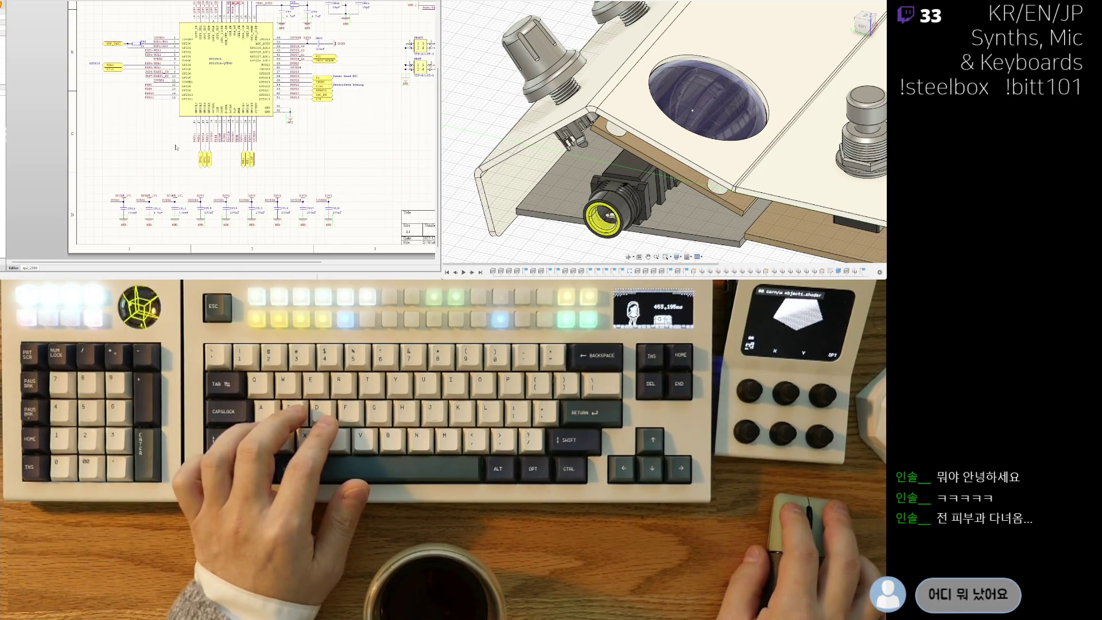
right_drag(369, 105, 366, 116)
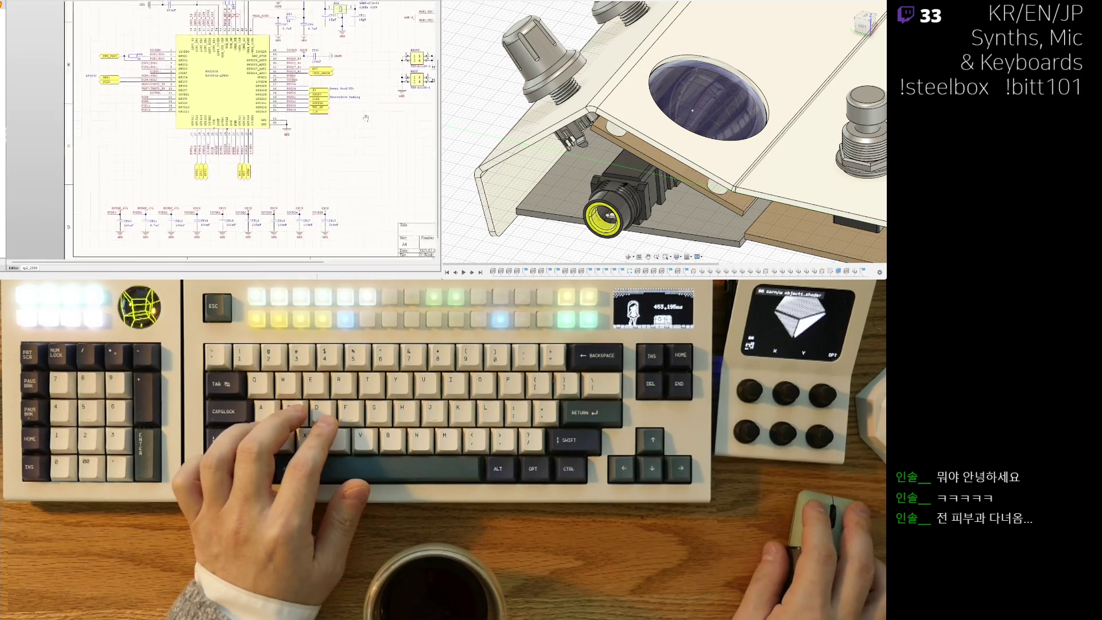
scroll(217, 112, up, 3)
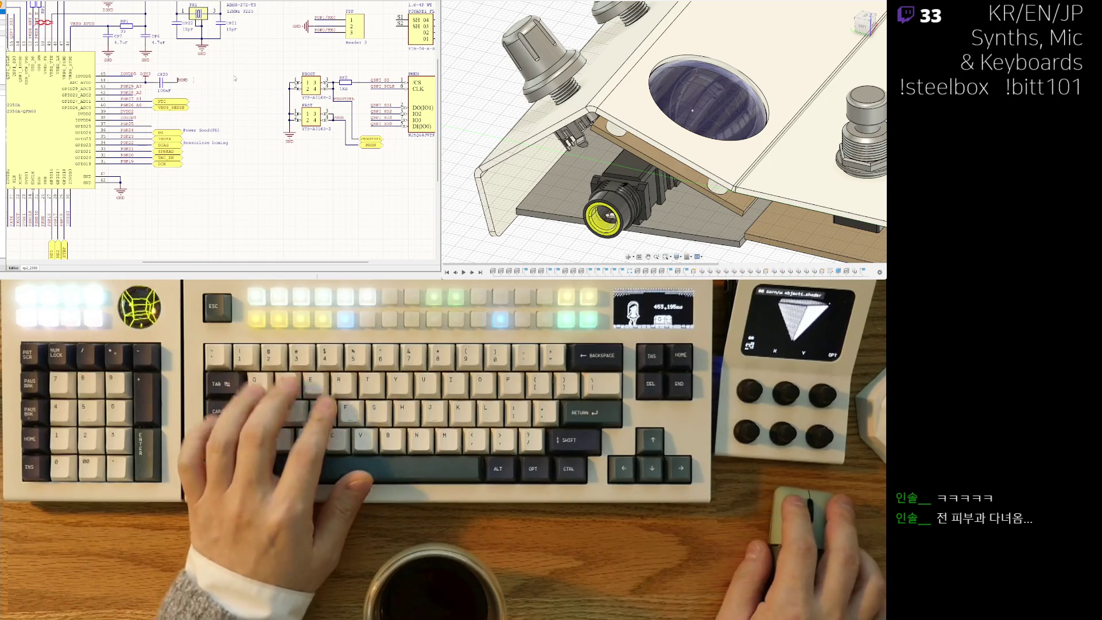
key(r)
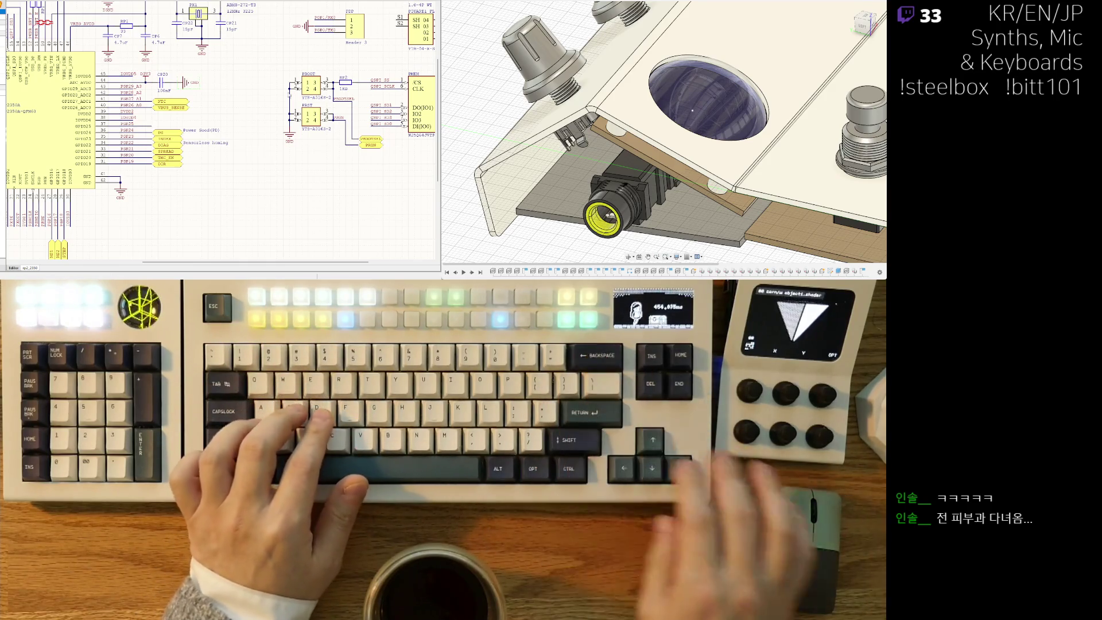
Save the rp2_2350 sheet and switch to the top-level main sheet.
key(ctrl+s)
scroll(186, 185, down, 3)
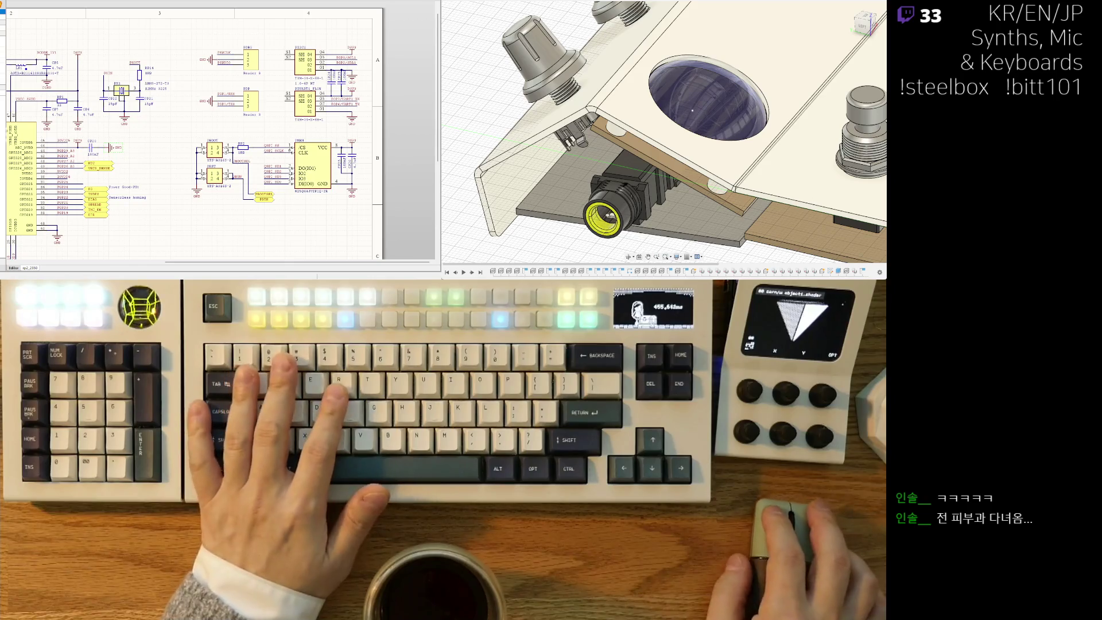
key(ctrl+Tab)
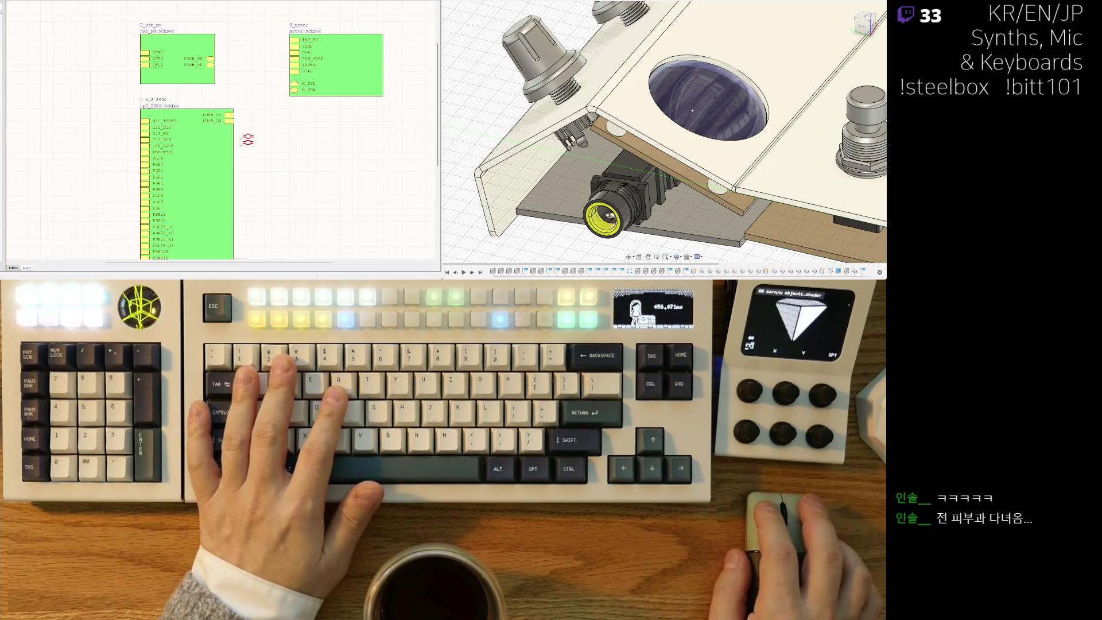
Add a PG sheet entry on the right edge of the U_usb_pd sheet symbol.
click(175, 69)
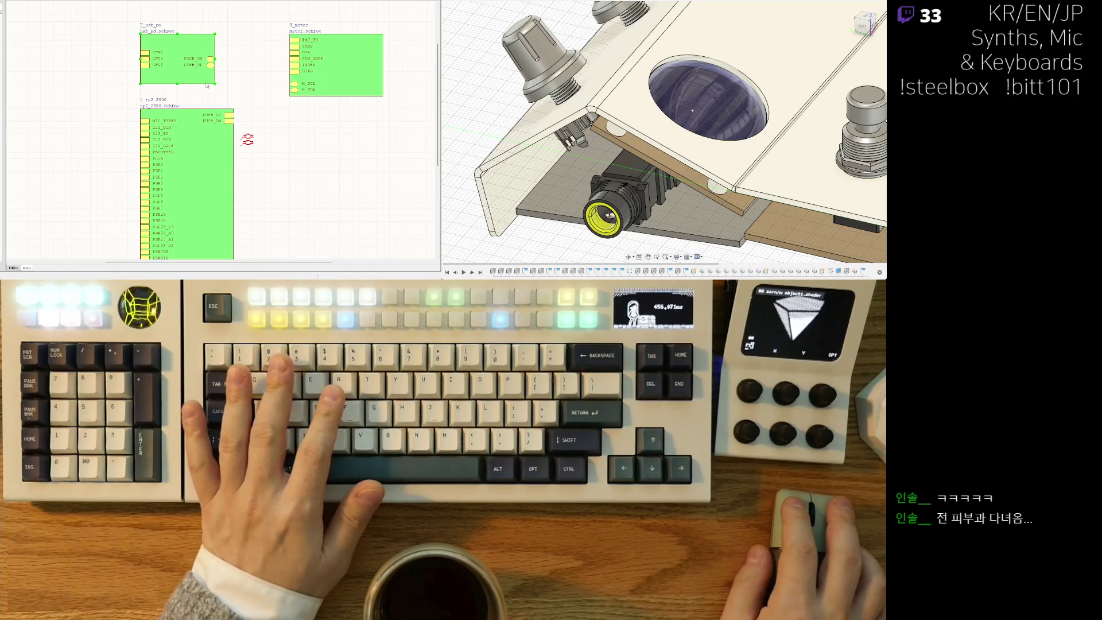
key(v)
key(e)
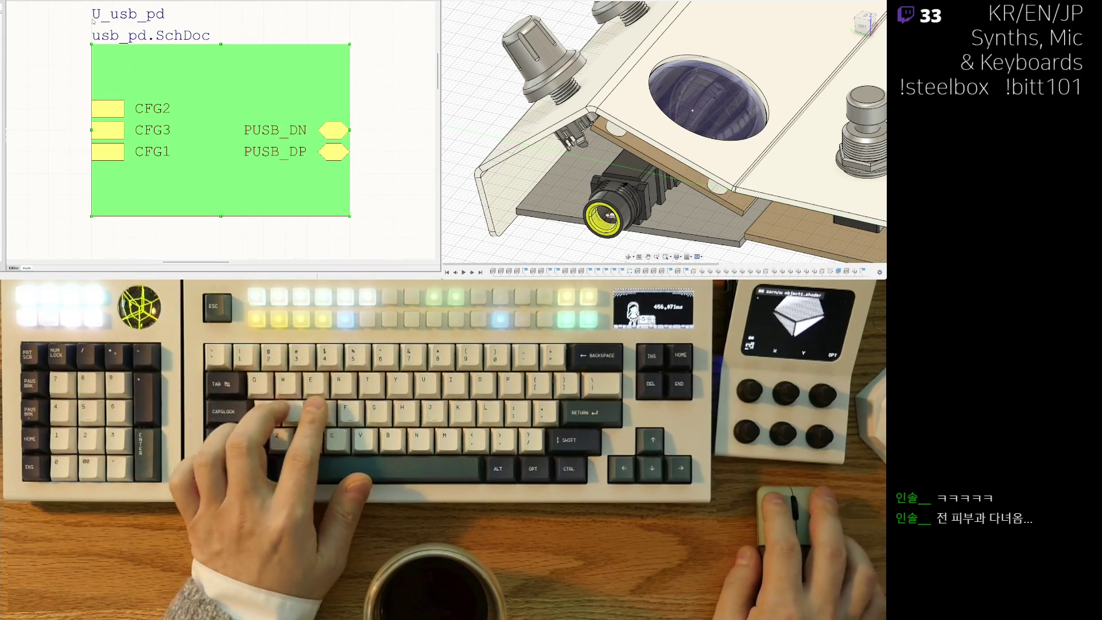
key(p)
key(a)
click(338, 173)
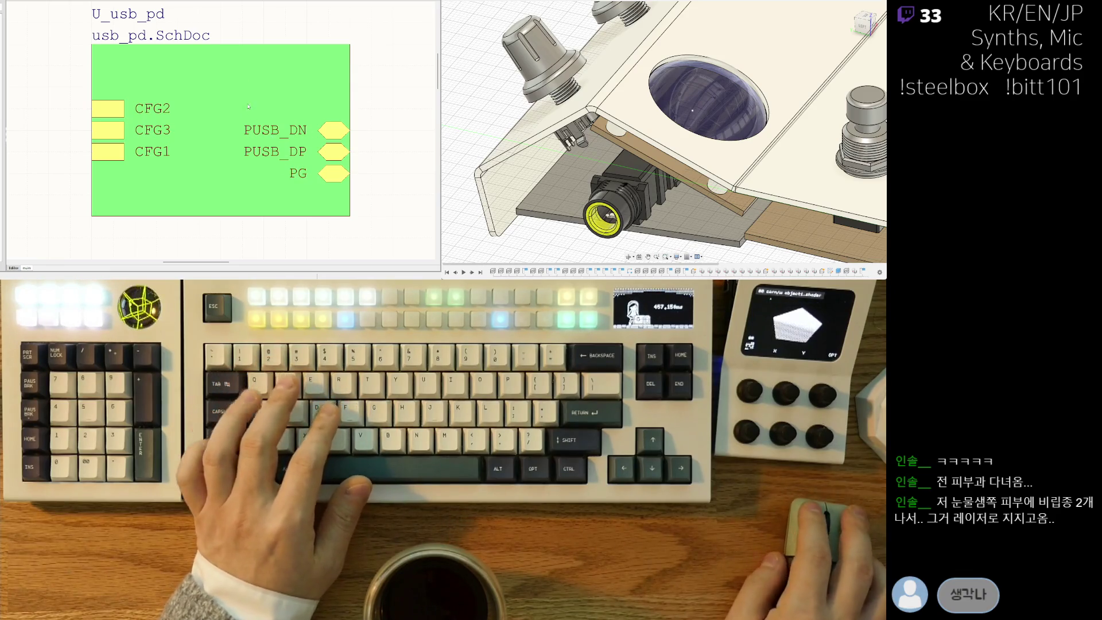
Move U_motor's MS2 and MS1 entries to its right edge.
ctrl+scroll(248, 106, down, 5)
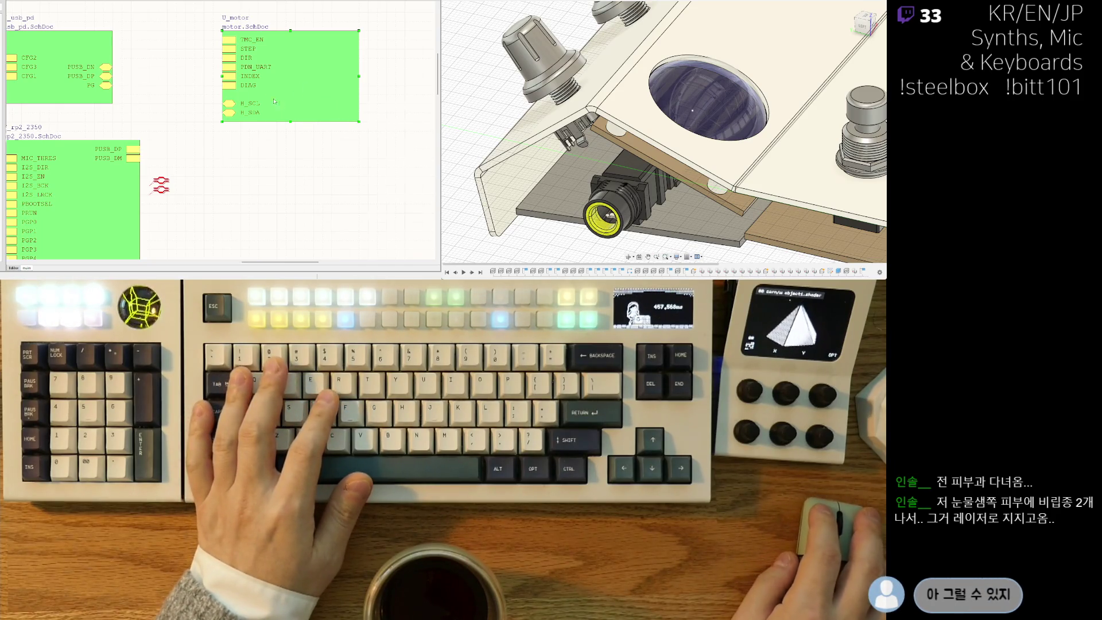
ctrl+scroll(280, 103, up, 3)
mouse_move(96, 185)
mouse_down()
mouse_move(253, 172)
mouse_move(360, 179)
mouse_up()
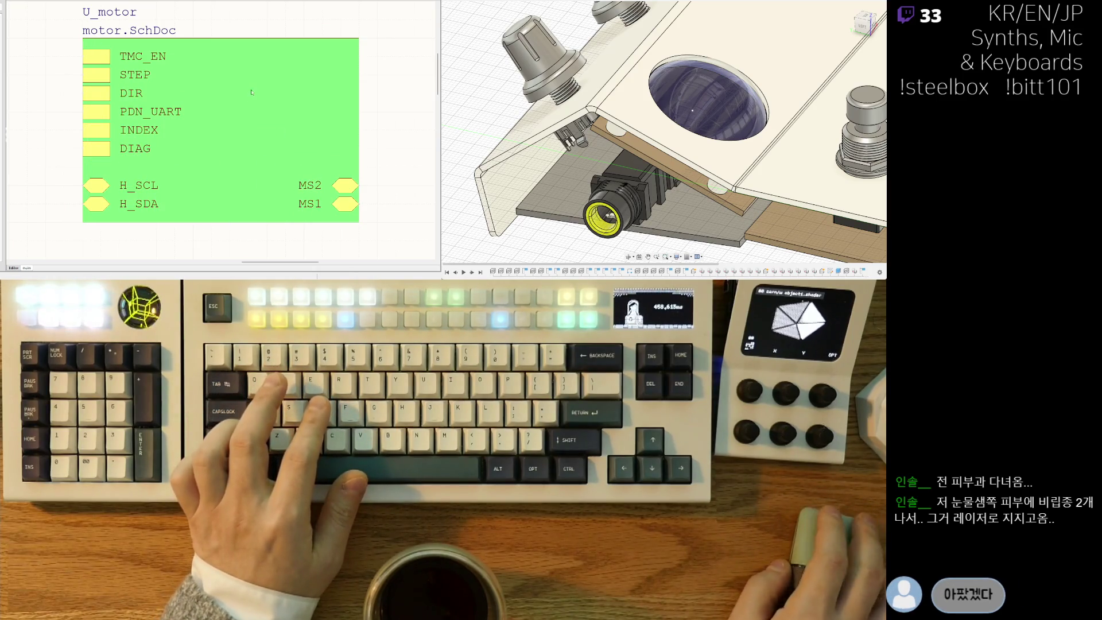
ctrl+scroll(243, 145, down, 6)
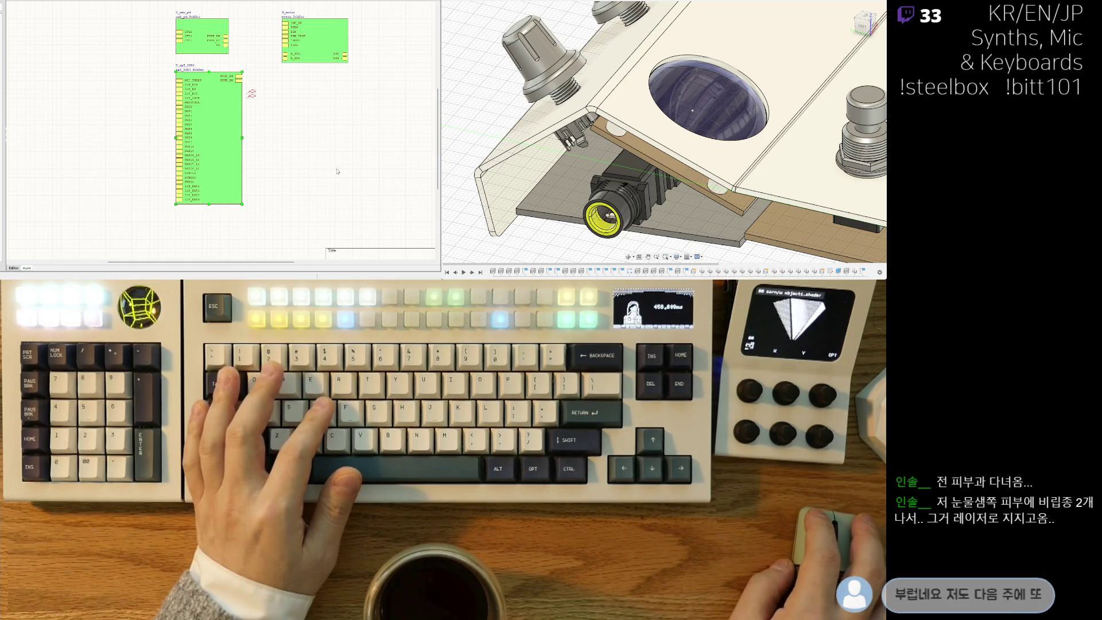
ctrl+scroll(192, 148, up, 3)
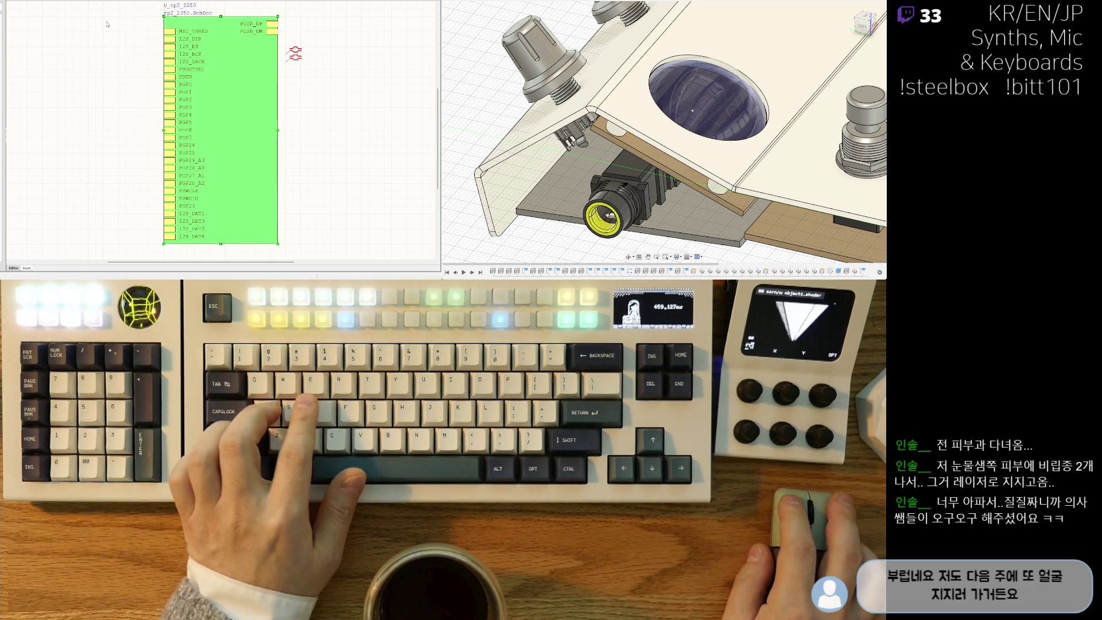
Move the left-side sheet entries, except PBOOTSEL and DRUN, onto the right edge.
key(Delete)
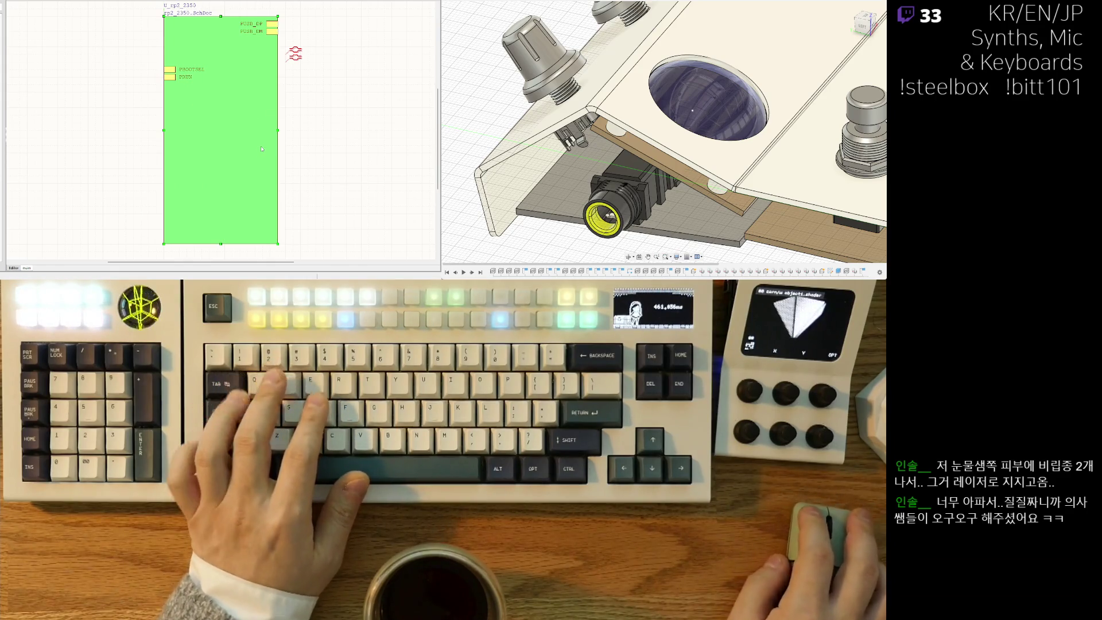
key(ctrl+v)
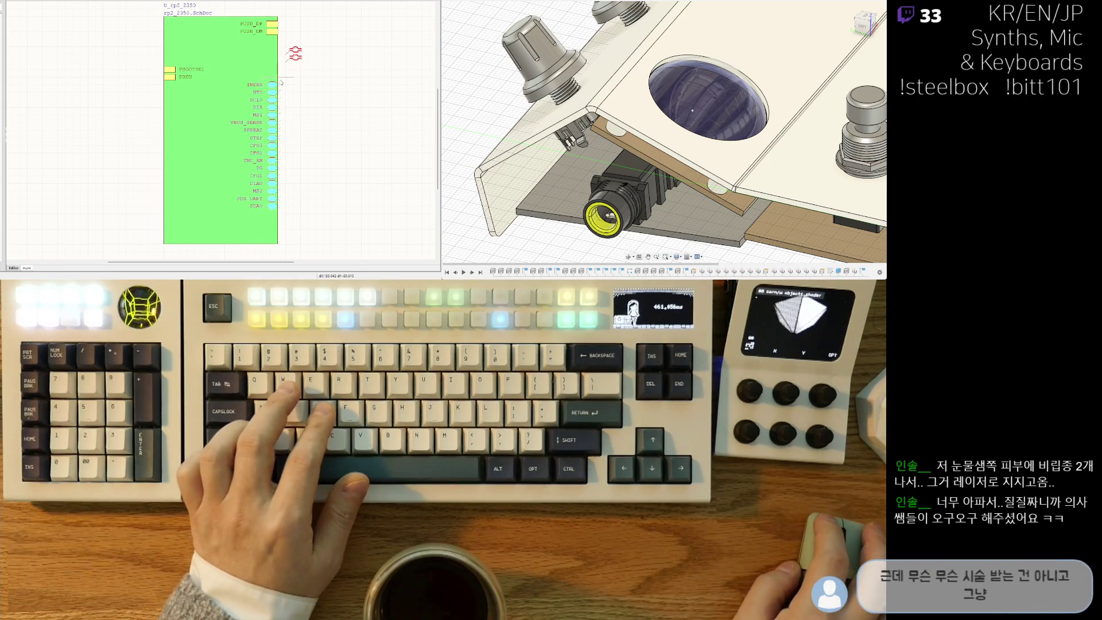
click(285, 91)
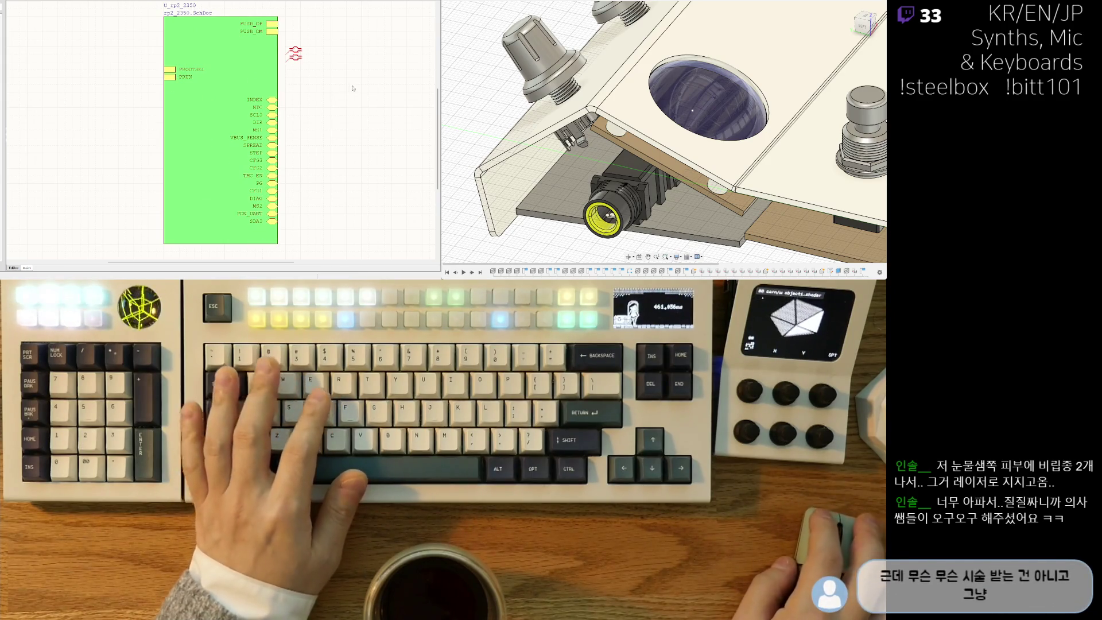
ctrl+scroll(267, 128, down, 4)
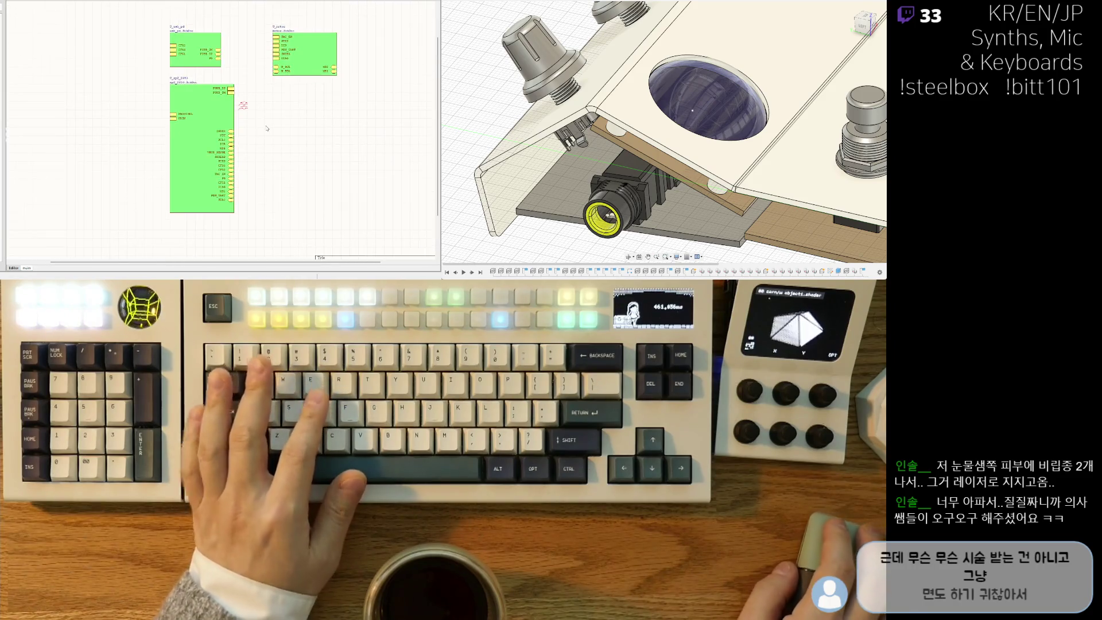
ctrl+scroll(279, 93, up, 2)
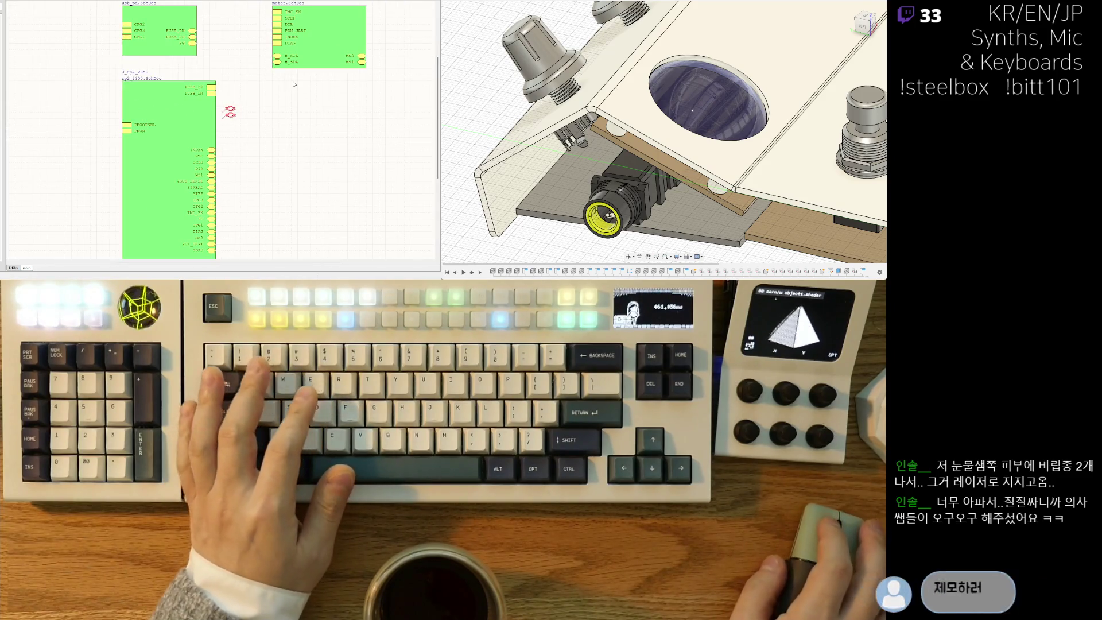
Reposition the U_motor sheet symbol and shift its MS2 and MS1 entries left.
mouse_move(253, 106)
right_down()
mouse_move(244, 111)
mouse_move(273, 86)
right_up()
right_drag(311, 38, 281, 56)
mouse_move(280, 55)
mouse_down()
mouse_move(338, 86)
mouse_move(347, 107)
mouse_up()
drag(373, 69, 297, 92)
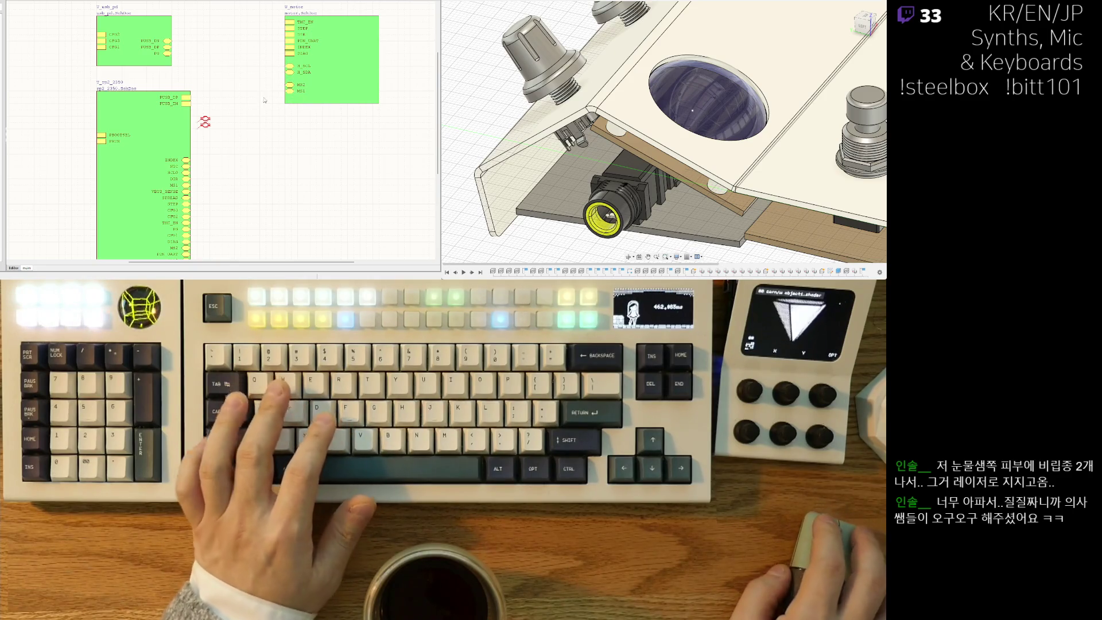
Widen U_usb_pd slightly and narrow the U_rp2_2350 symbol's right edge.
right_drag(242, 145, 255, 88)
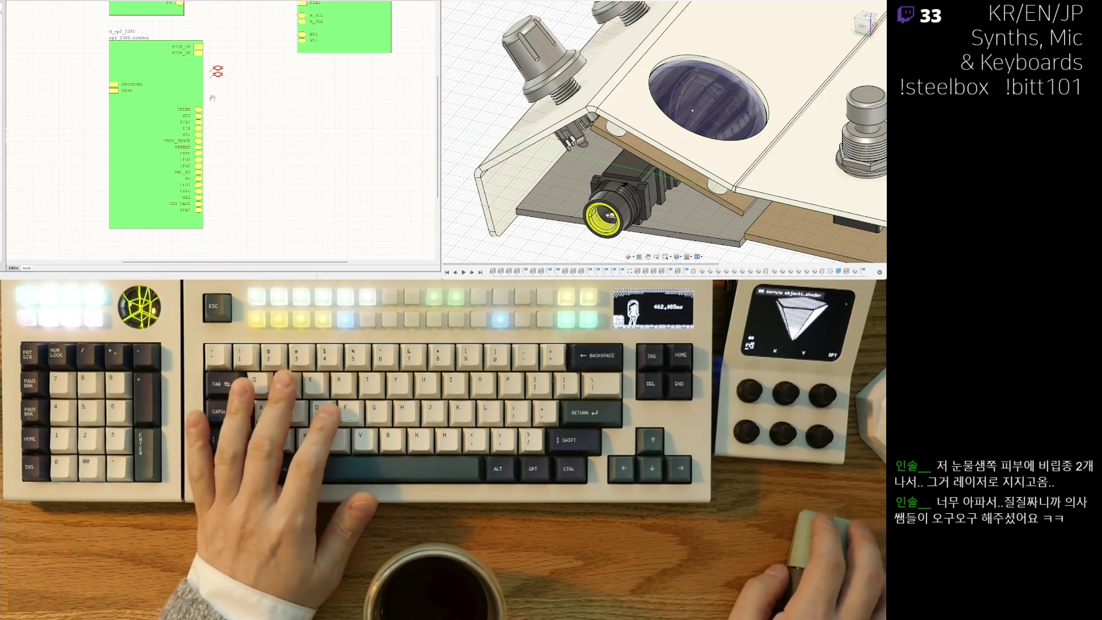
scroll(179, 75, up, 3)
click(174, 70)
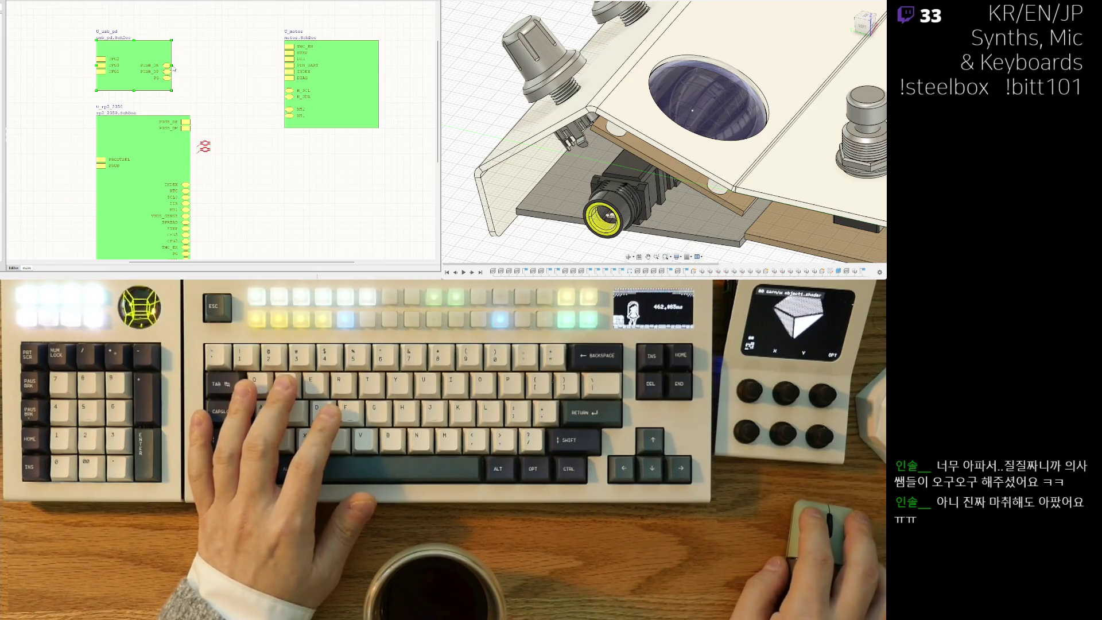
drag(172, 65, 184, 65)
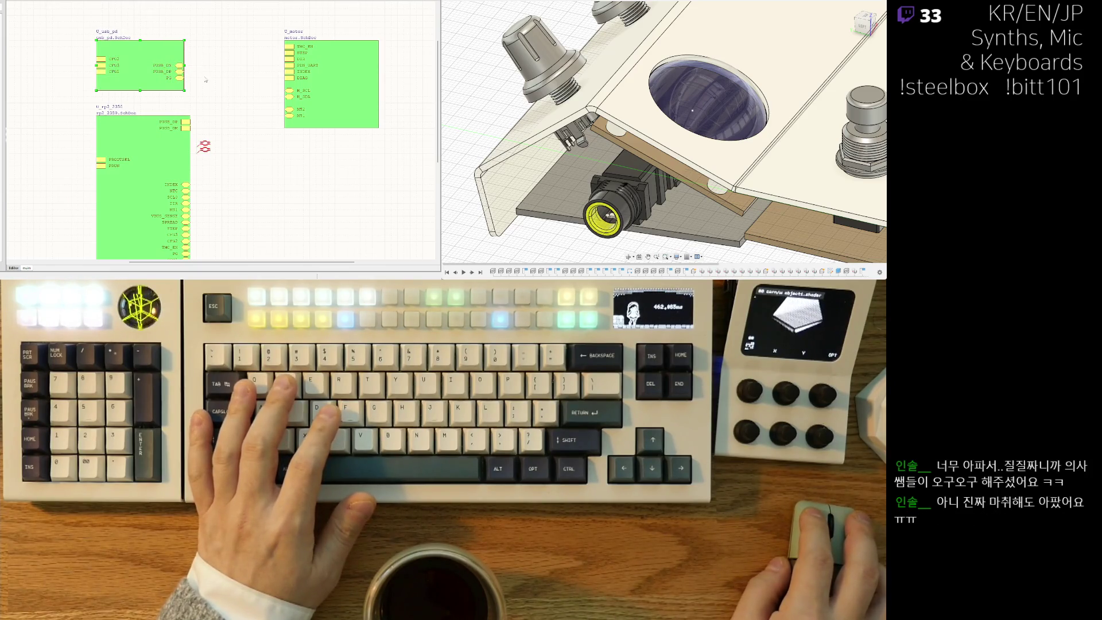
scroll(200, 75, down, 3)
click(202, 134)
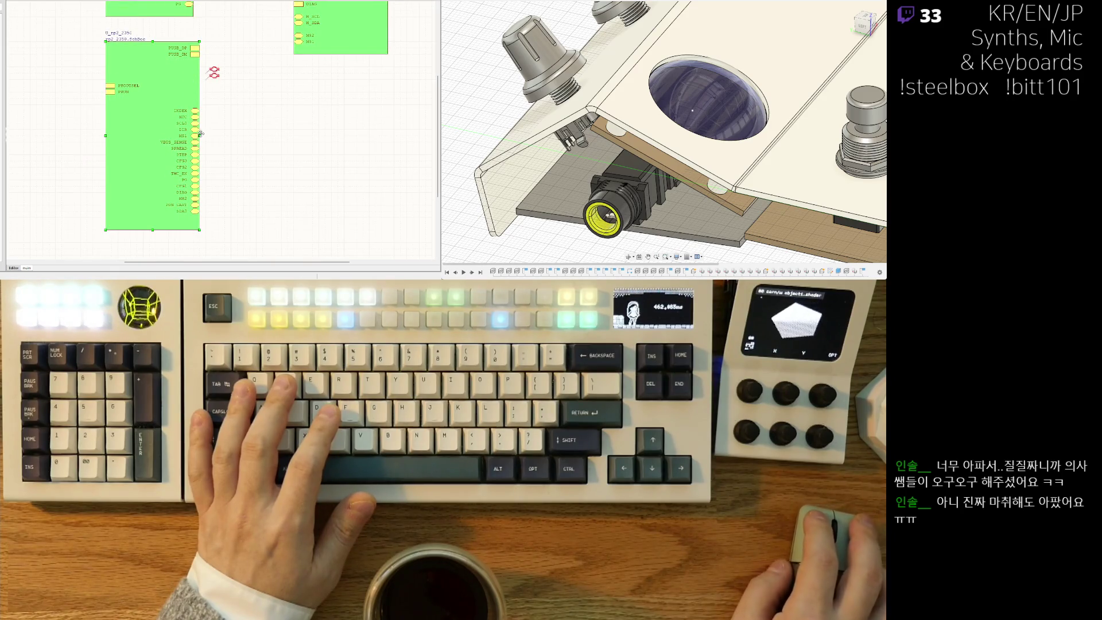
drag(200, 135, 194, 136)
click(231, 100)
scroll(231, 99, up, 2)
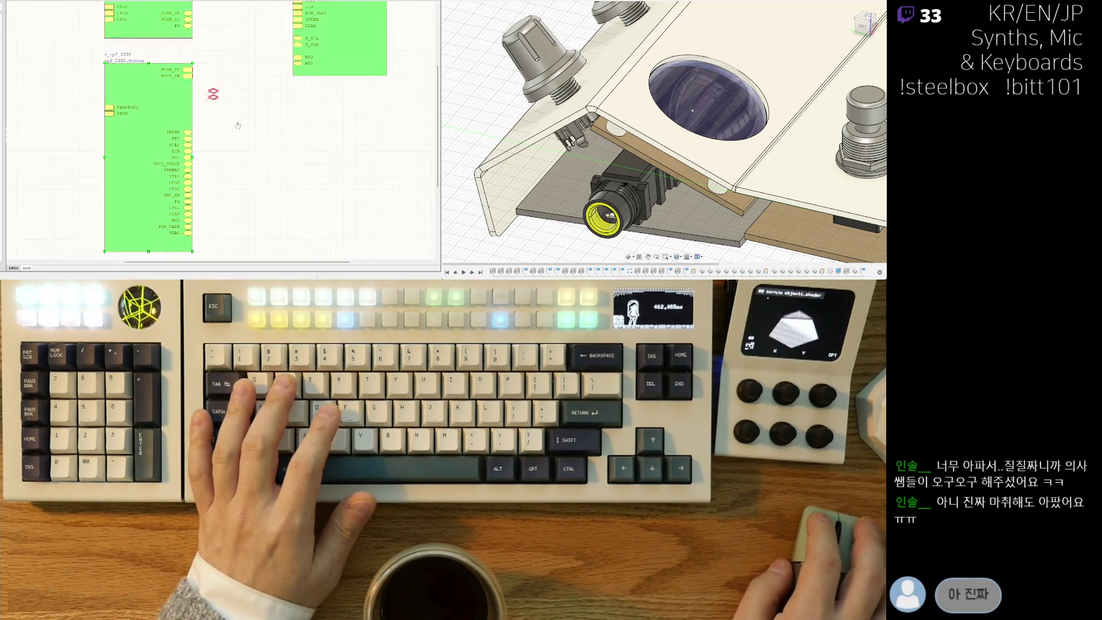
Shorten the U_usb_pd sheet symbol and start a wire at its PUSB_DN port.
drag(192, 51, 187, 46)
right_drag(186, 46, 187, 53)
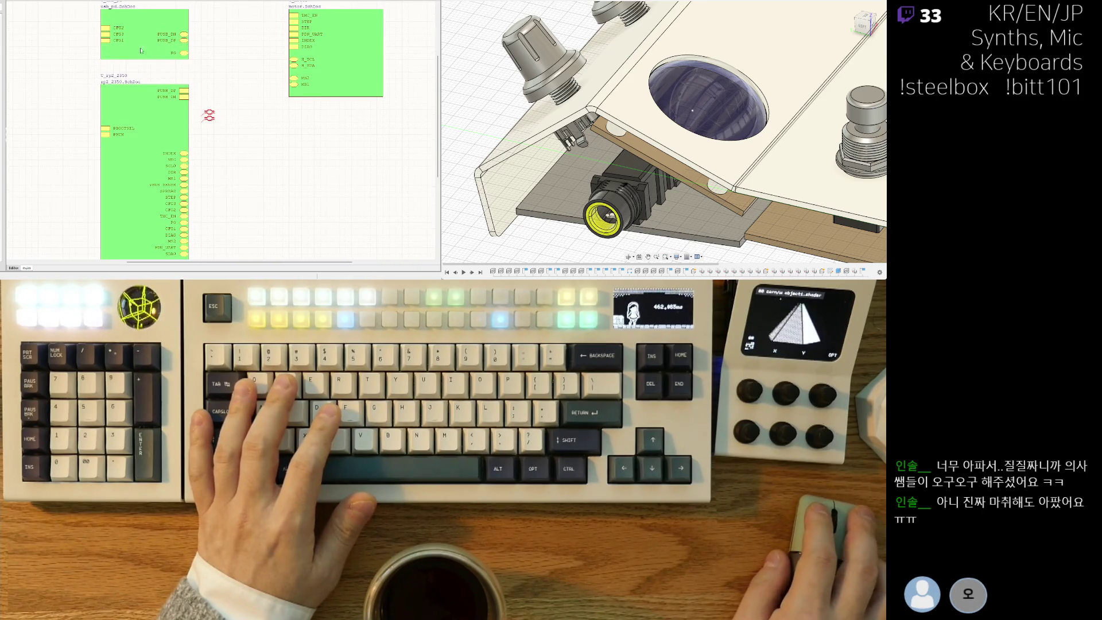
drag(145, 59, 145, 46)
key(ctrl+w)
click(188, 22)
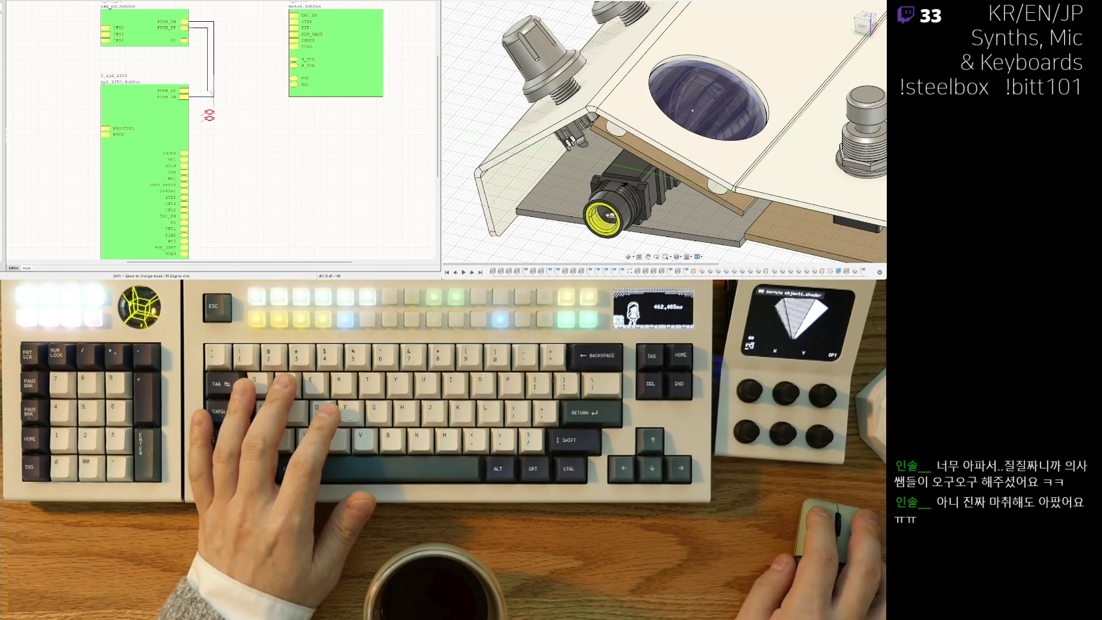
Finish the USB data wire down to the PUSB_DP port on the RP2350 symbol.
click(188, 90)
right_click(189, 90)
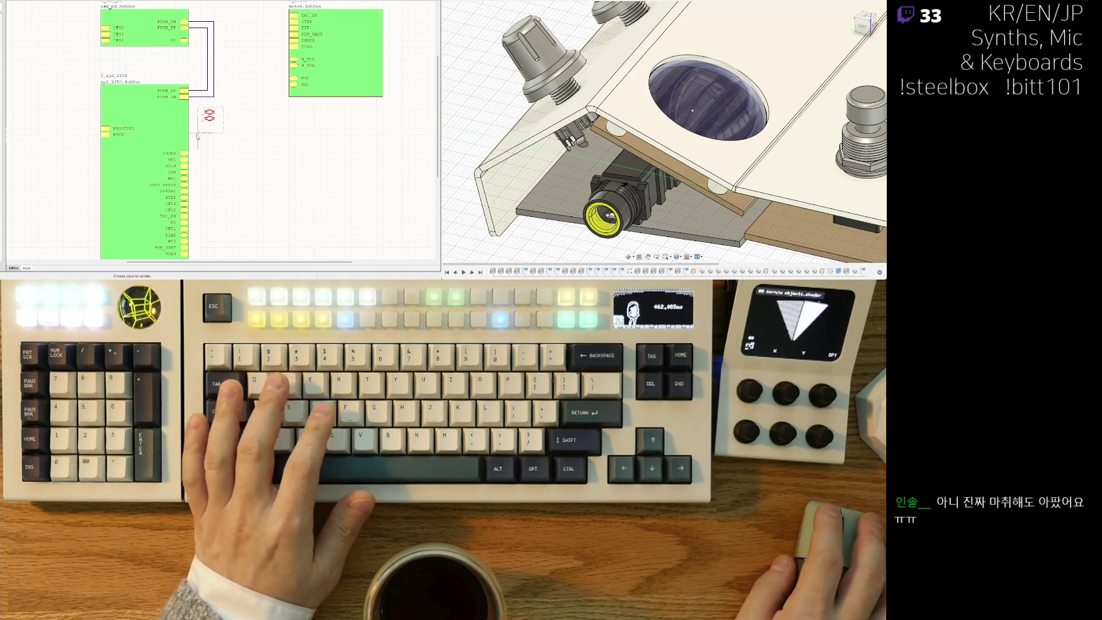
key(ctrl+w)
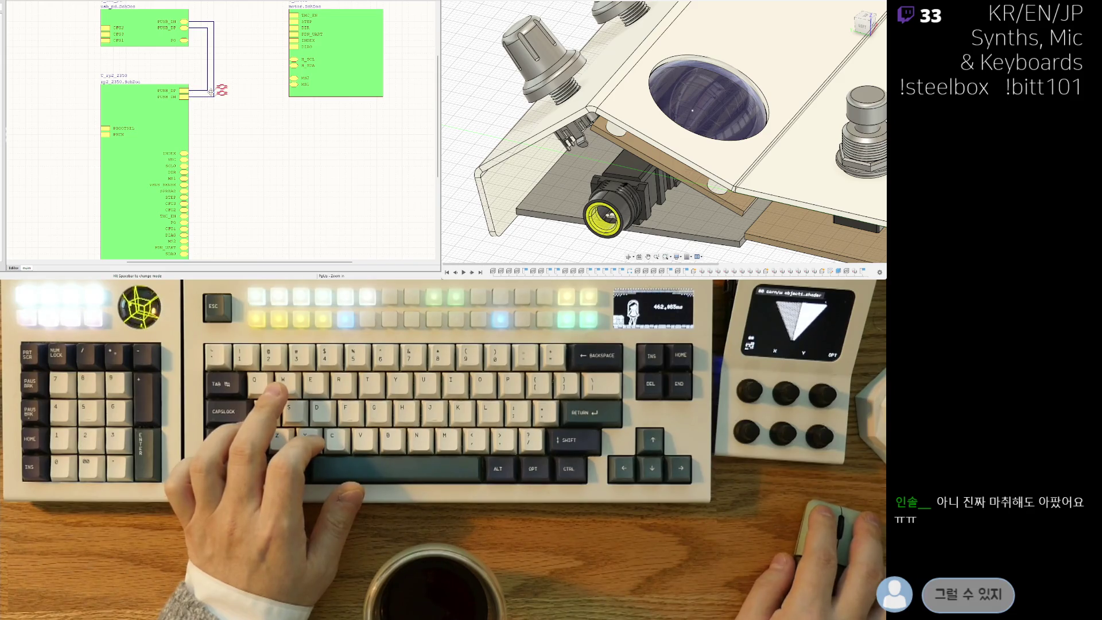
right_drag(217, 92, 227, 92)
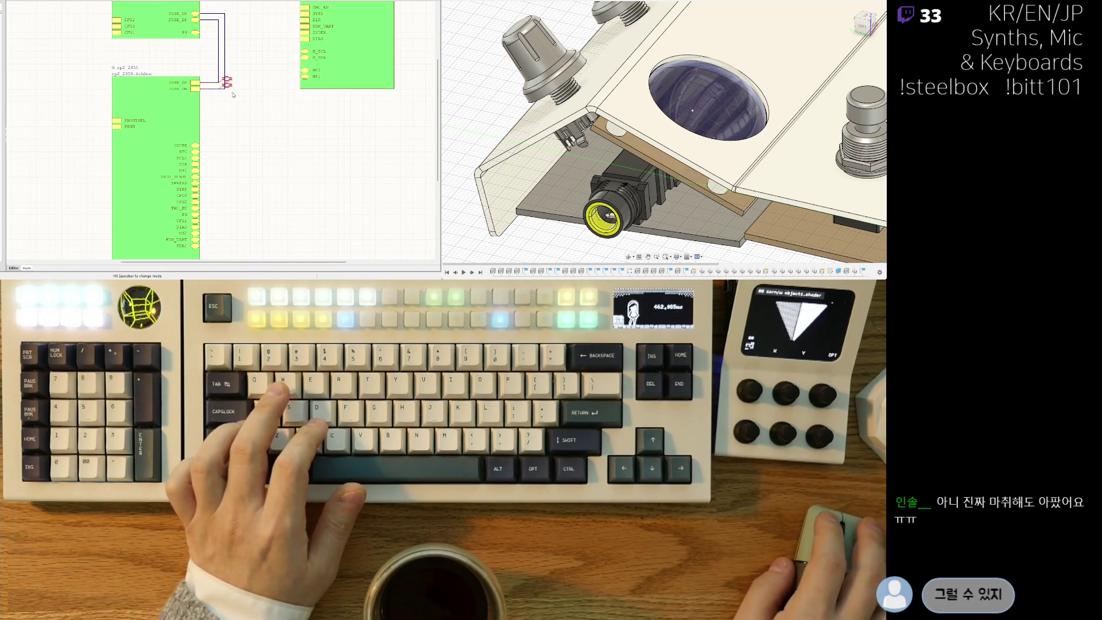
Move the SCL0 and SDA0 entries up near the top of the rp2_2350 symbol.
scroll(235, 112, down, 3)
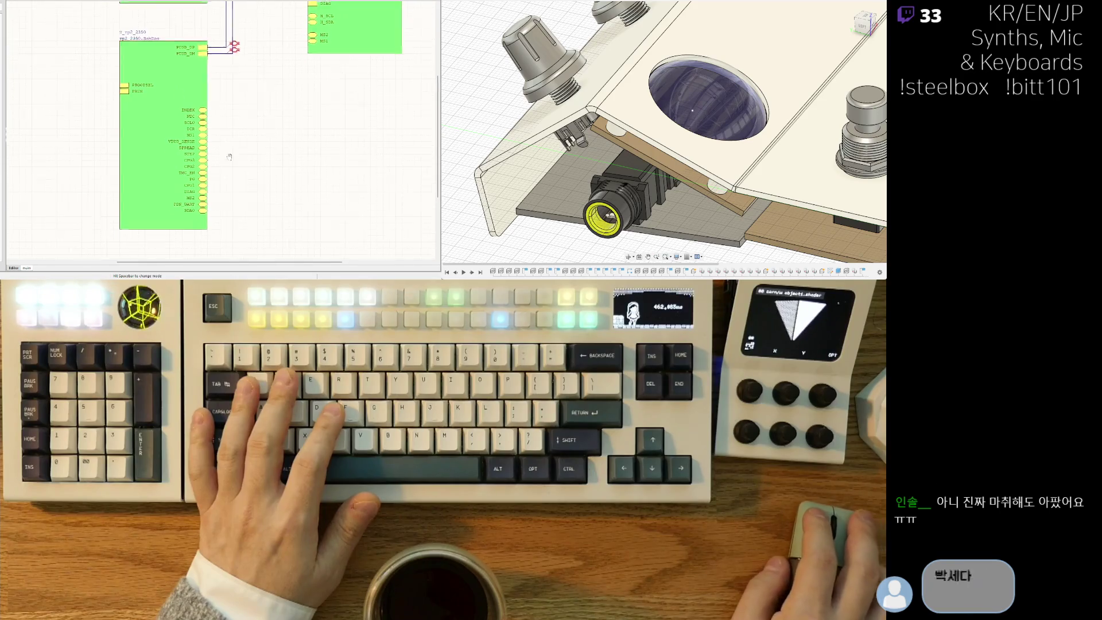
drag(209, 202, 205, 68)
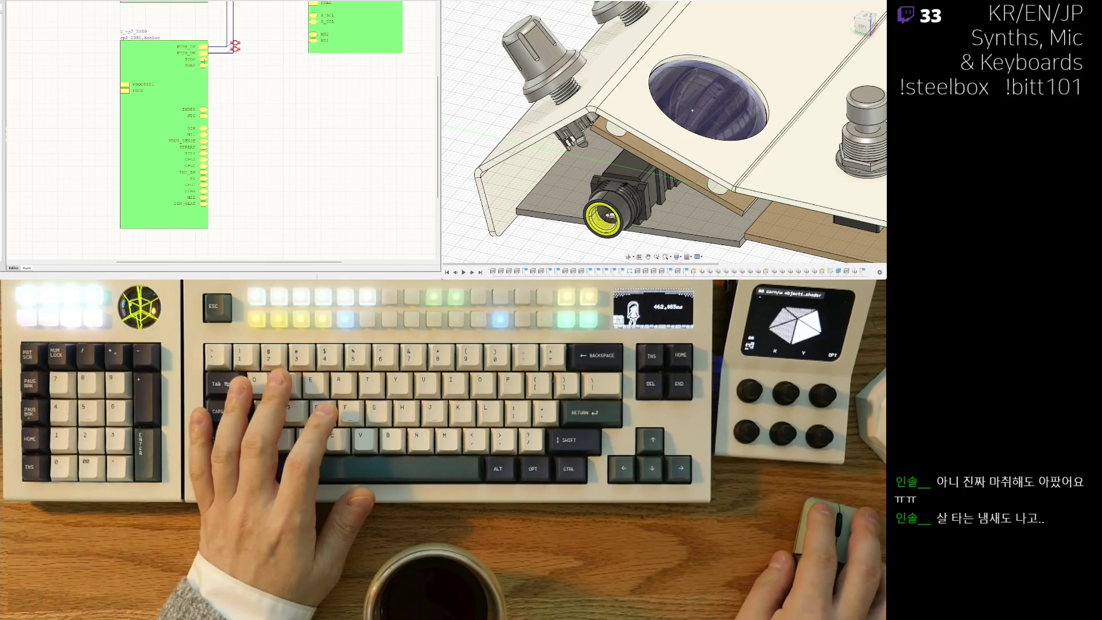
drag(203, 59, 203, 65)
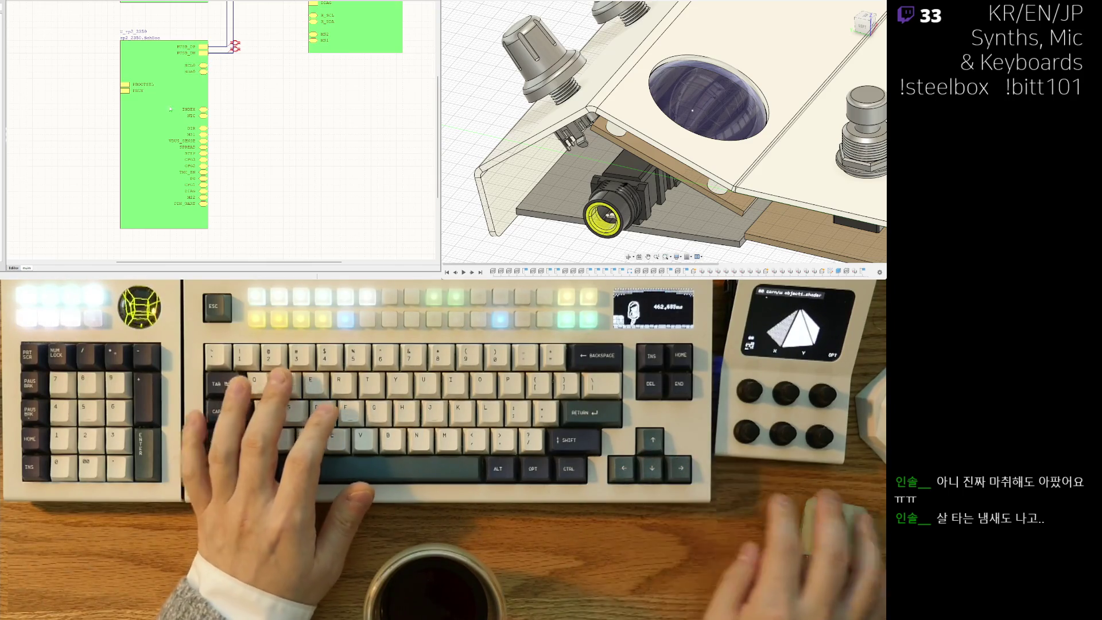
scroll(173, 105, up, 3)
shift+scroll(298, 124, right, 2)
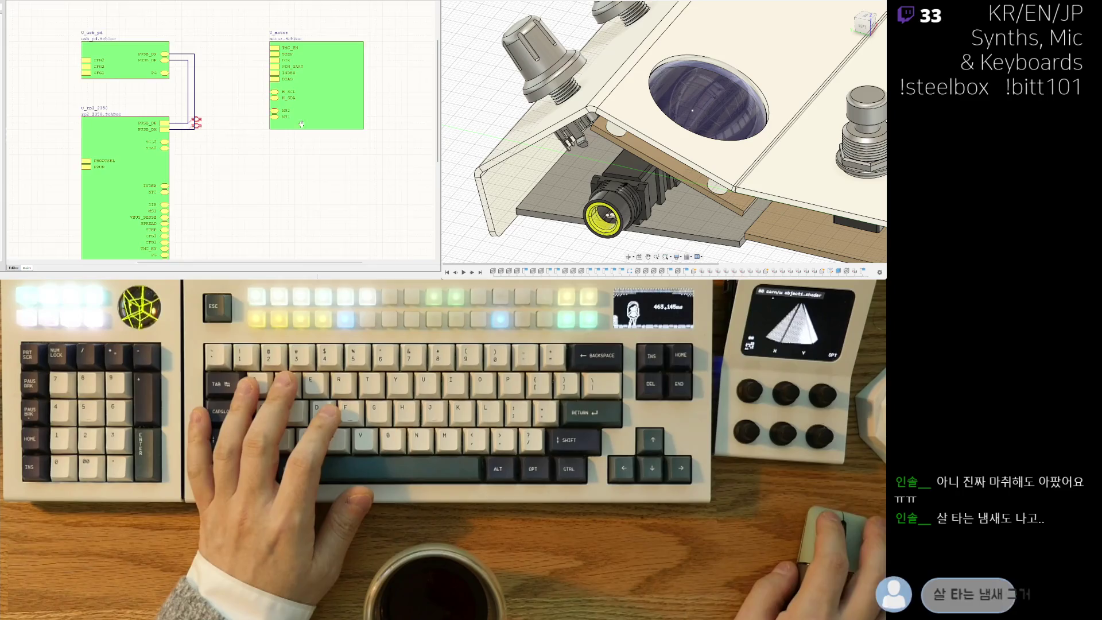
Wire SCL0 to the motor symbol's H_SCL and SDA0 to H_SDA.
key(ctrl+w)
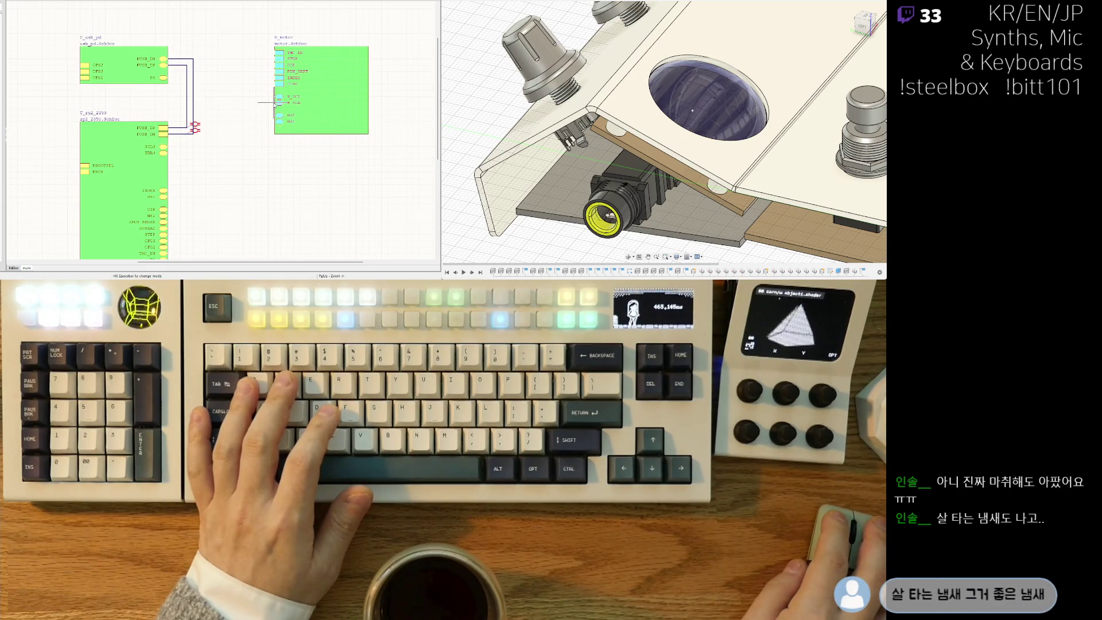
scroll(229, 109, down, 2)
click(163, 114)
right_click(167, 118)
click(161, 118)
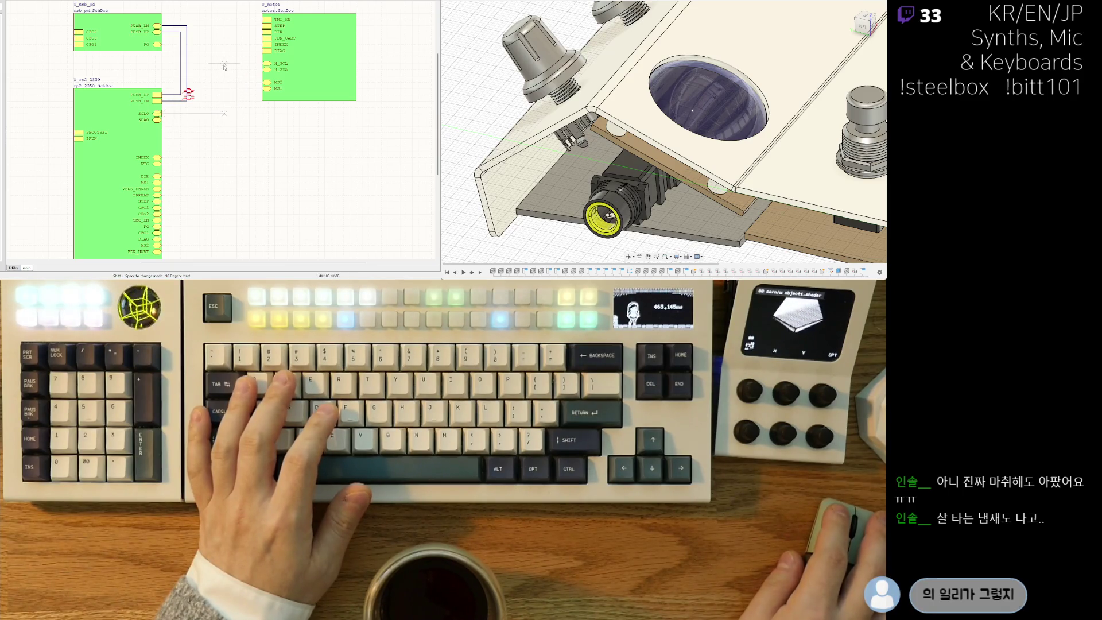
click(224, 67)
click(264, 64)
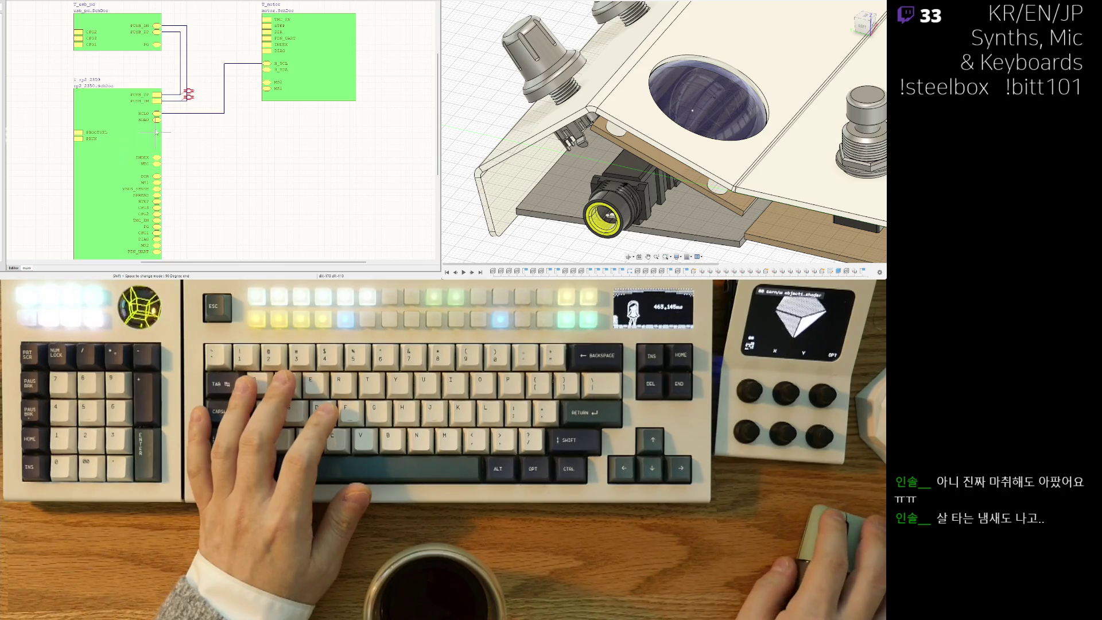
click(230, 70)
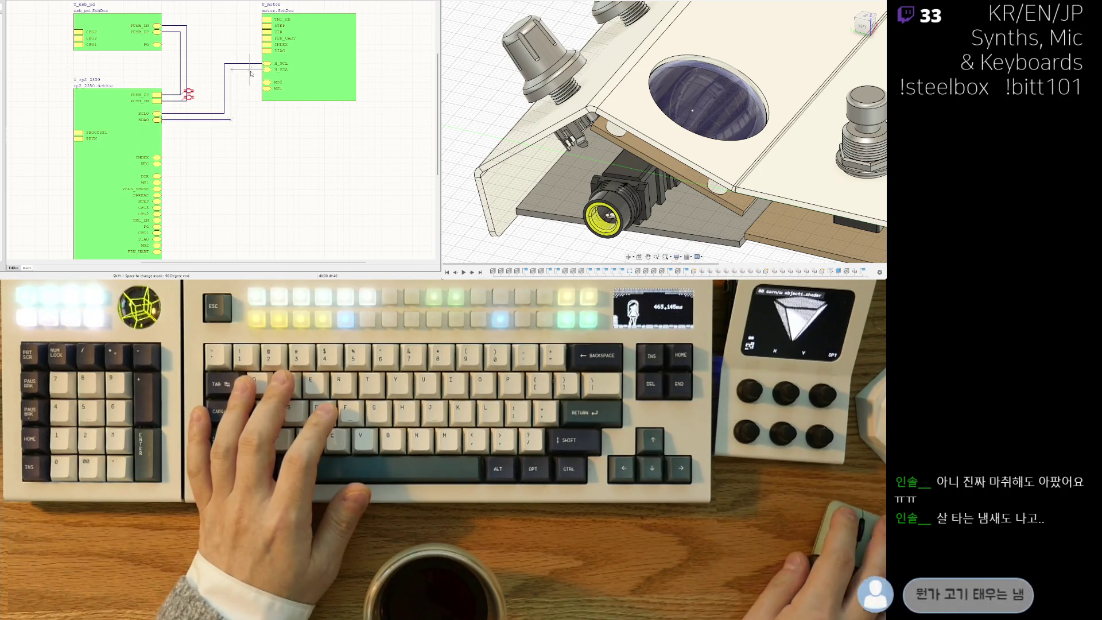
click(264, 70)
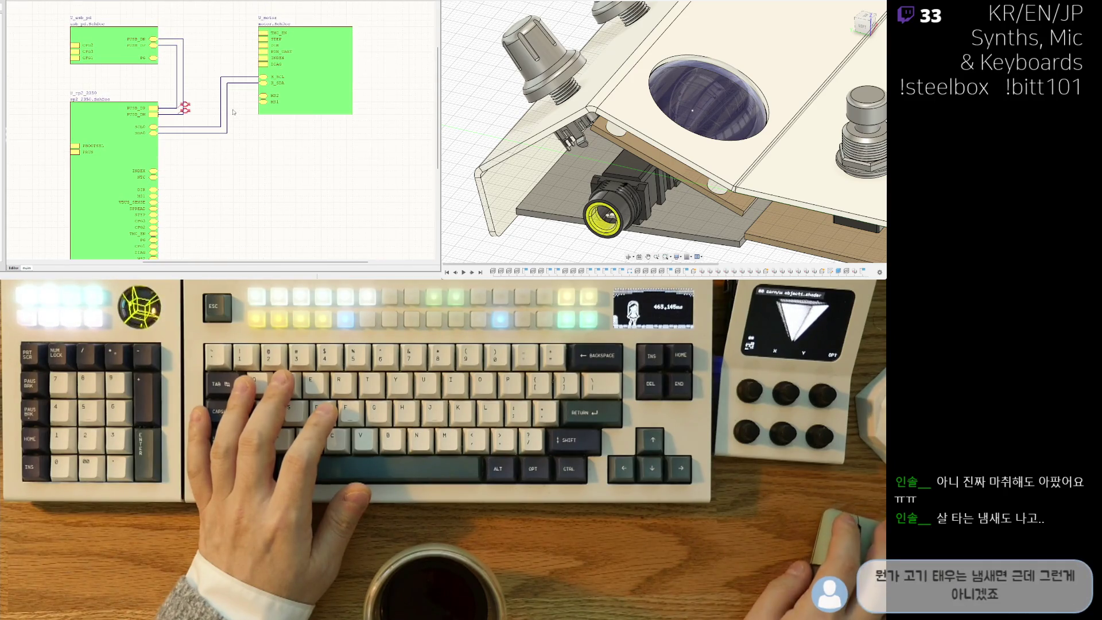
drag(220, 100, 195, 99)
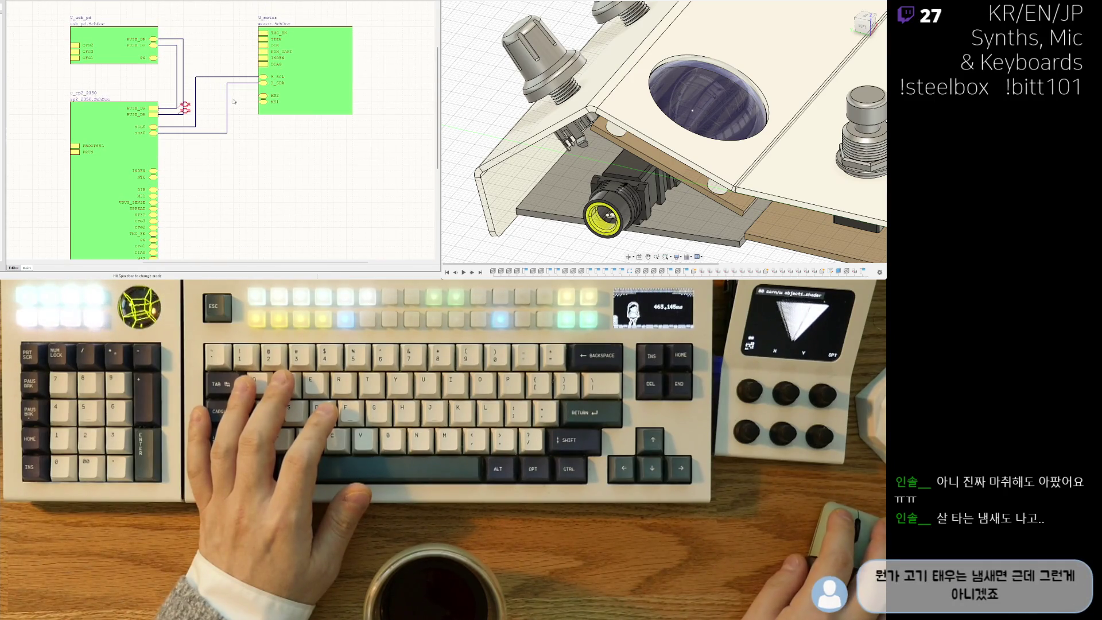
Move the INDEX entry up the RP2350 symbol and shift U_motor down-right.
scroll(190, 117, down, 2)
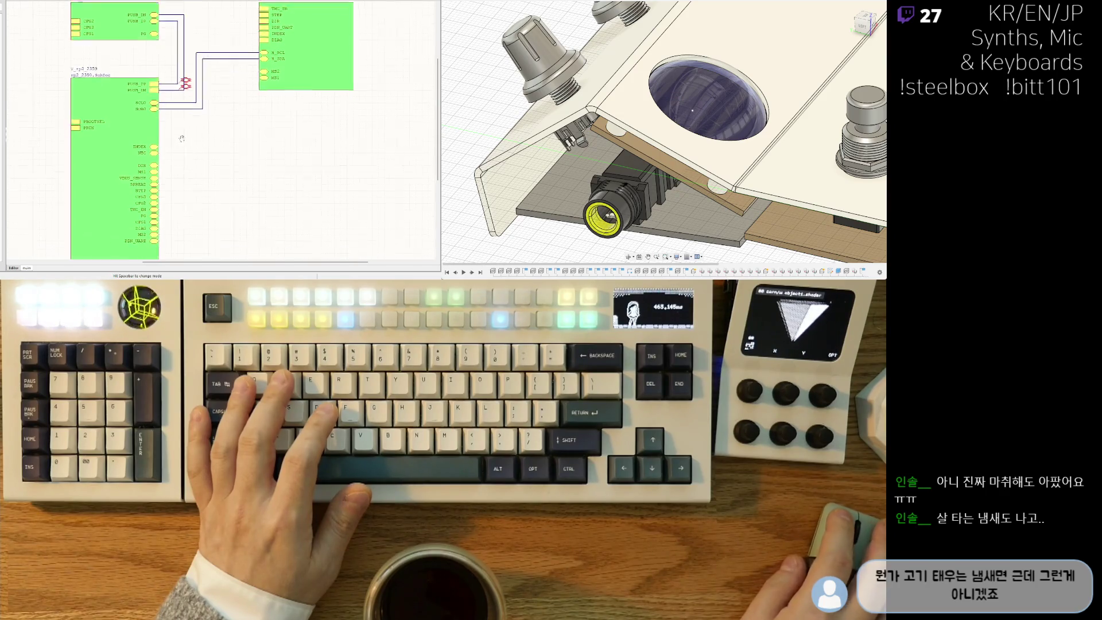
drag(154, 140, 154, 116)
scroll(179, 117, up, 2)
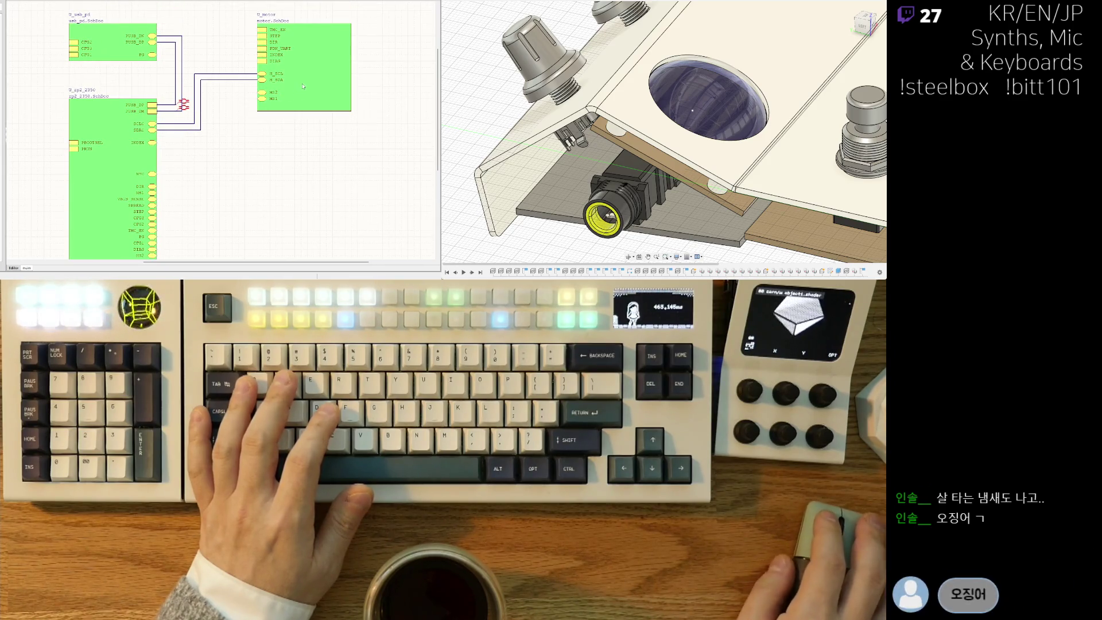
mouse_move(310, 81)
mouse_down()
mouse_move(275, 142)
mouse_move(265, 136)
mouse_up()
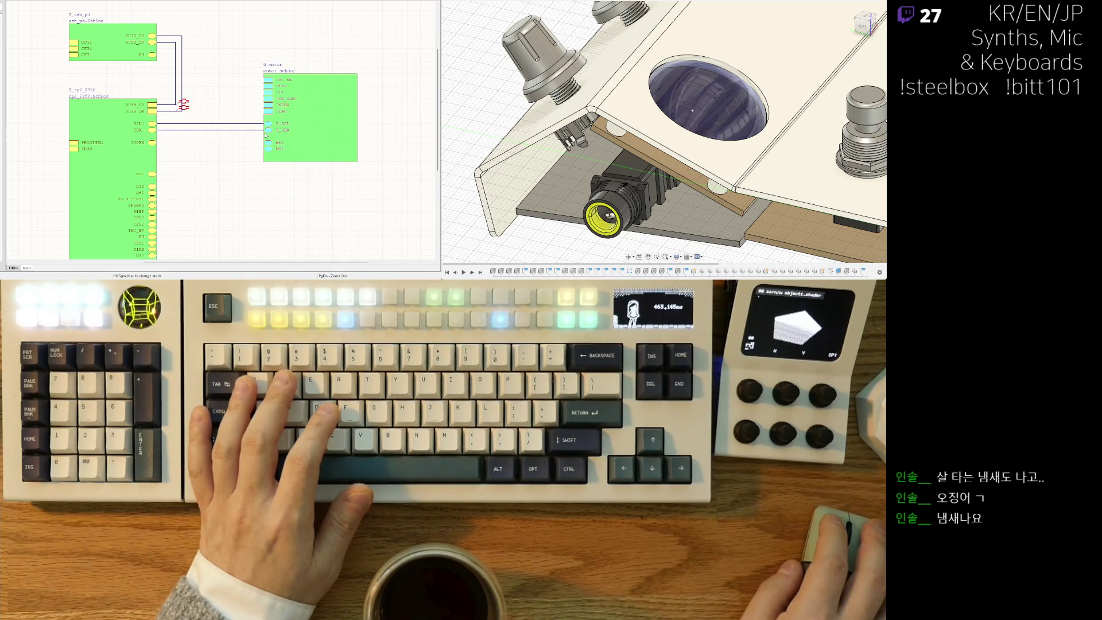
Stretch U_motor's bottom edge down, lower its top edge, and move the TMC_EN–DIAG entries below MS1.
drag(314, 160, 311, 236)
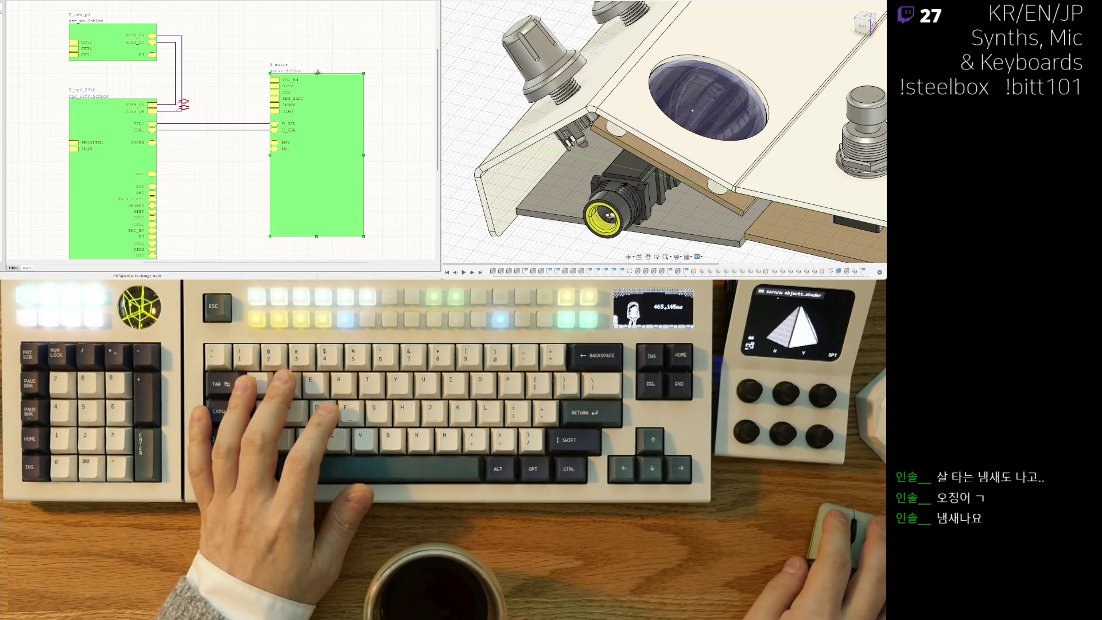
drag(316, 73, 317, 98)
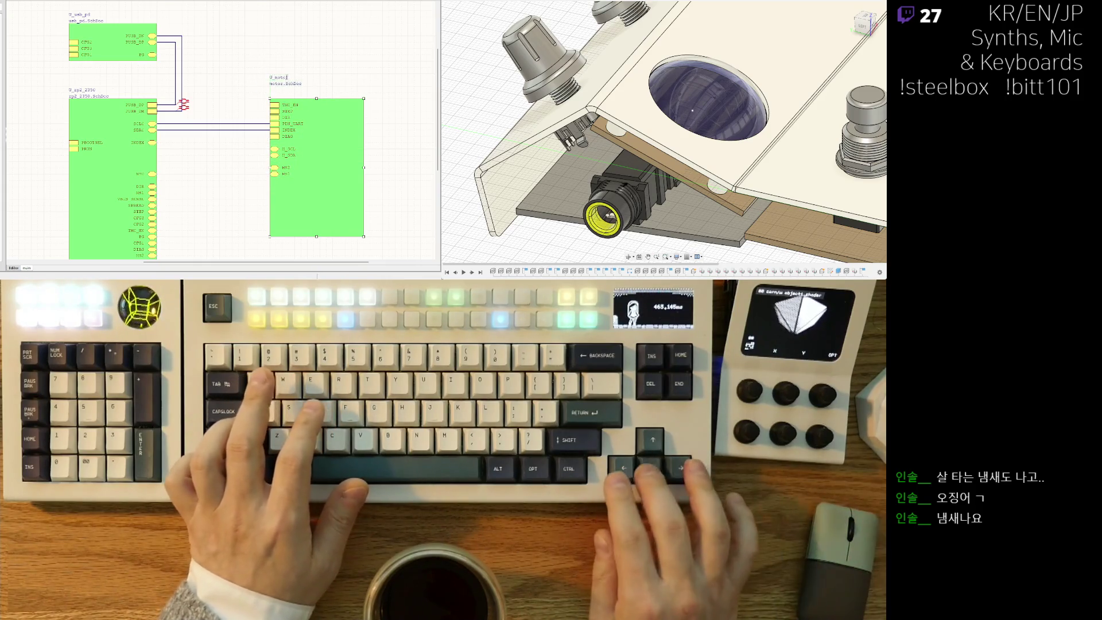
ctrl+scroll(241, 115, up, 2)
mouse_move(195, 143)
right_down()
mouse_move(196, 107)
mouse_move(194, 146)
right_up()
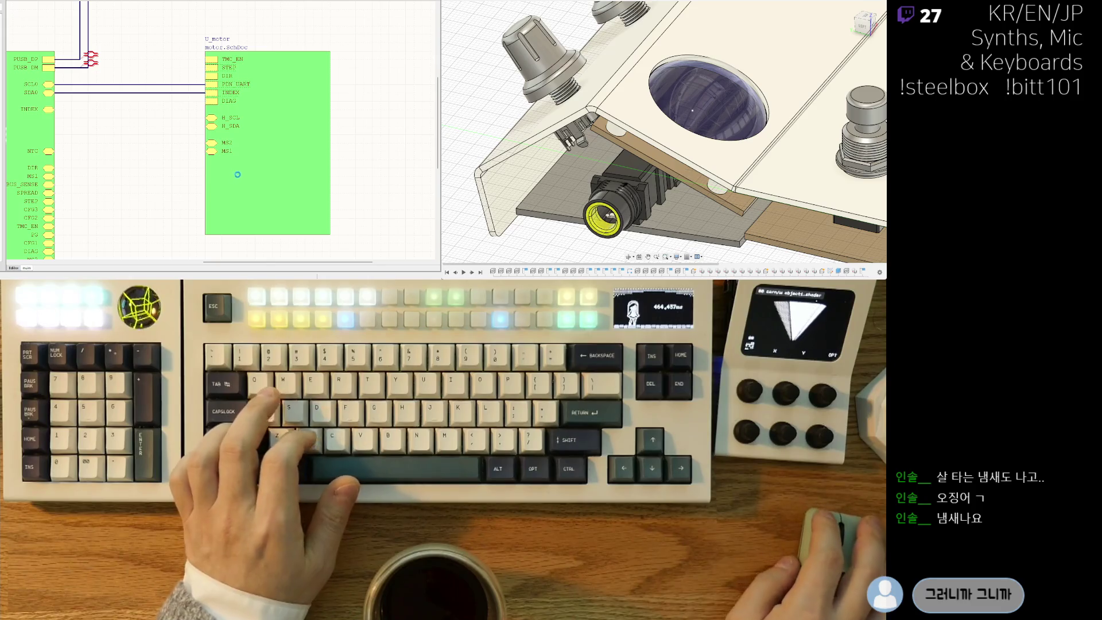
drag(212, 81, 212, 198)
Put H_SCL at the top of U_motor and re-route the SCL0 and SDA0 wires to H_SCL and H_SDA.
right_drag(200, 136, 243, 147)
drag(259, 129, 260, 76)
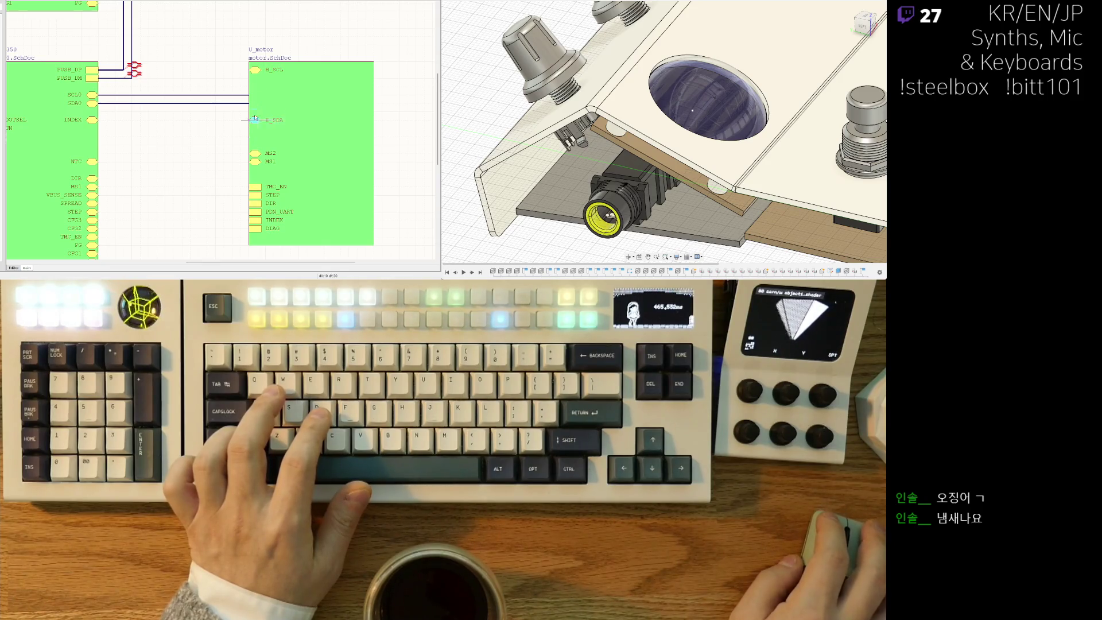
click(245, 96)
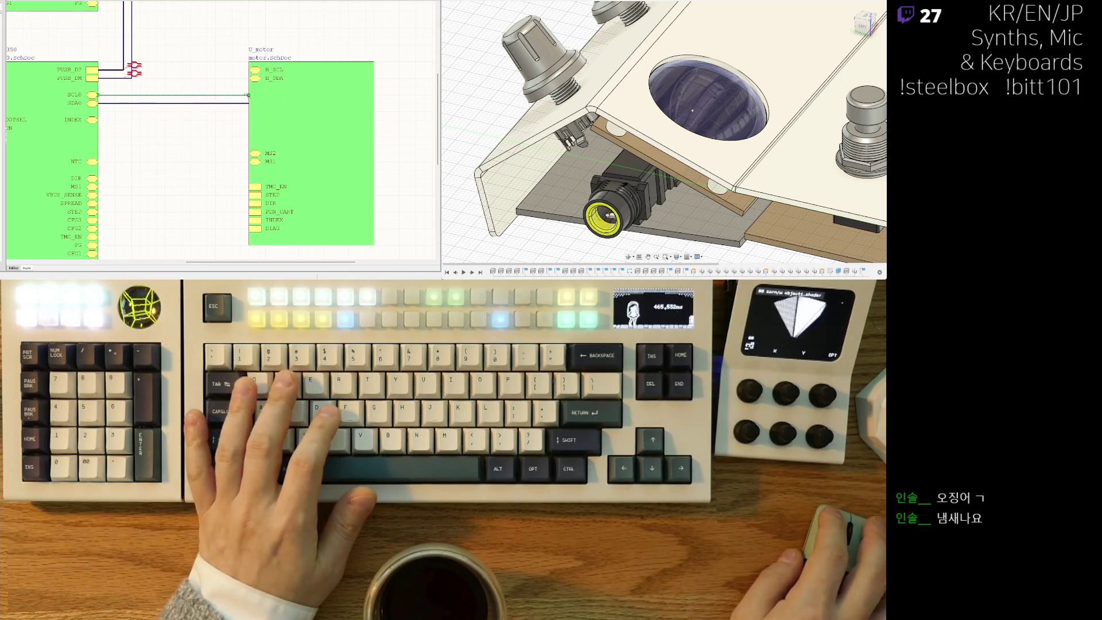
drag(224, 68, 230, 69)
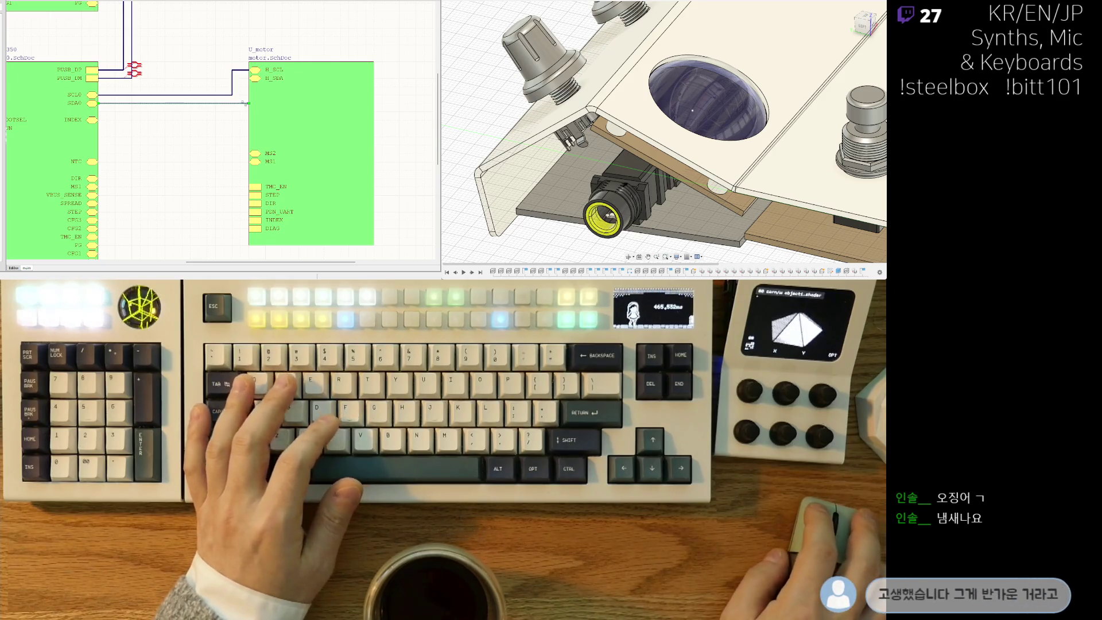
drag(249, 103, 240, 81)
click(240, 80)
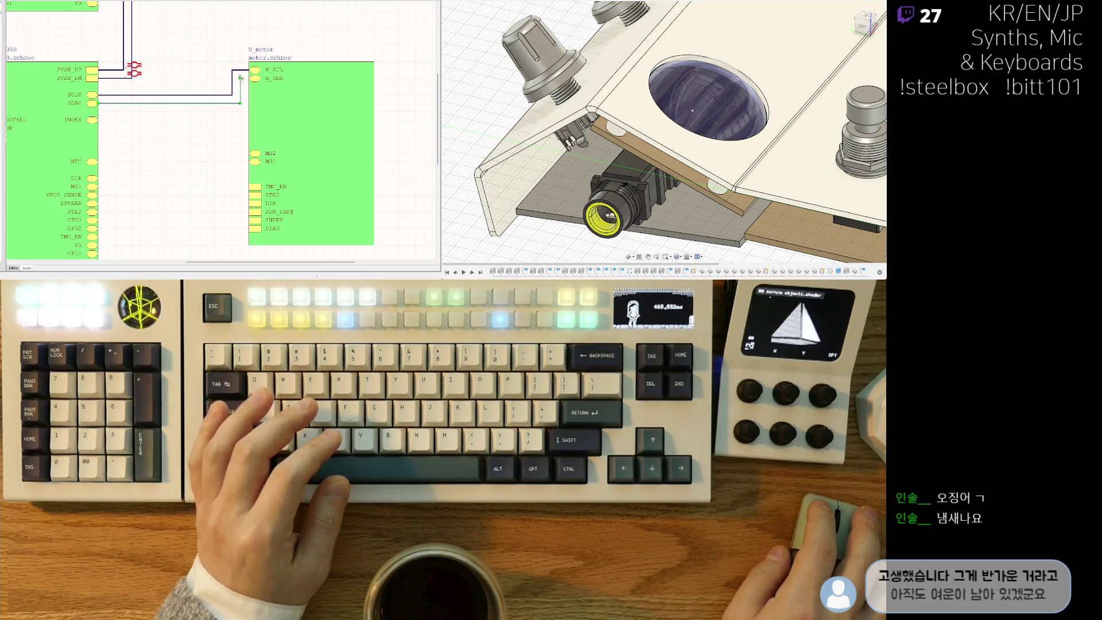
Add an INDEX entry near U_motor's top and wire it to the rp2_2350 INDEX entry.
right_drag(230, 141, 240, 120)
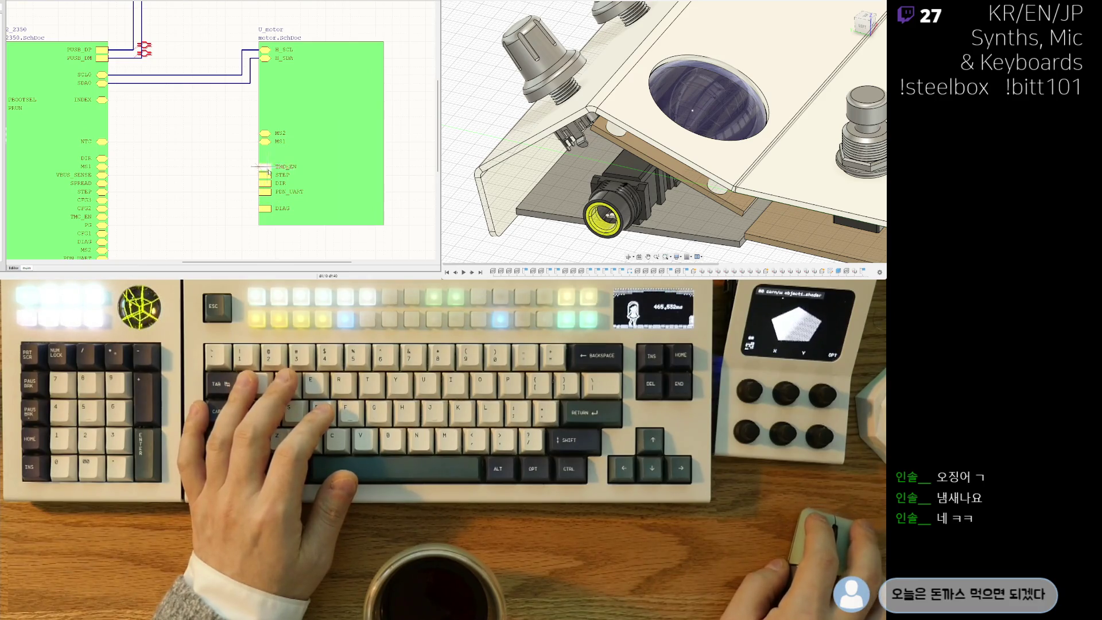
click(273, 94)
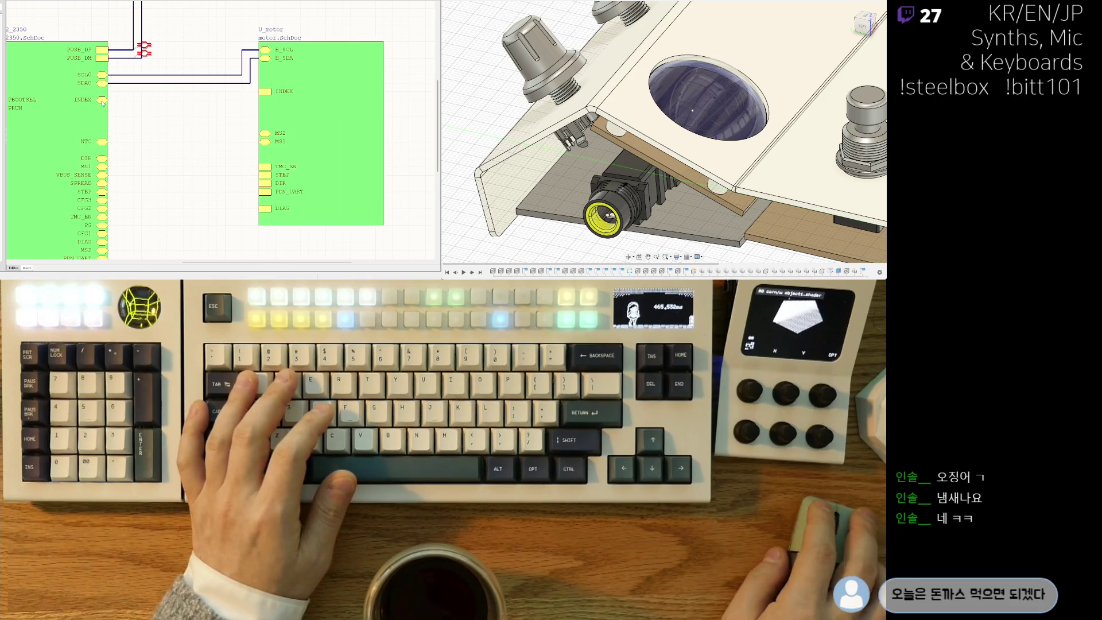
drag(269, 93, 268, 100)
click(118, 100)
key(Escape)
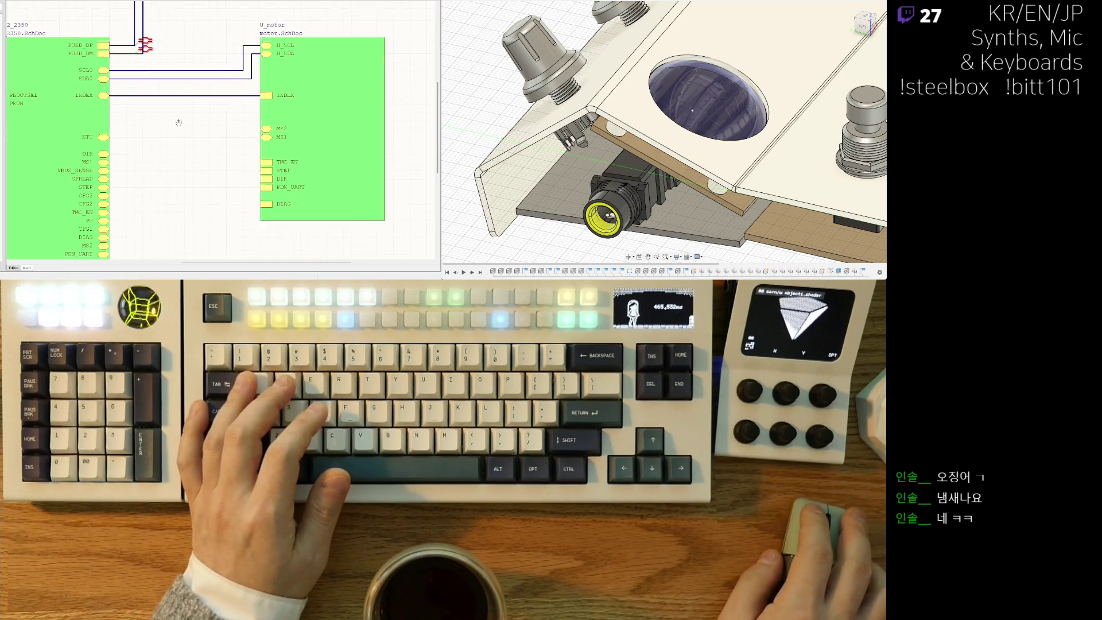
Move the MS2 and DIR entries up, and wire DIR between rp2_2350 and U_motor.
scroll(127, 152, down, 2)
mouse_move(116, 209)
mouse_down()
mouse_move(122, 86)
mouse_move(122, 203)
mouse_up()
drag(117, 116, 121, 69)
drag(279, 142, 283, 69)
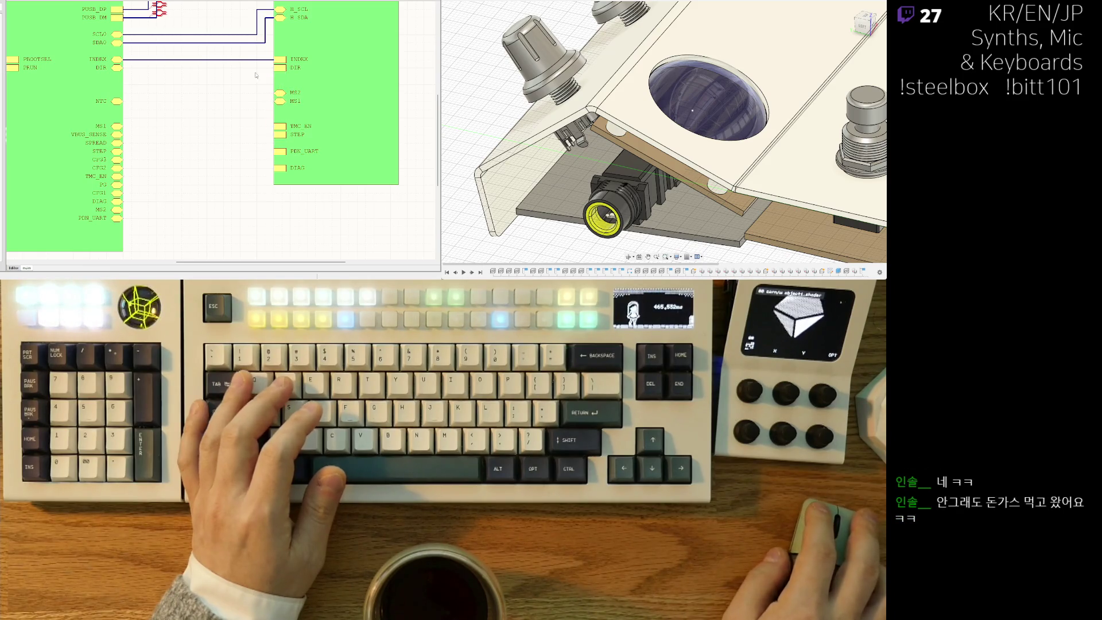
key(w)
click(280, 67)
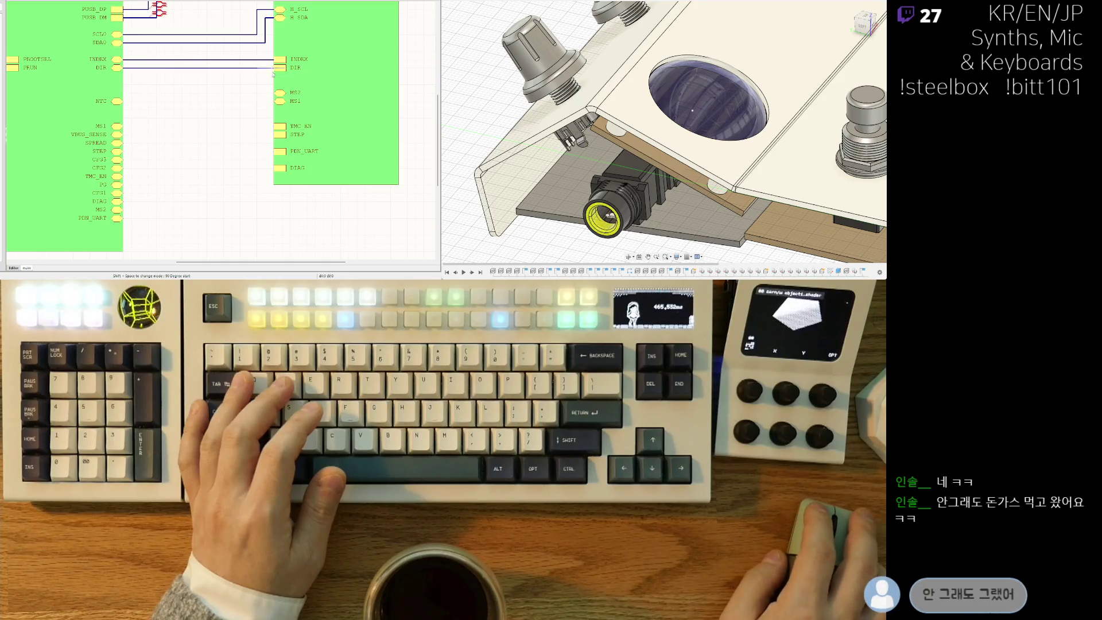
Move SPREAD and STEP entries up, align U_motor's STEP entry, and wire STEP.
drag(107, 143, 113, 93)
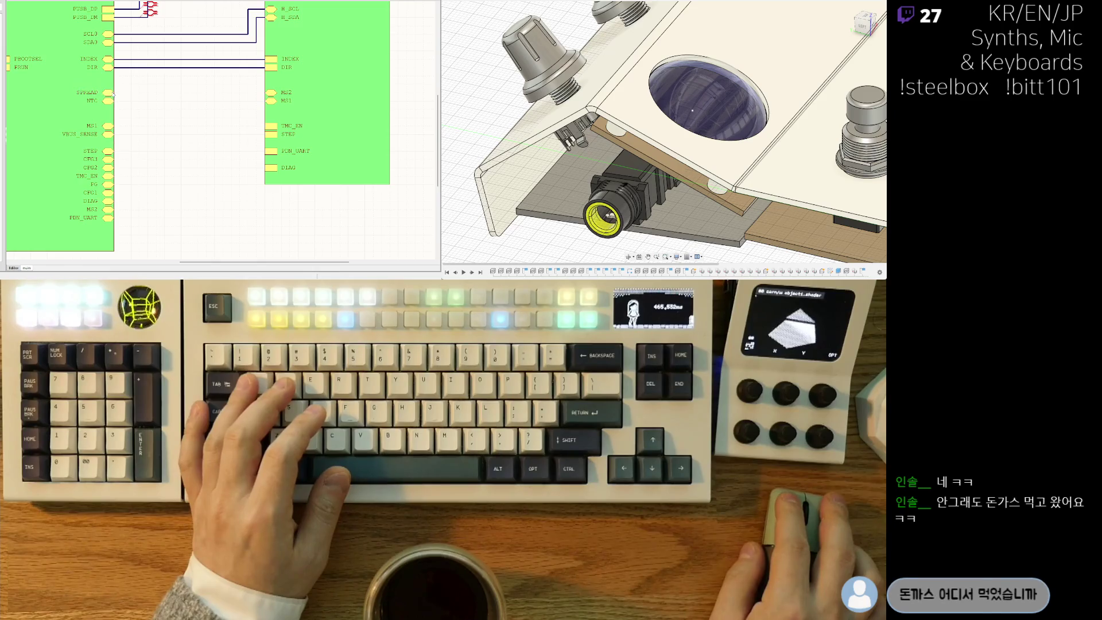
drag(107, 152, 106, 110)
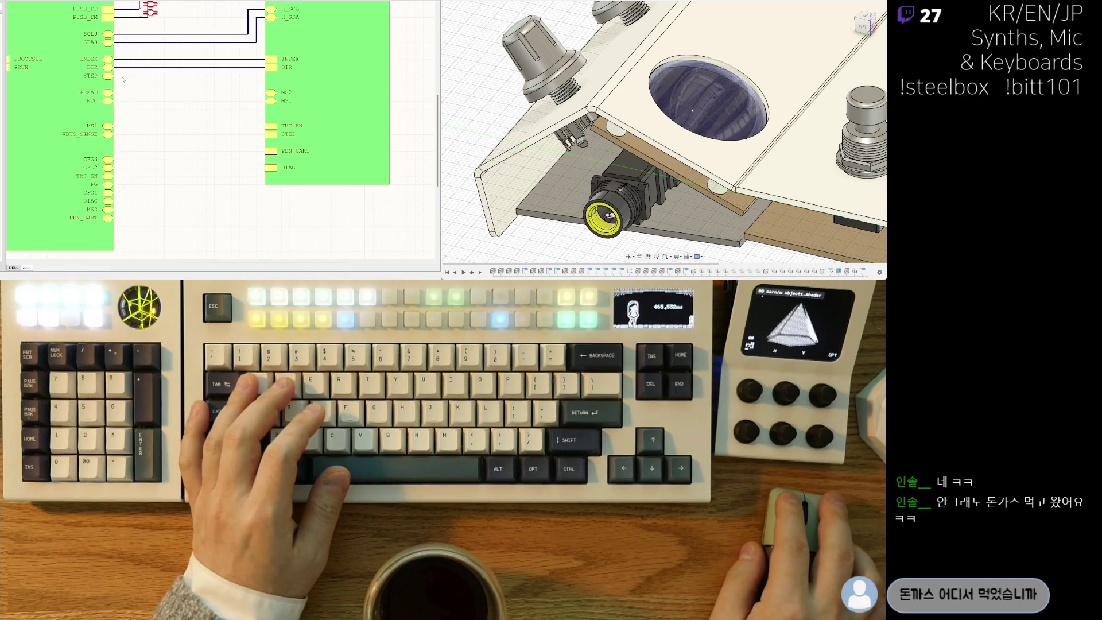
drag(280, 86, 279, 77)
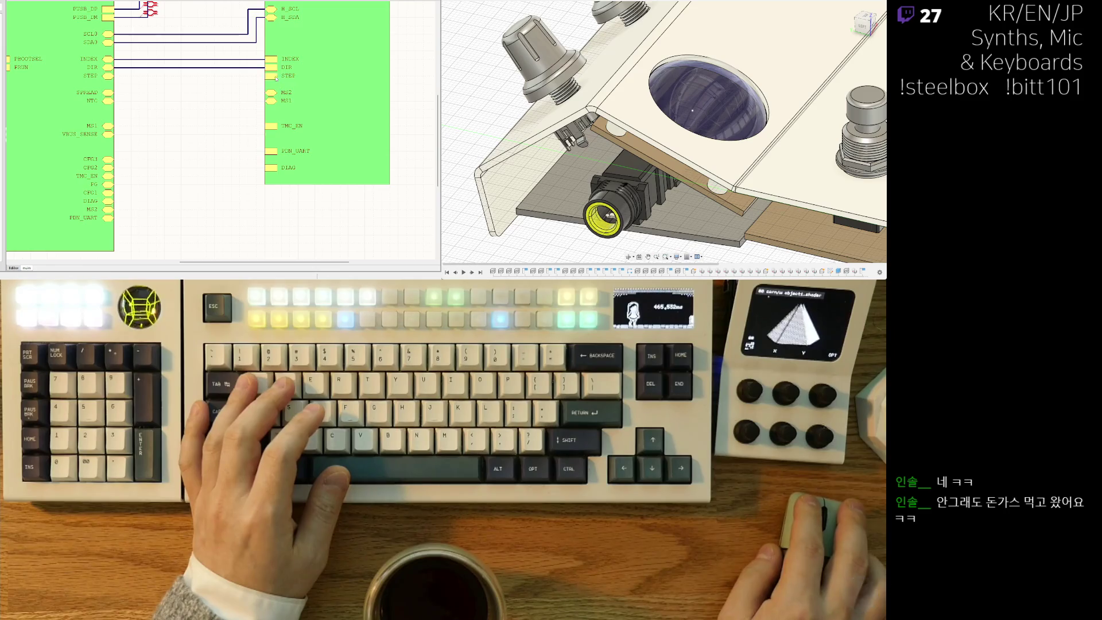
key(ctrl+w)
click(264, 75)
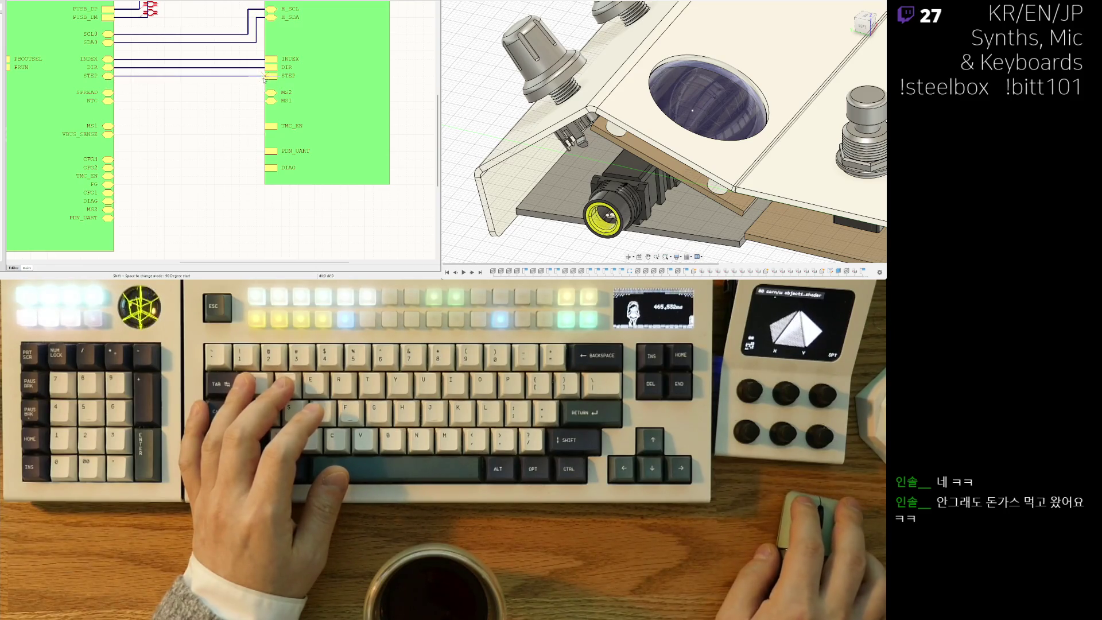
Raise TMC_EN on both blocks, and reorder rp2_2350 entries to VBUS_SENSE, NTC, SPREAD.
drag(136, 184, 137, 93)
drag(299, 129, 299, 93)
key(ctrl+w)
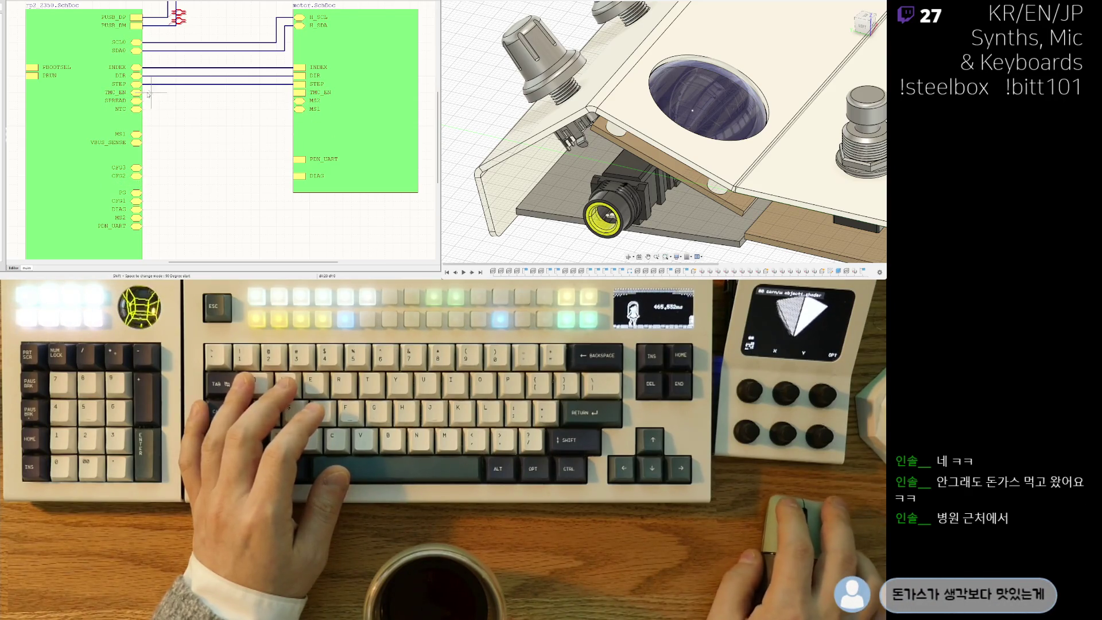
key(Escape)
right_drag(277, 100, 265, 98)
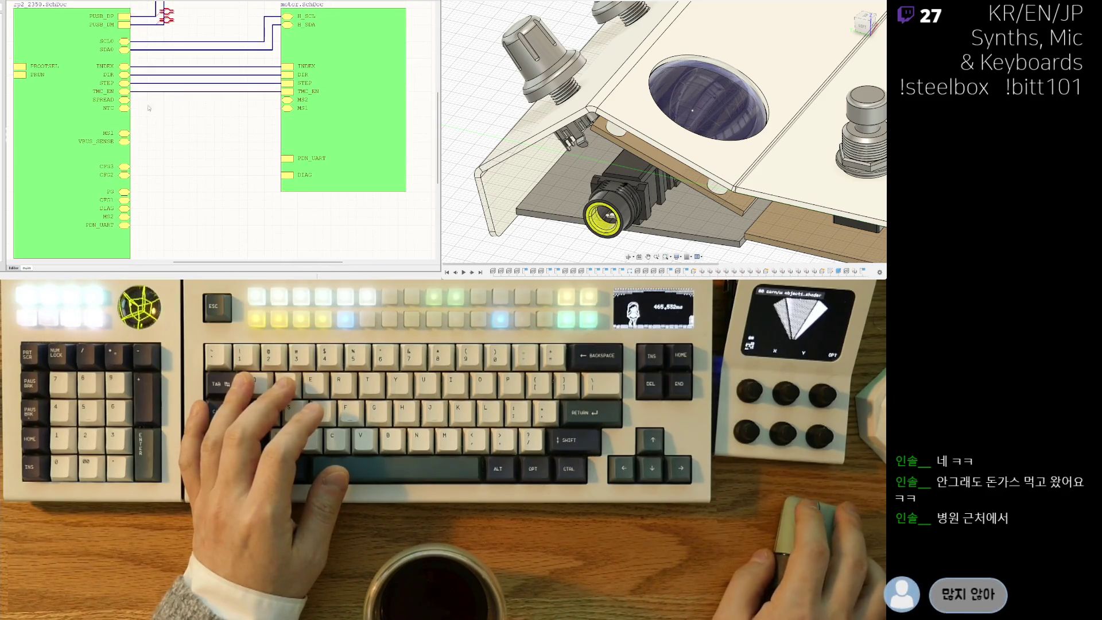
drag(125, 103, 127, 157)
drag(127, 133, 127, 100)
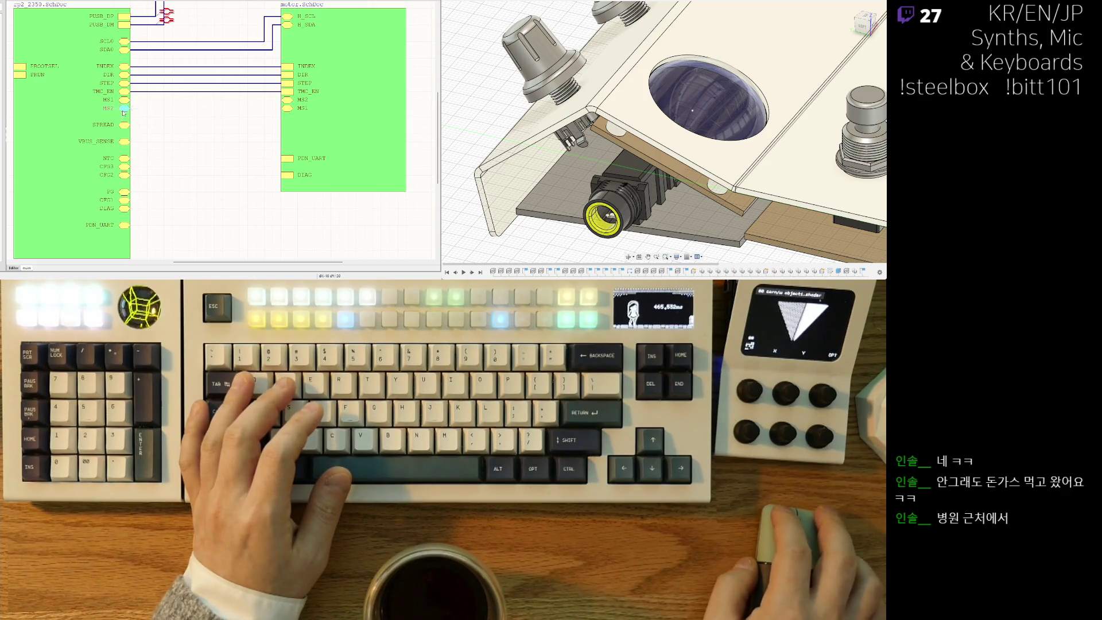
Reorder MS1 and MS2 on the motor block and wire both MS1 and MS2.
mouse_move(305, 107)
mouse_down()
mouse_move(305, 124)
mouse_move(288, 108)
mouse_up()
key(ctrl+w)
click(284, 100)
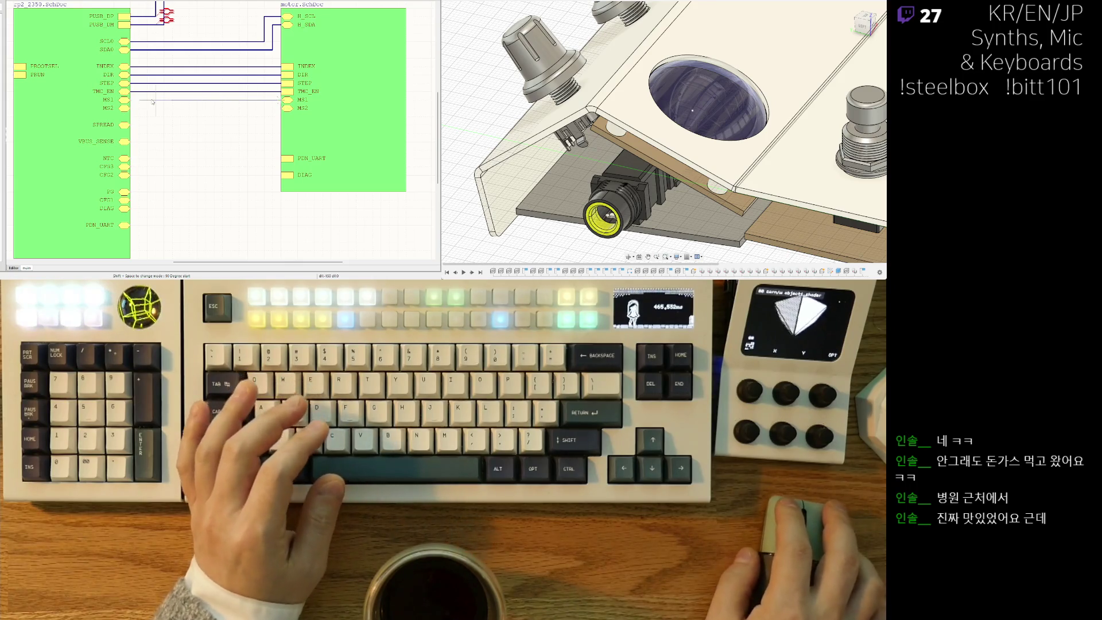
click(130, 100)
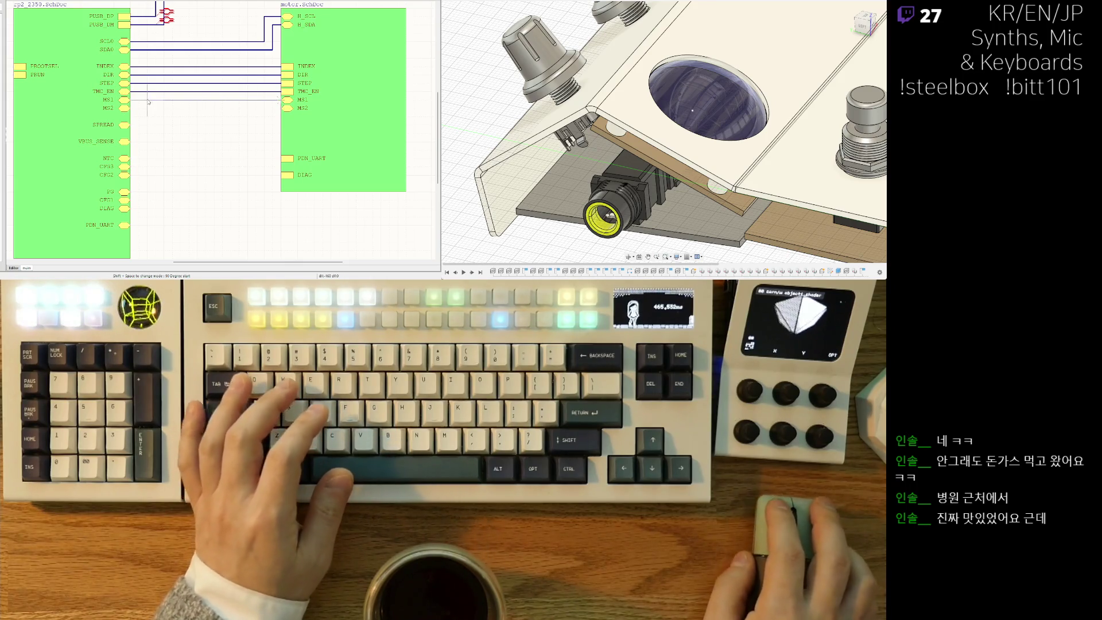
click(285, 108)
click(125, 108)
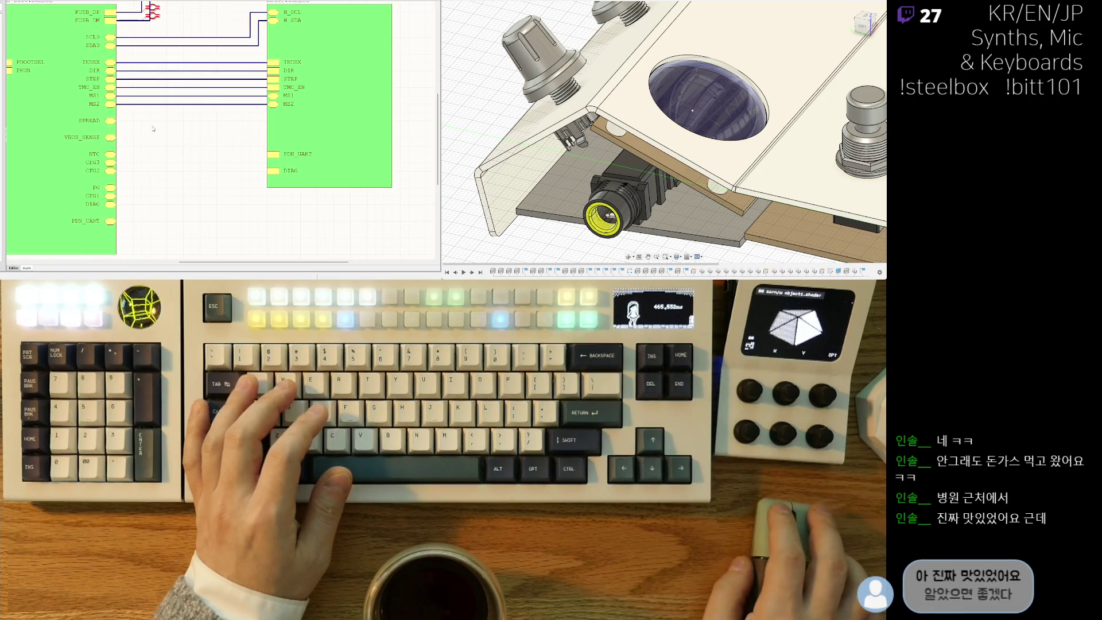
Move DIAG and PDN_UART below MS2 on both blocks and wire DIAG and PDN_UART.
right_drag(131, 131, 178, 143)
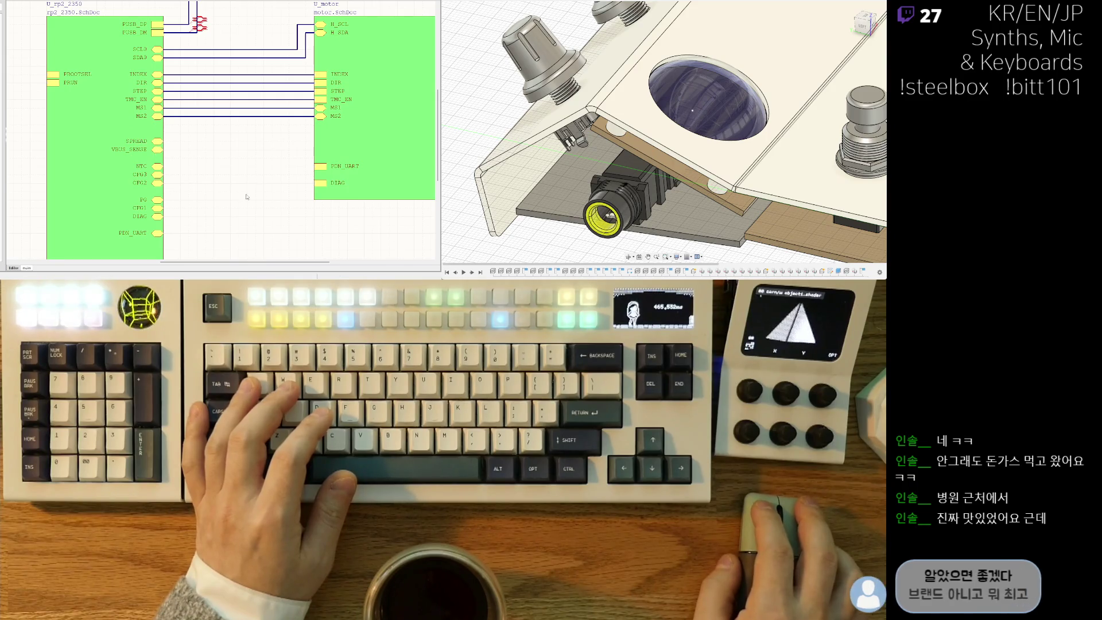
drag(156, 216, 156, 125)
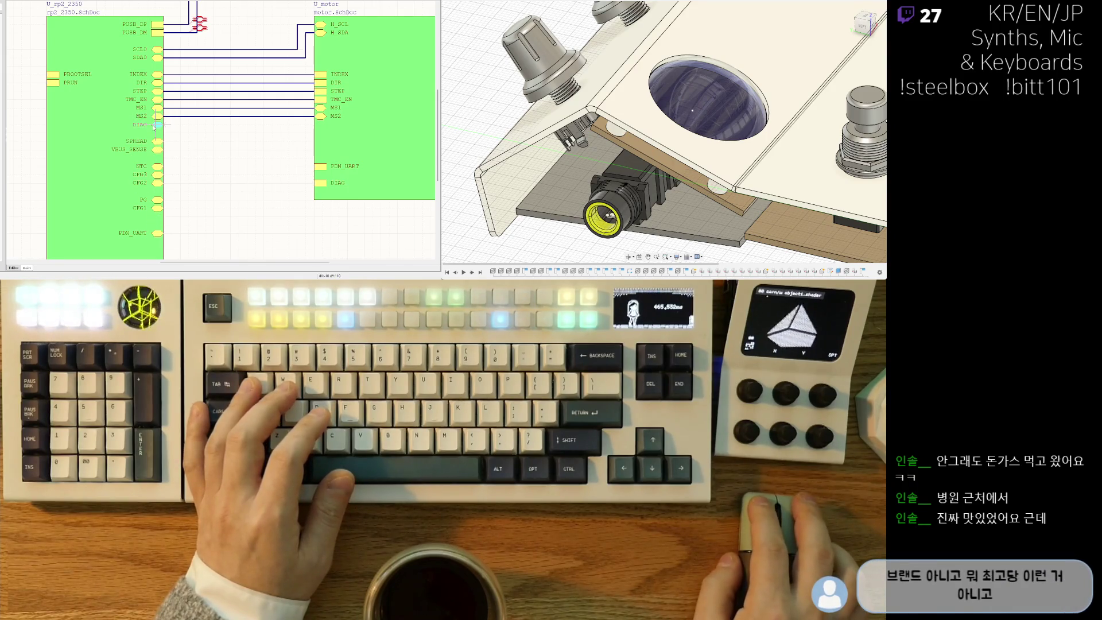
drag(325, 187, 323, 129)
drag(321, 166, 321, 141)
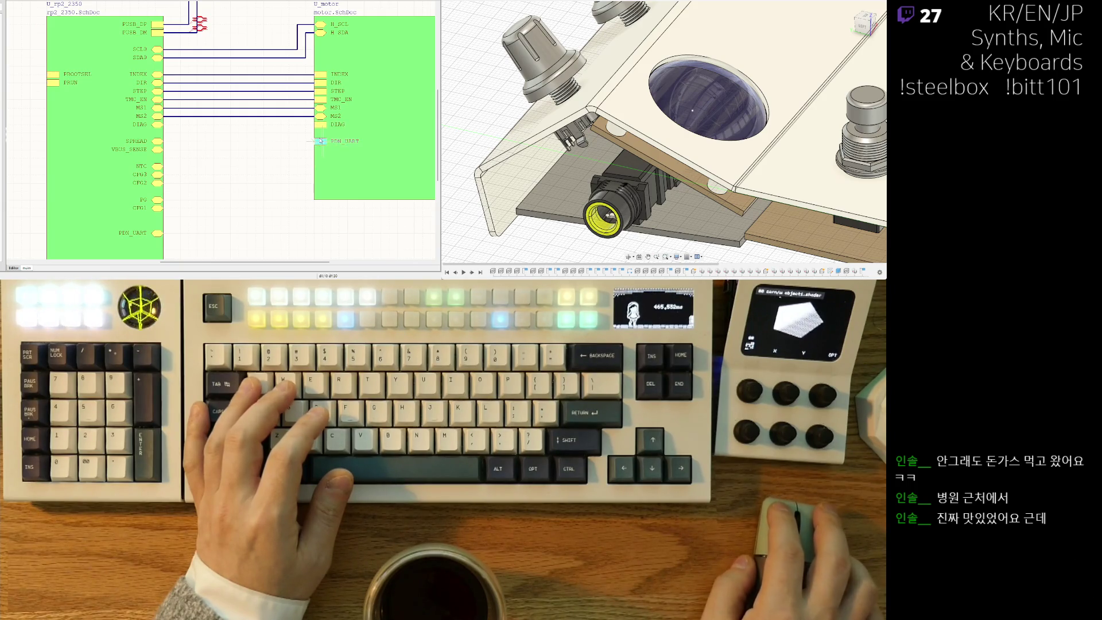
drag(158, 230, 168, 129)
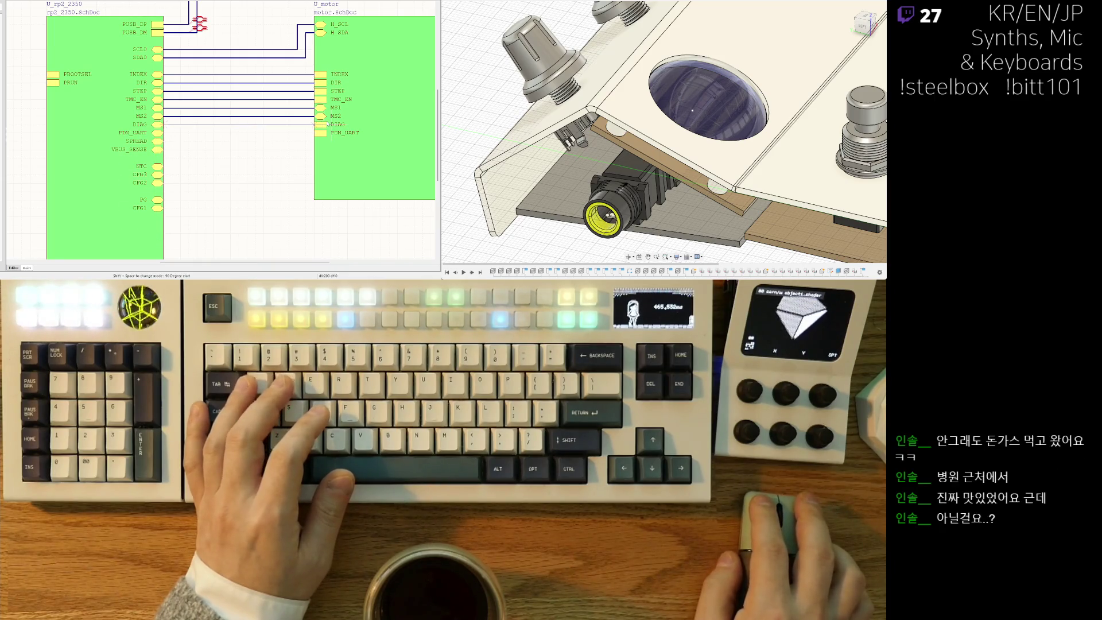
click(313, 125)
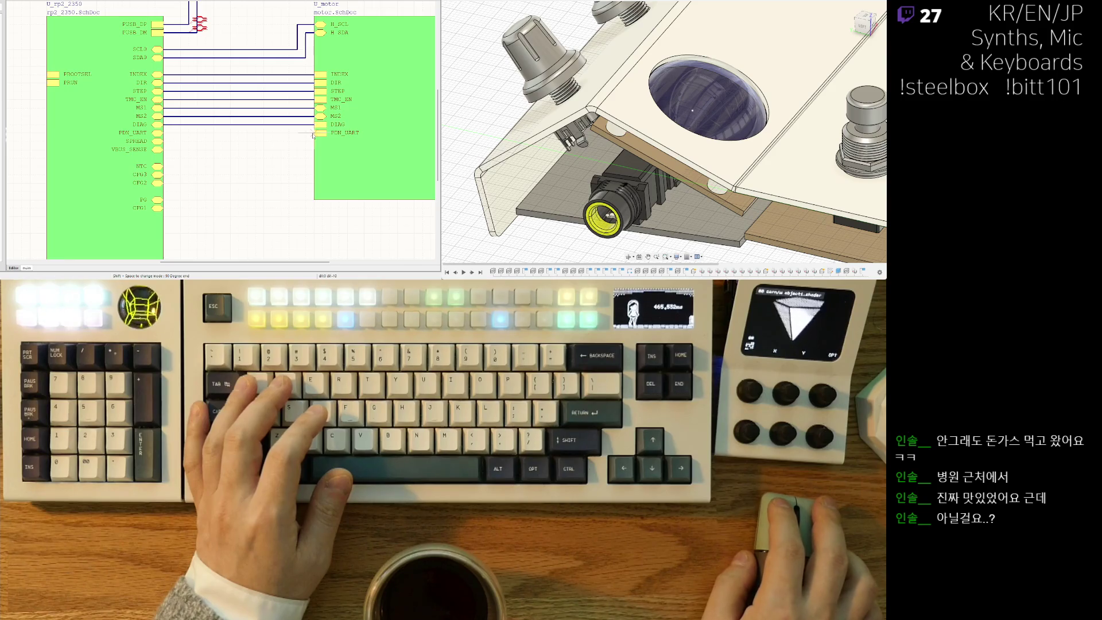
click(316, 133)
right_drag(174, 188, 170, 176)
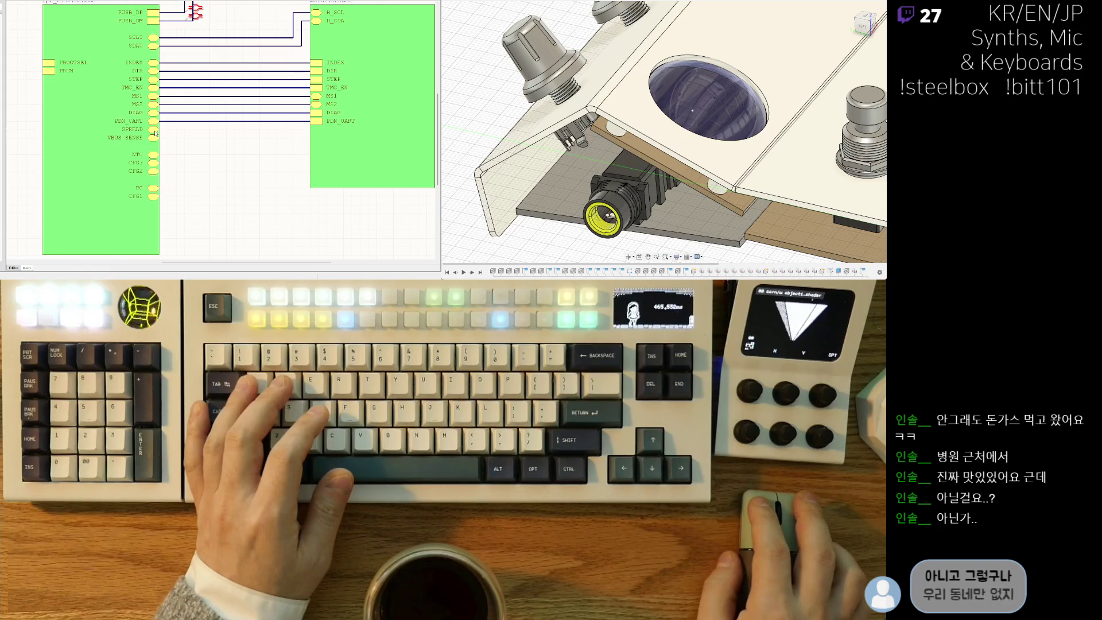
ctrl+scroll(207, 167, down, 1)
scroll(206, 162, up, 2)
scroll(206, 160, up, 2)
scroll(207, 160, down, 3)
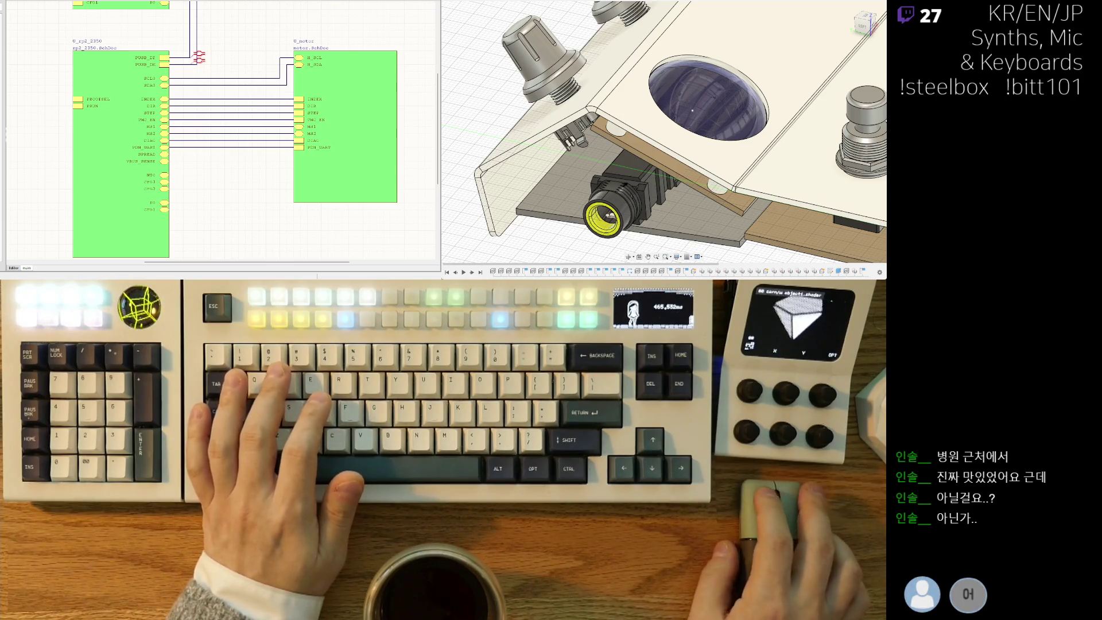
right_drag(244, 233, 257, 190)
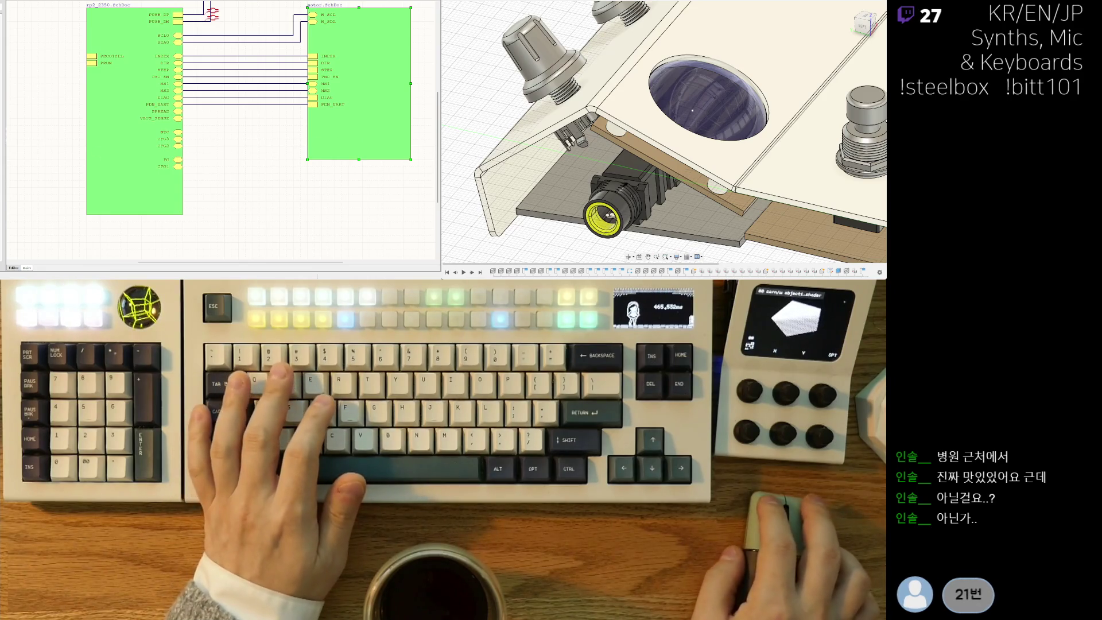
Open the rp2_2350 child sheet and inspect its DIAG and SPREAD net labels.
double_click(134, 144)
scroll(255, 154, up, 4)
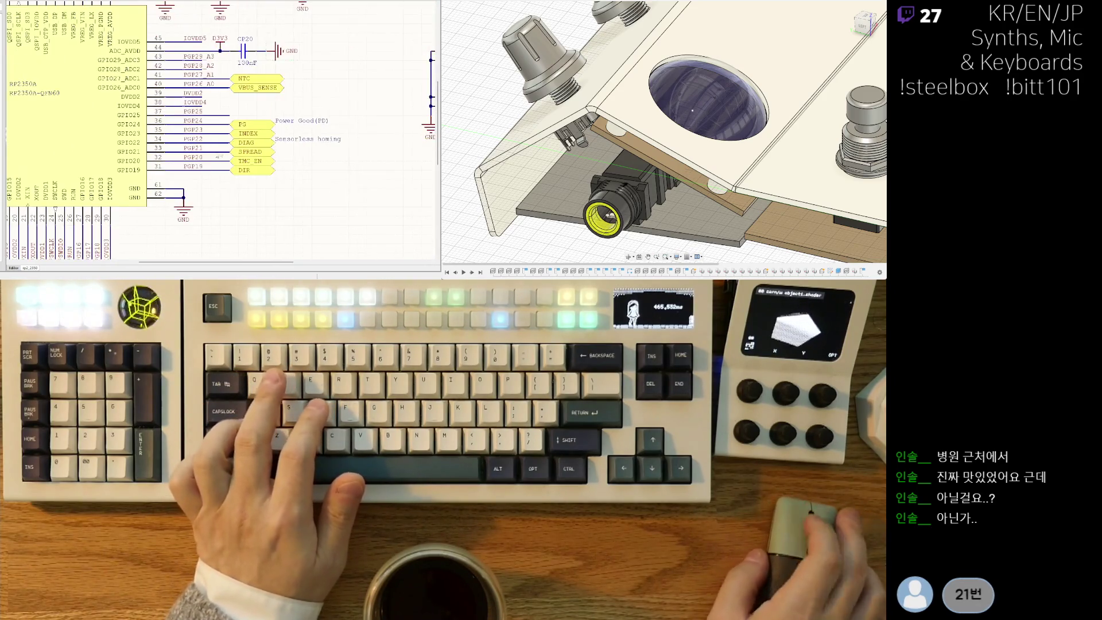
click(252, 143)
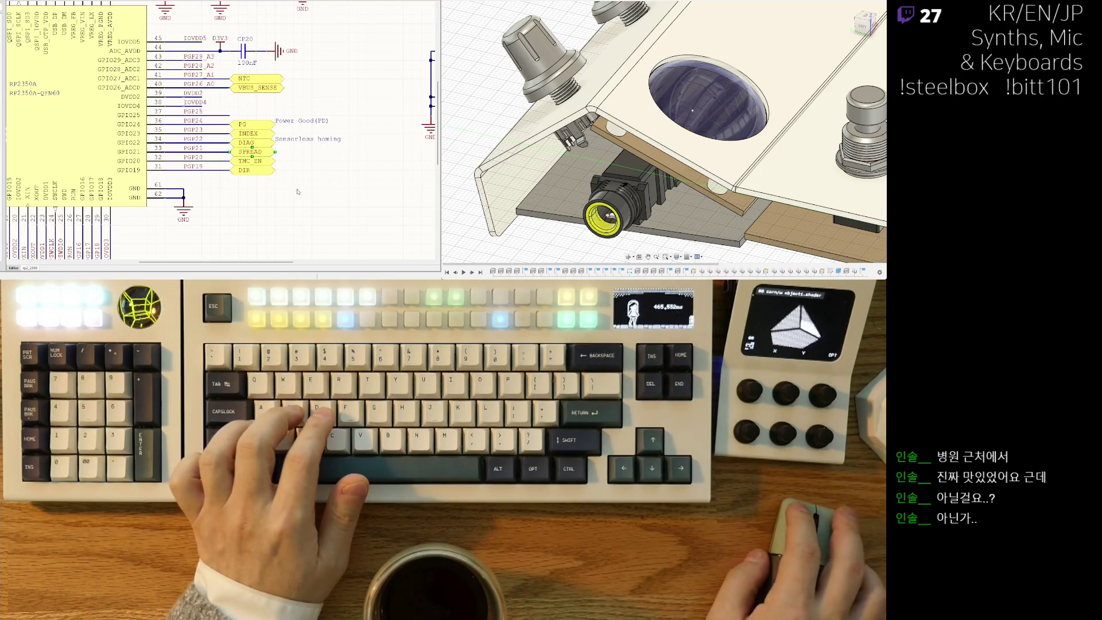
click(264, 153)
Return to the top sheet, open the motor sheet, and select the GND-to-JP_SPREAD wire.
key(ctrl+Tab)
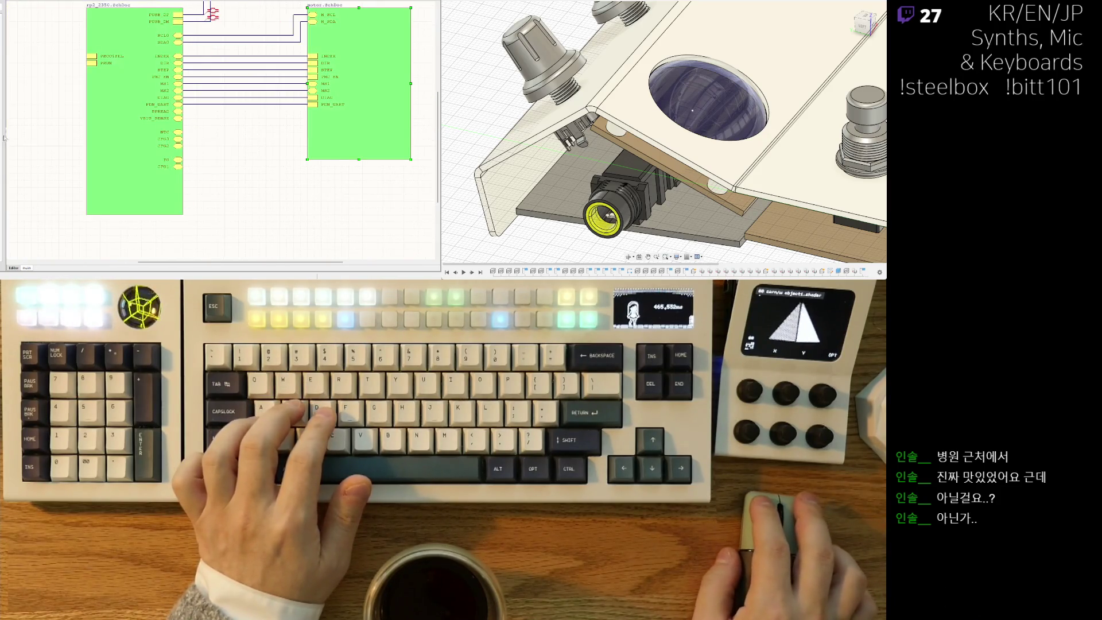
scroll(85, 134, up, 3)
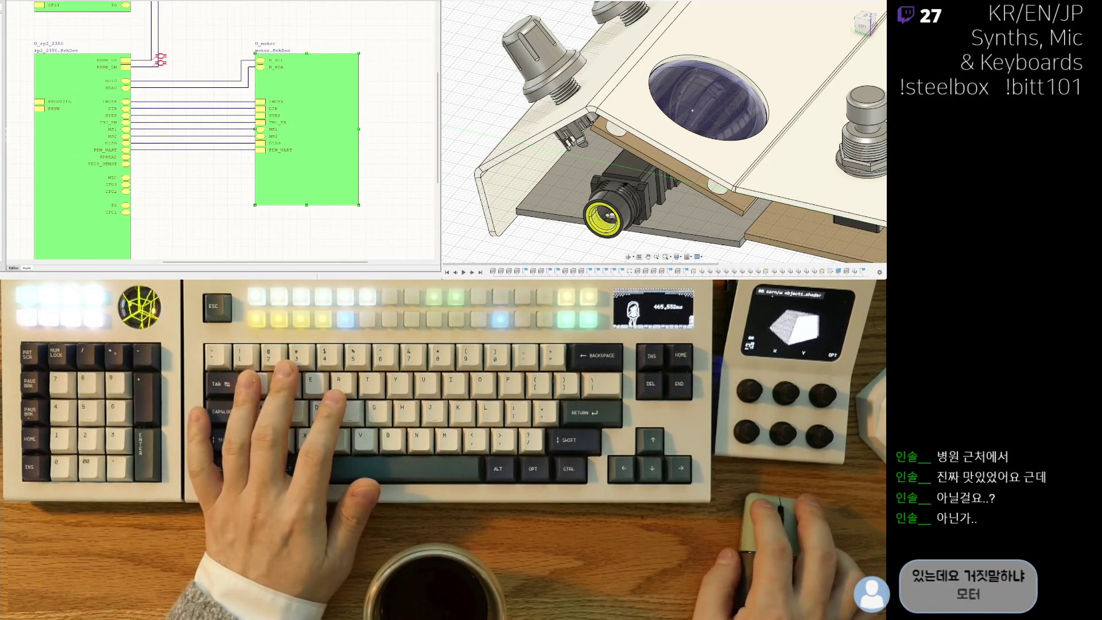
double_click(268, 109)
scroll(104, 117, up, 2)
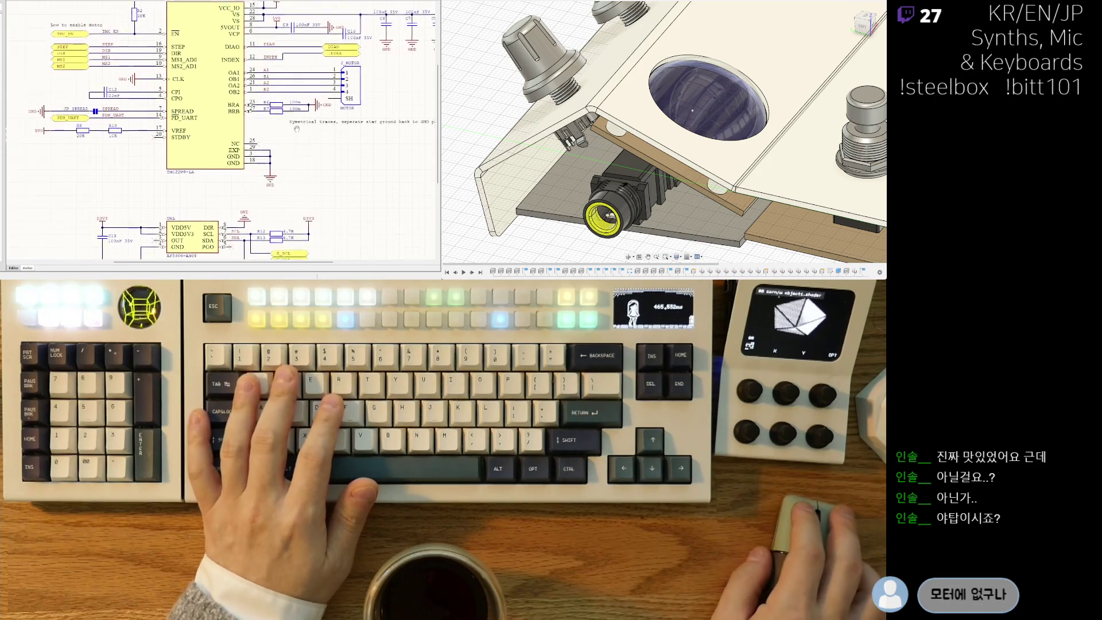
scroll(105, 117, up, 1)
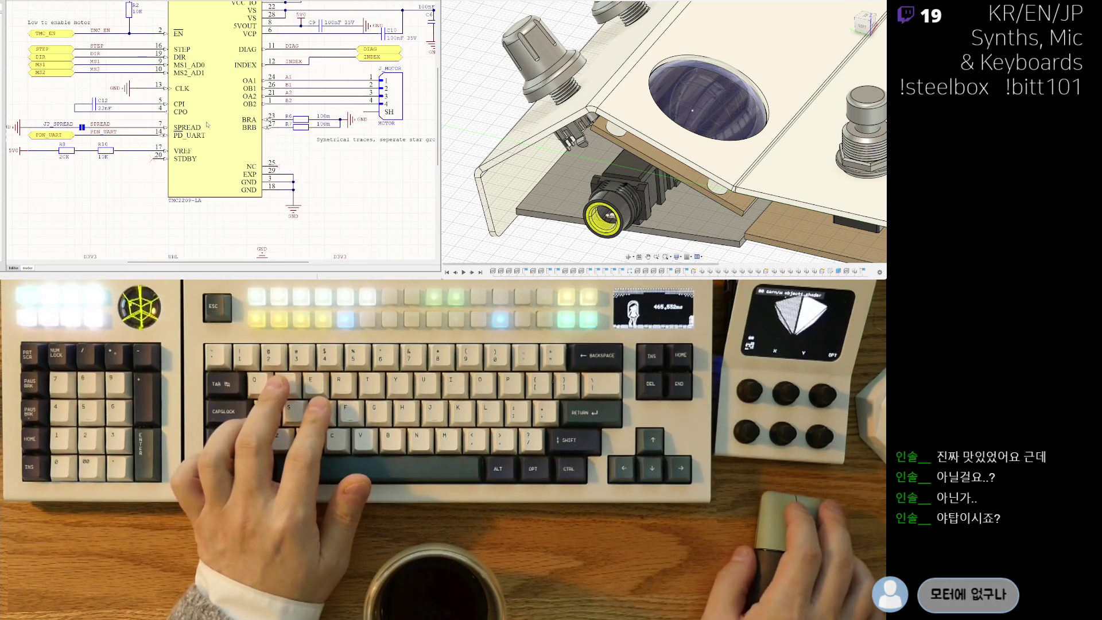
scroll(156, 164, left, 3)
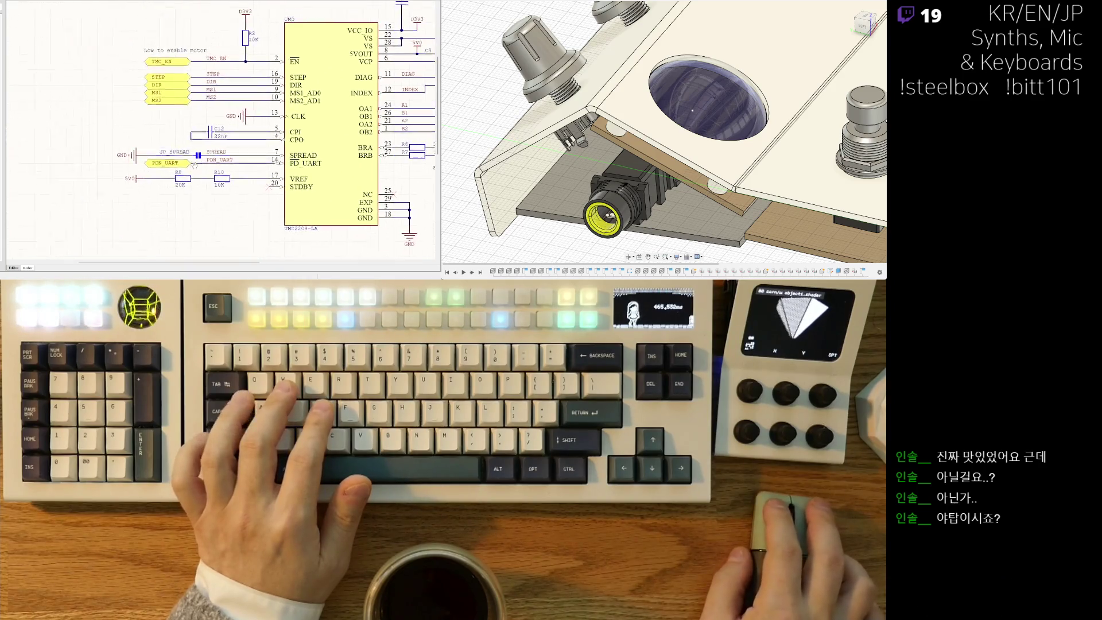
click(157, 162)
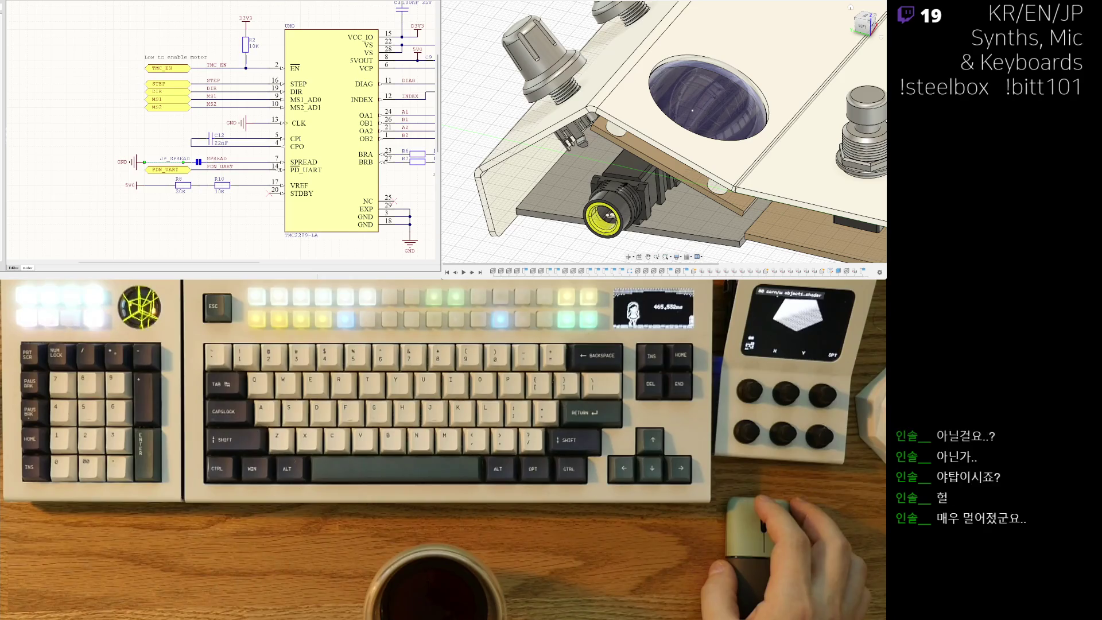
scroll(196, 148, up, 3)
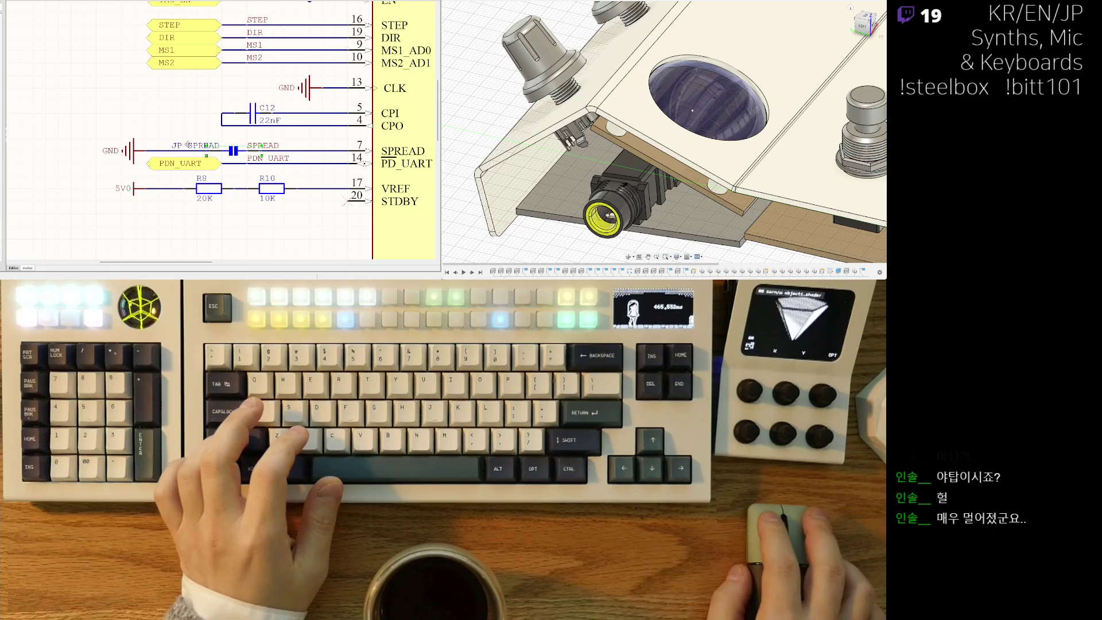
Delete the GND-to-JP_SPREAD tie and label the TMC2209 SPREAD pin's net SPREAD.
click(138, 151)
key(Delete)
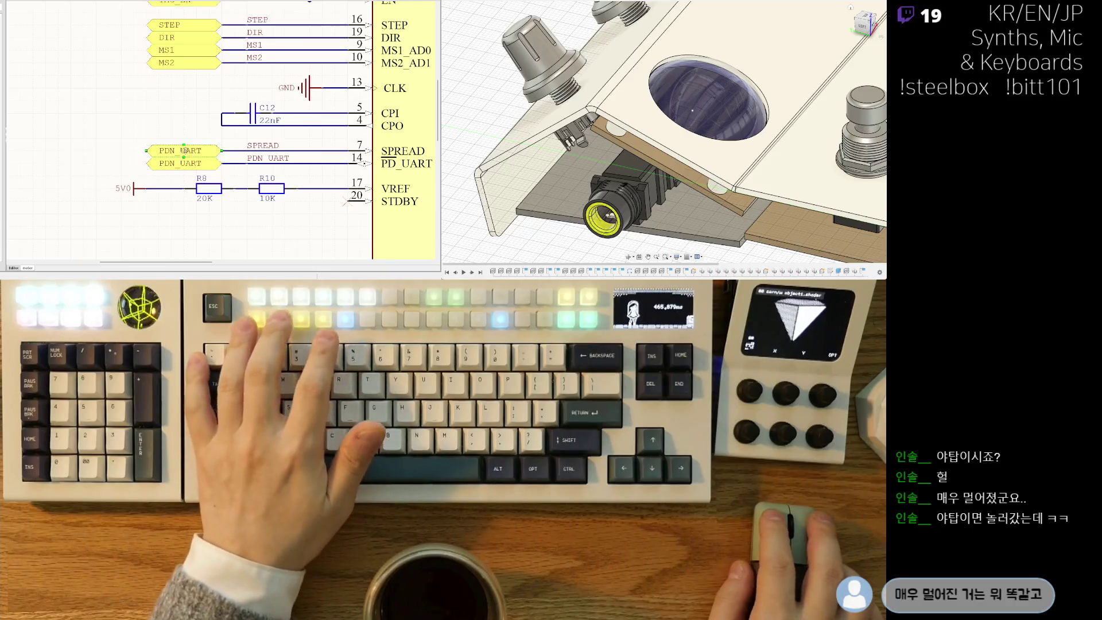
text(SPR)
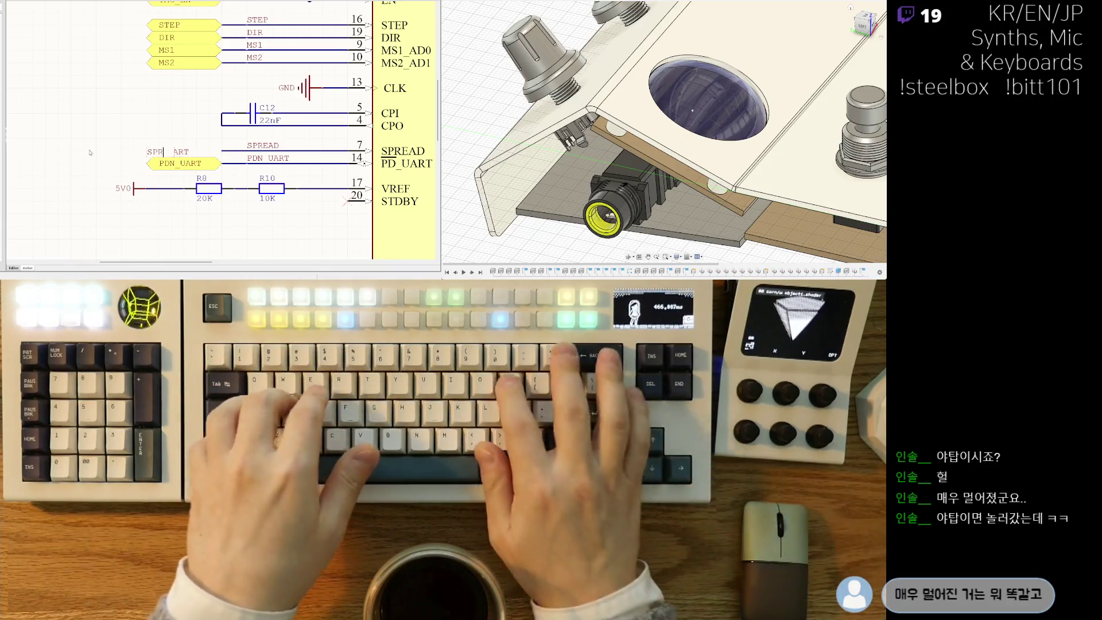
text(EAD)
key(Return)
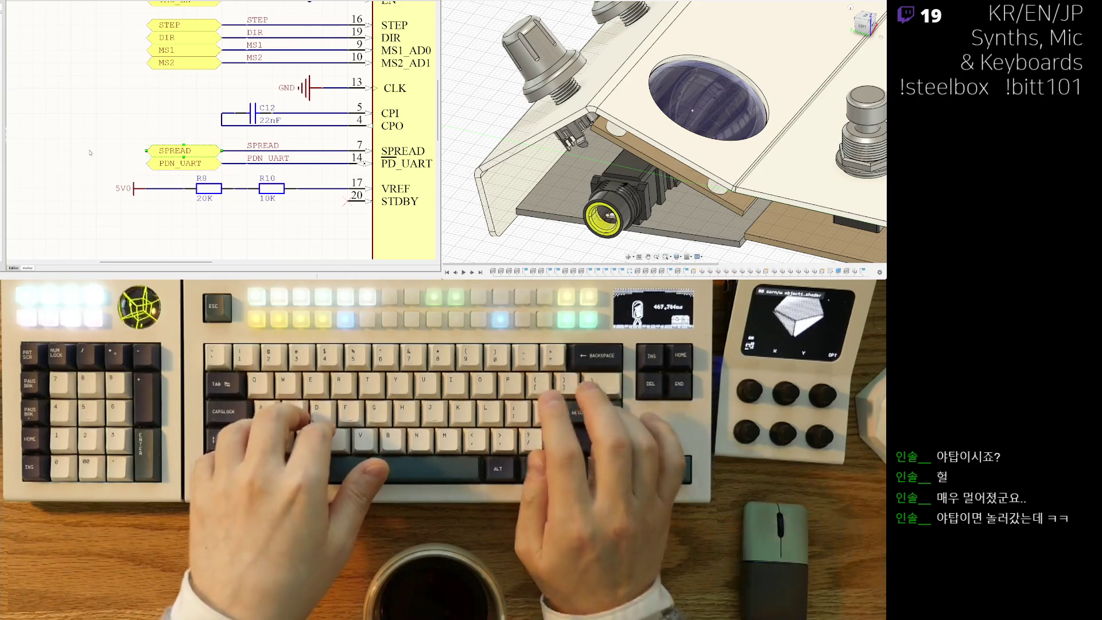
Return to the top-level sheet and select the U_motor sheet symbol.
right_drag(171, 94, 158, 113)
ctrl+scroll(158, 113, down, 2)
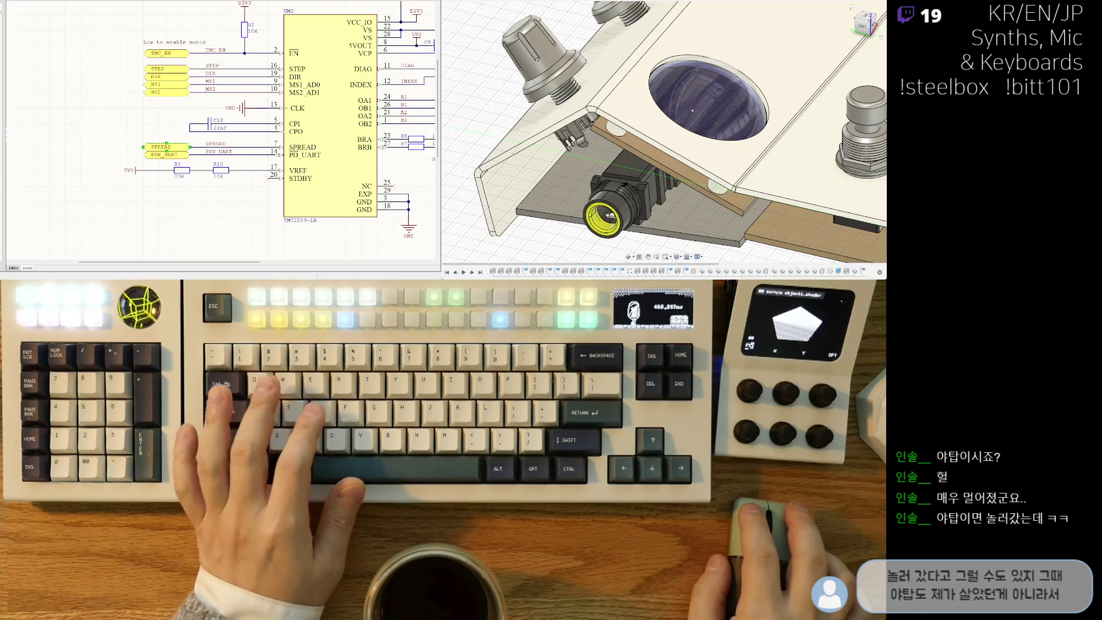
key(ctrl+Tab)
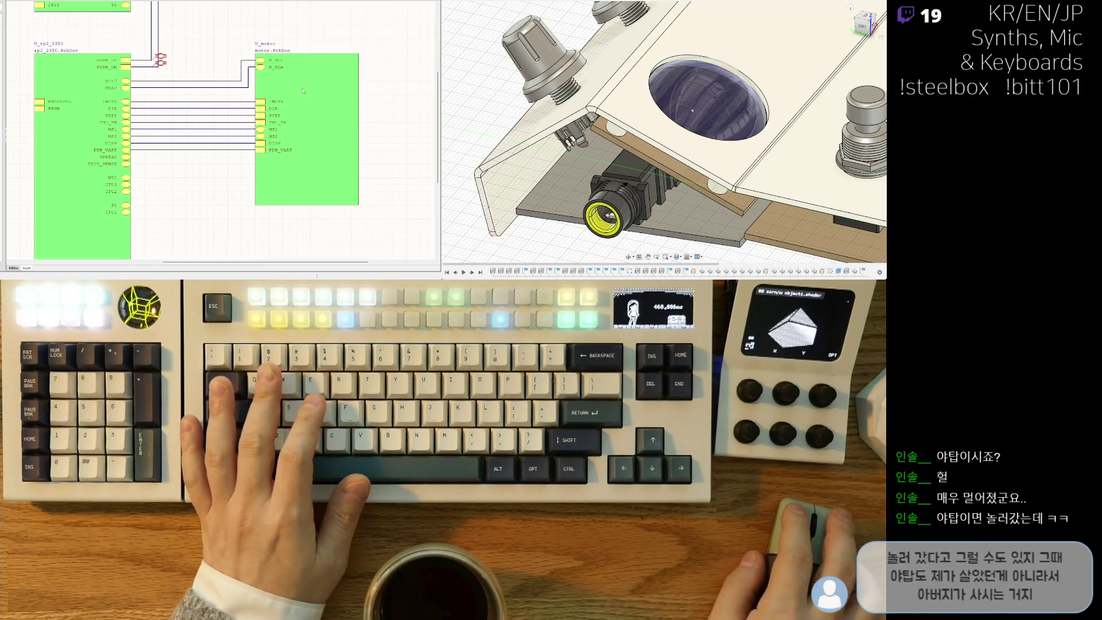
click(285, 78)
Add a SPREAD sheet entry to the U_motor sheet symbol.
key(Escape)
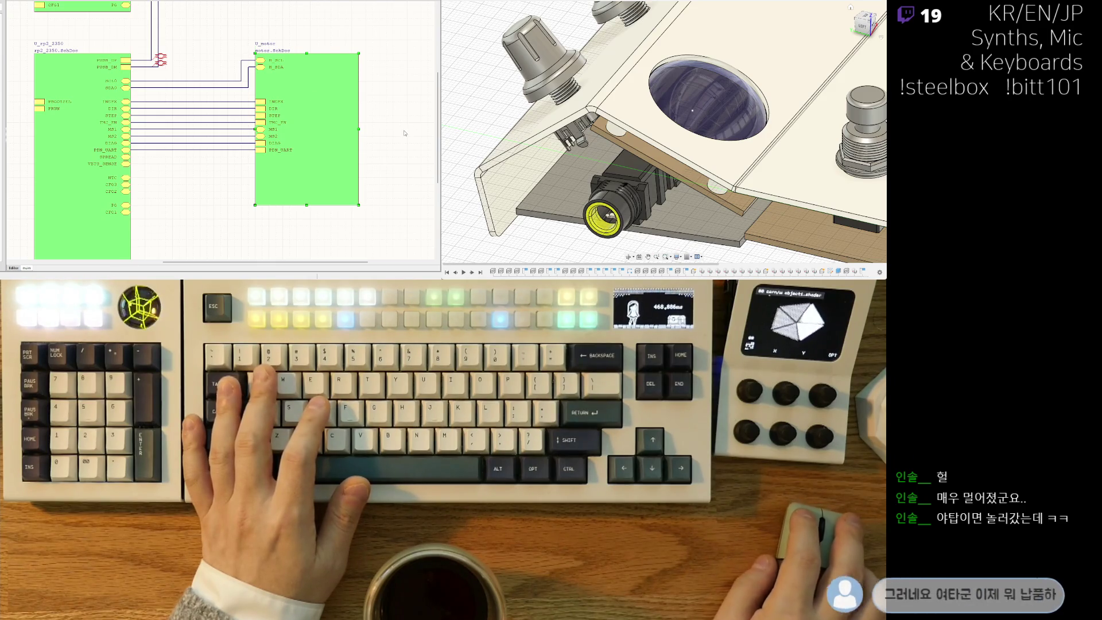
ctrl+scroll(400, 126, up, 1)
key(p)
key(a)
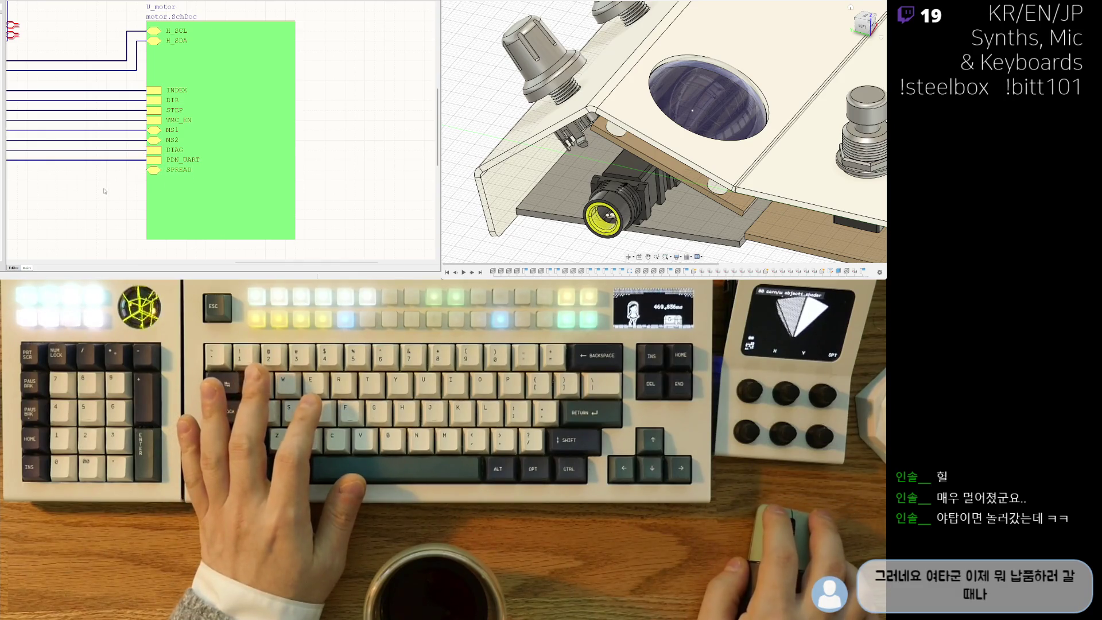
Wire rp2_2350's SPREAD port to U_motor's SPREAD entry and begin reordering usb_pd's CFG entries.
right_drag(103, 192, 242, 175)
key(ctrl+w)
click(111, 154)
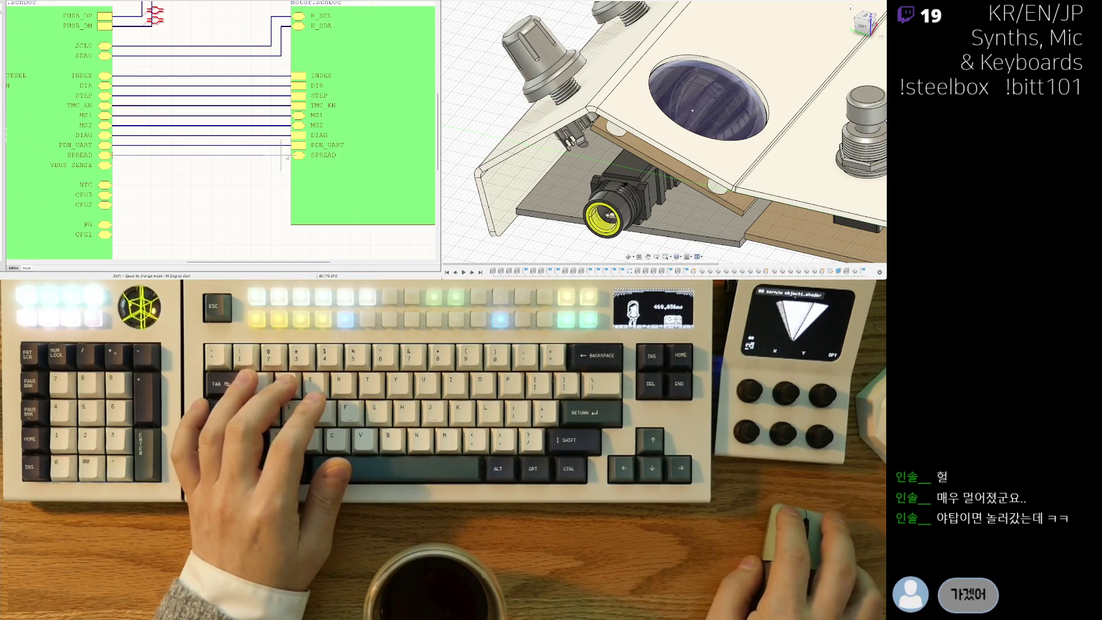
click(287, 155)
ctrl+scroll(227, 191, down, 2)
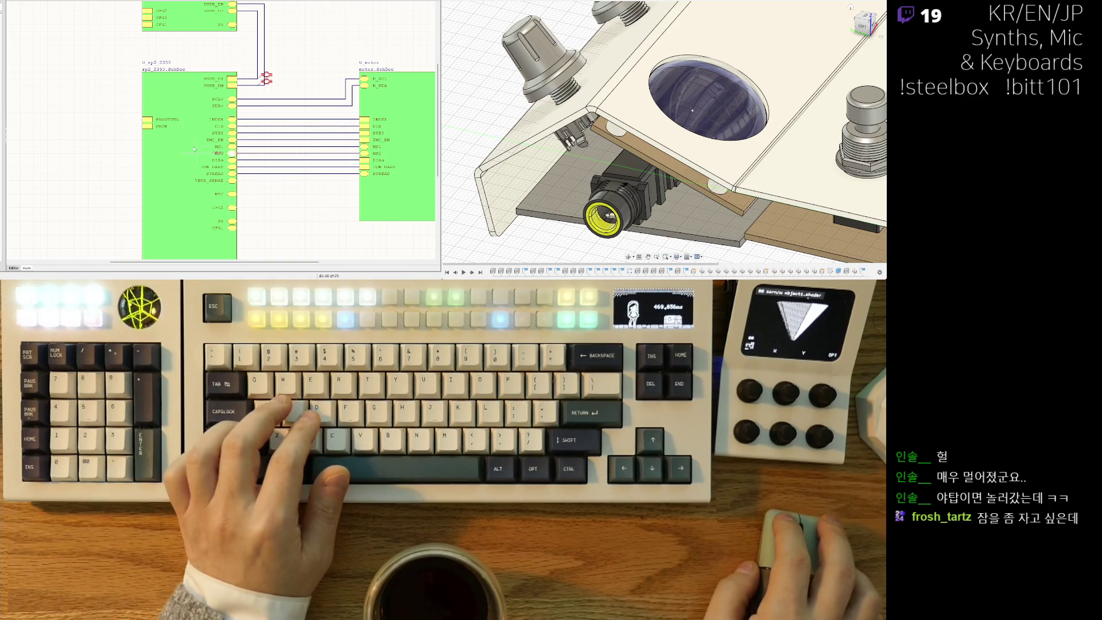
ctrl+scroll(154, 97, up, 4)
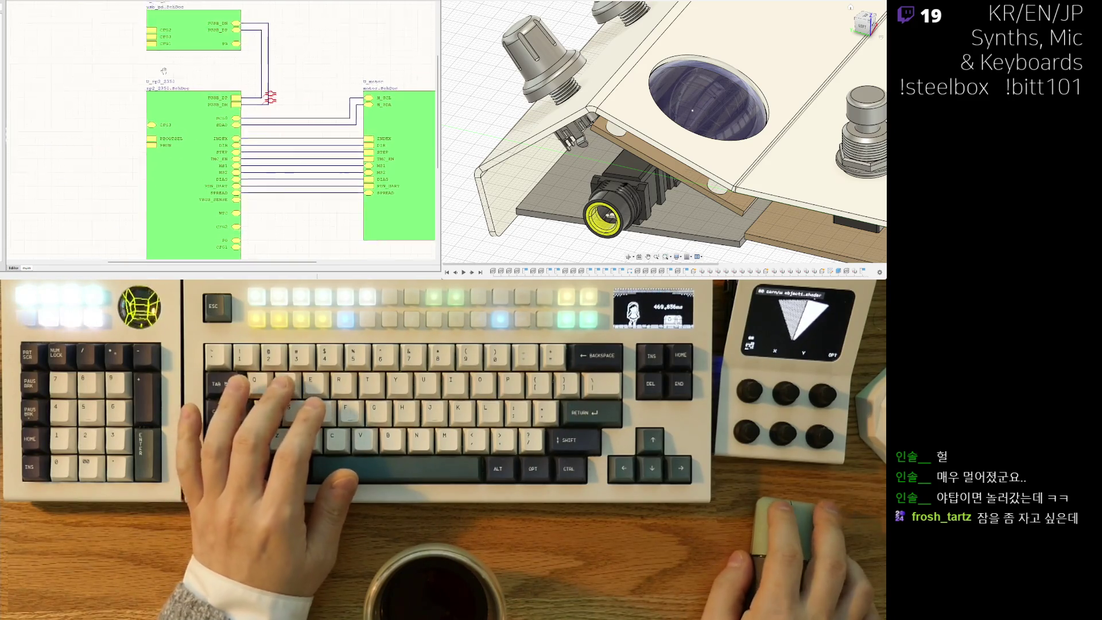
drag(162, 100, 165, 112)
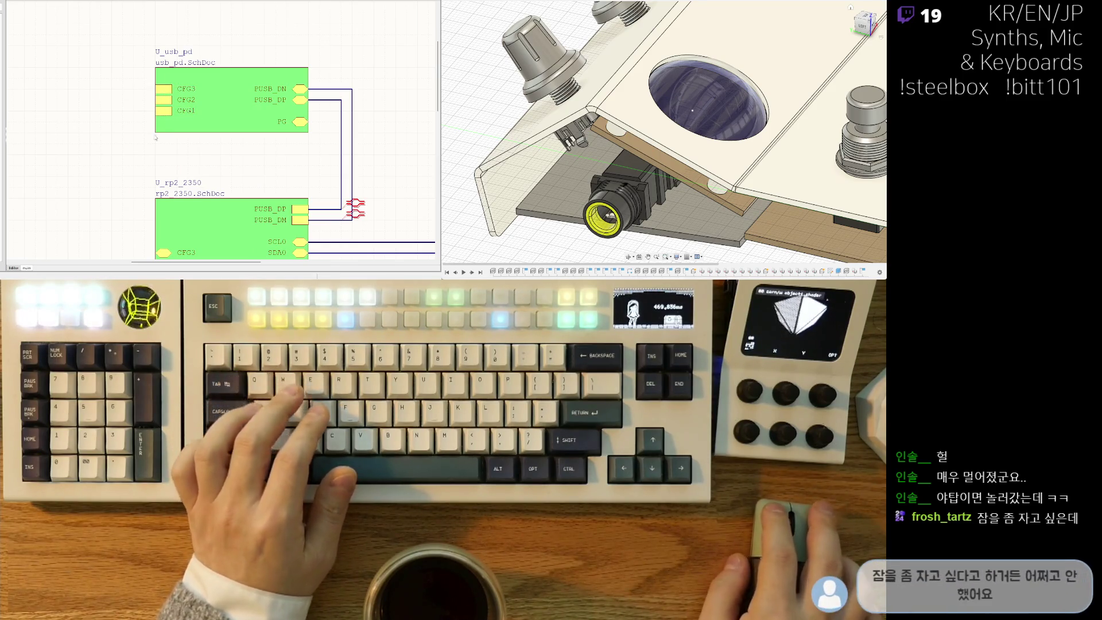
Reposition the CFG1 and adjacent CFG entries on the rp2_2350 symbol to face usb_pd.
scroll(221, 207, down, 2)
scroll(221, 206, down, 5)
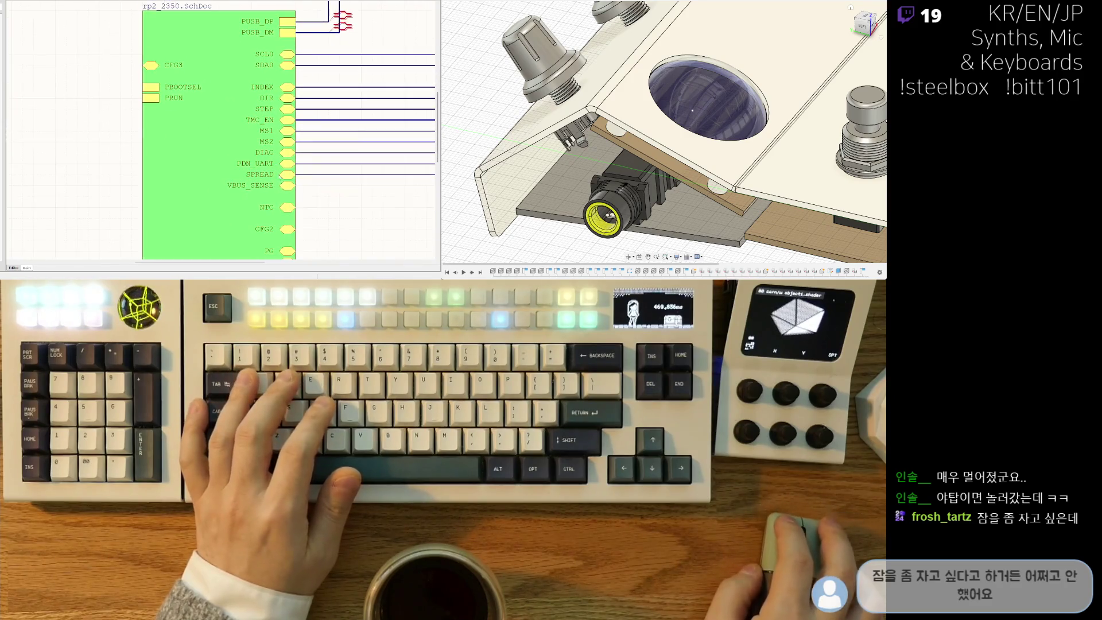
mouse_move(282, 175)
mouse_down()
mouse_move(189, 23)
mouse_move(154, 63)
mouse_up()
scroll(208, 64, down, 2)
mouse_move(289, 197)
mouse_down()
mouse_move(241, 149)
mouse_move(170, 109)
mouse_up()
scroll(241, 149, up, 2)
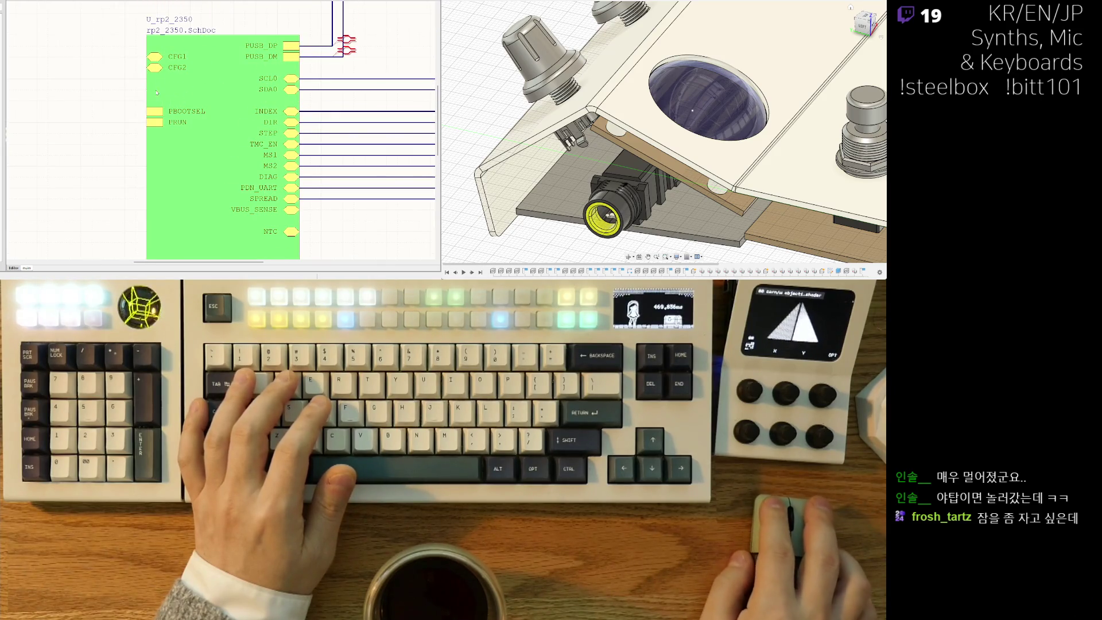
scroll(156, 93, up, 2)
ctrl+scroll(159, 115, down, 1)
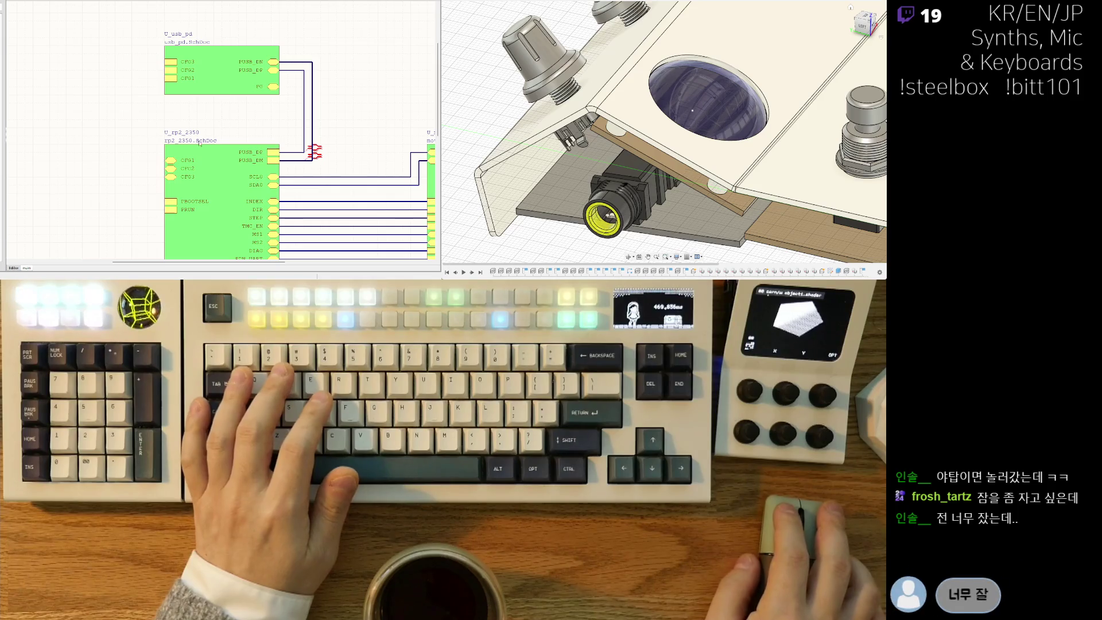
Wire rp2_2350's CFG1 port to usb_pd's CFG3 entry, then open the rp2_2350 child sheet.
key(ctrl+w)
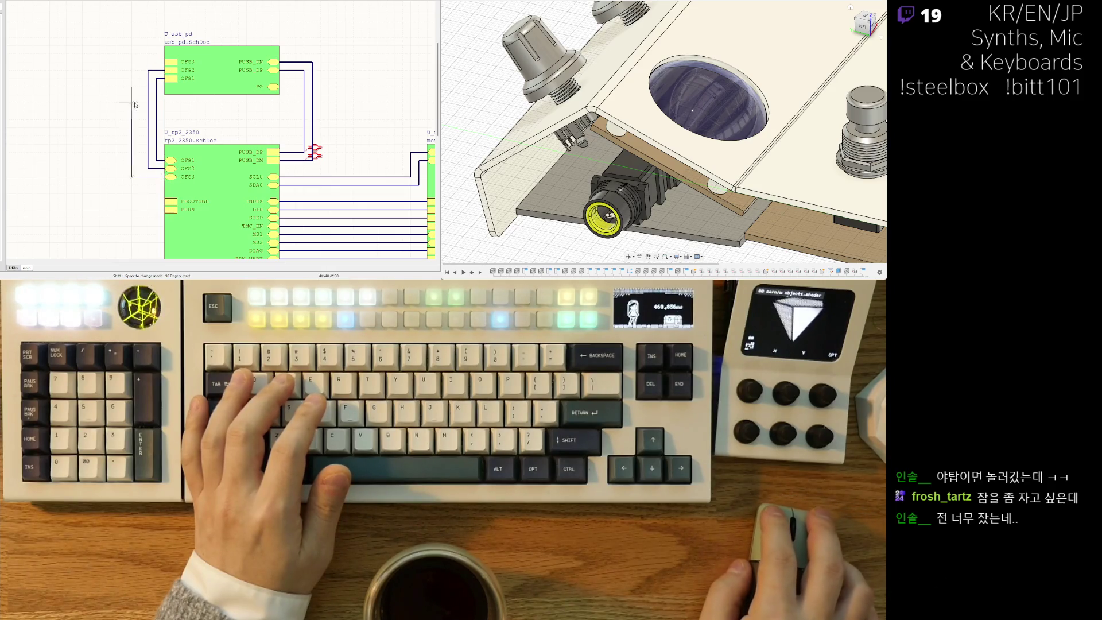
click(164, 65)
scroll(166, 66, down, 4)
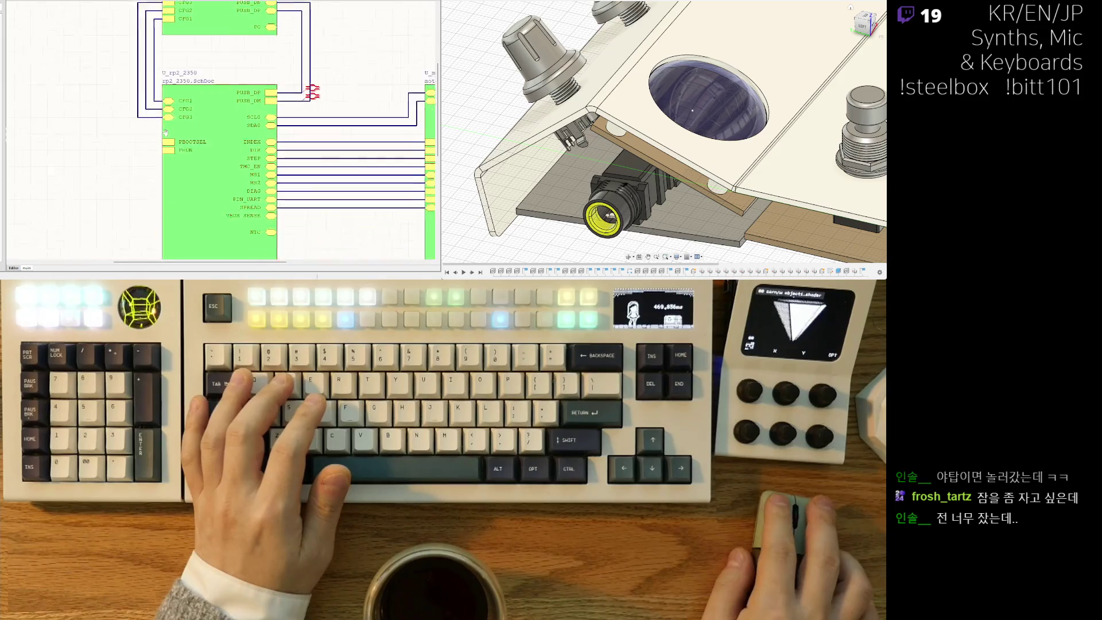
scroll(194, 148, right, 2)
scroll(194, 148, right, 2)
ctrl+scroll(172, 152, down, 2)
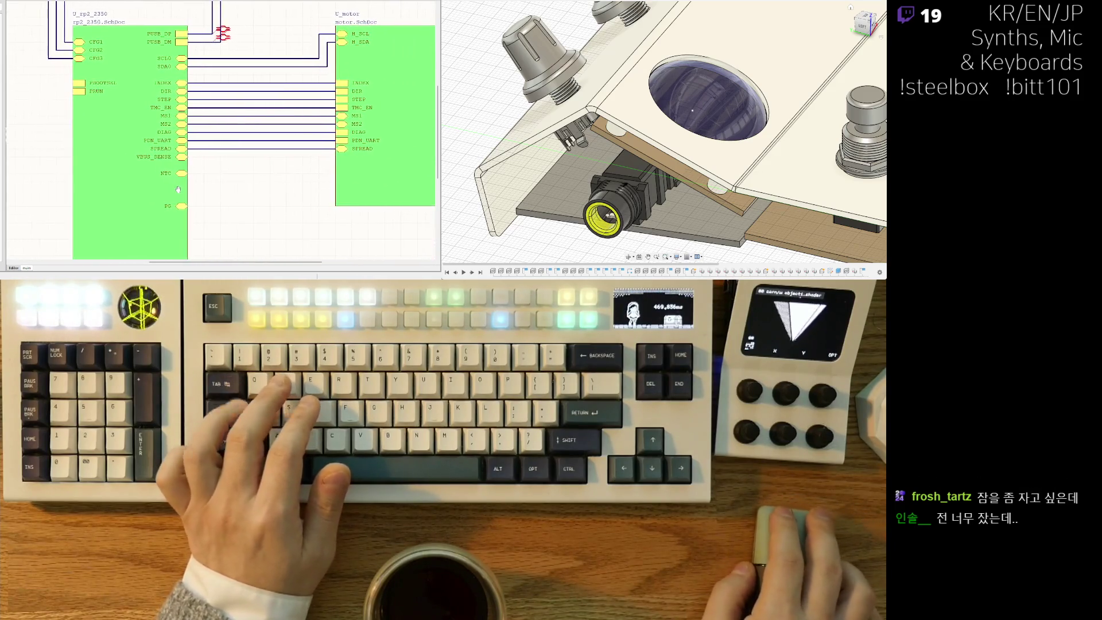
scroll(156, 159, up, 2)
scroll(156, 159, up, 1)
scroll(156, 159, left, 2)
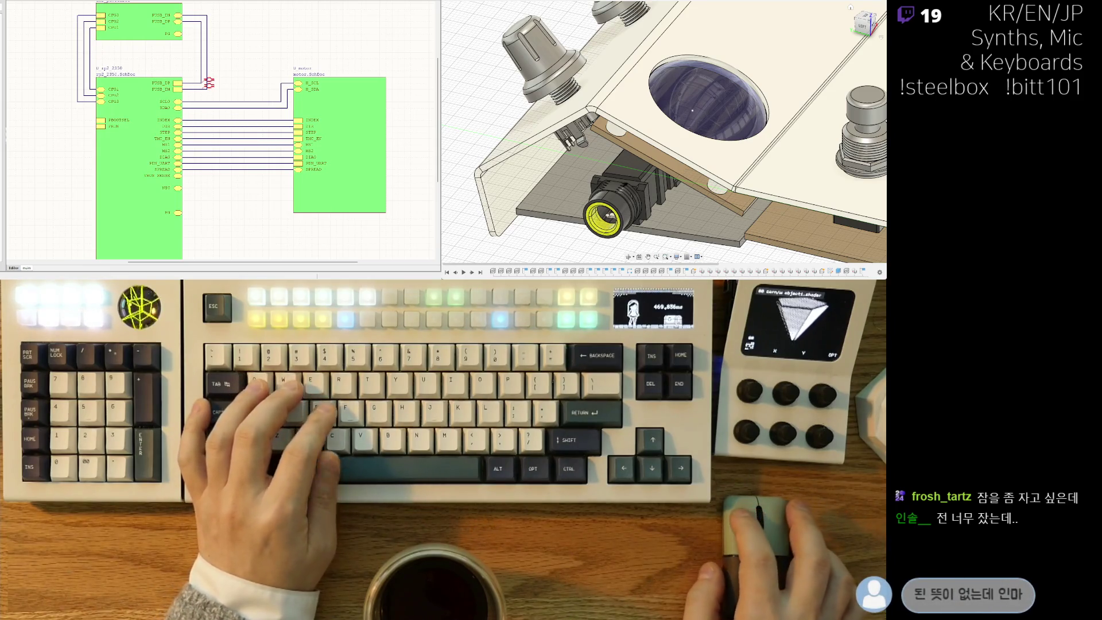
ctrl+double_click(164, 169)
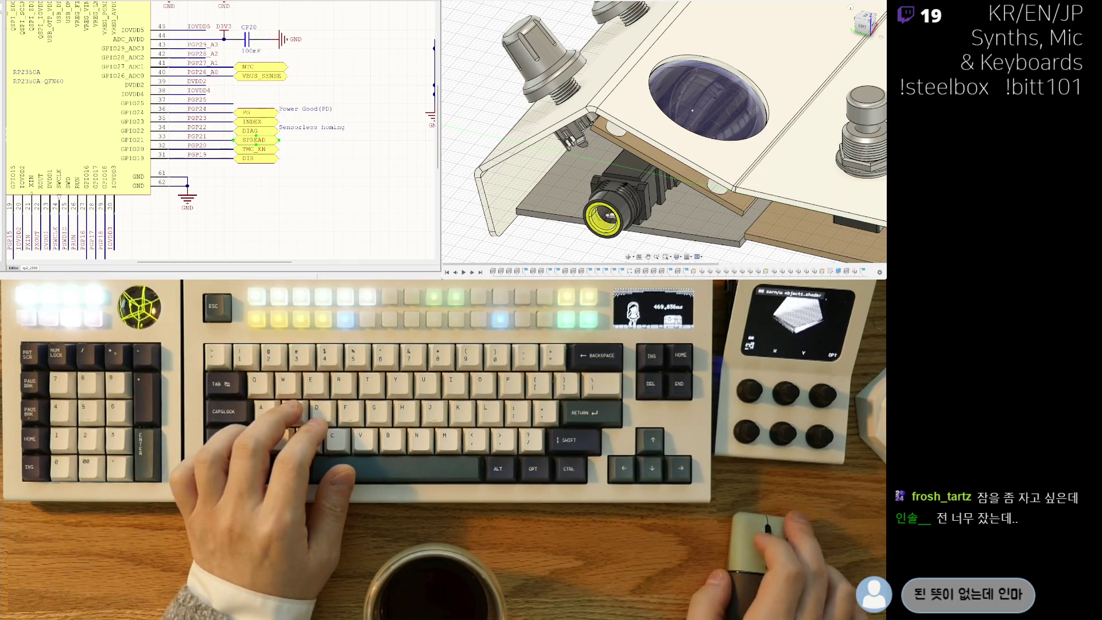
Close the rp2_2350 sheet and restore the R5 10K NTC thermistor on the ESP32-S3 sheet.
key(ctrl+w)
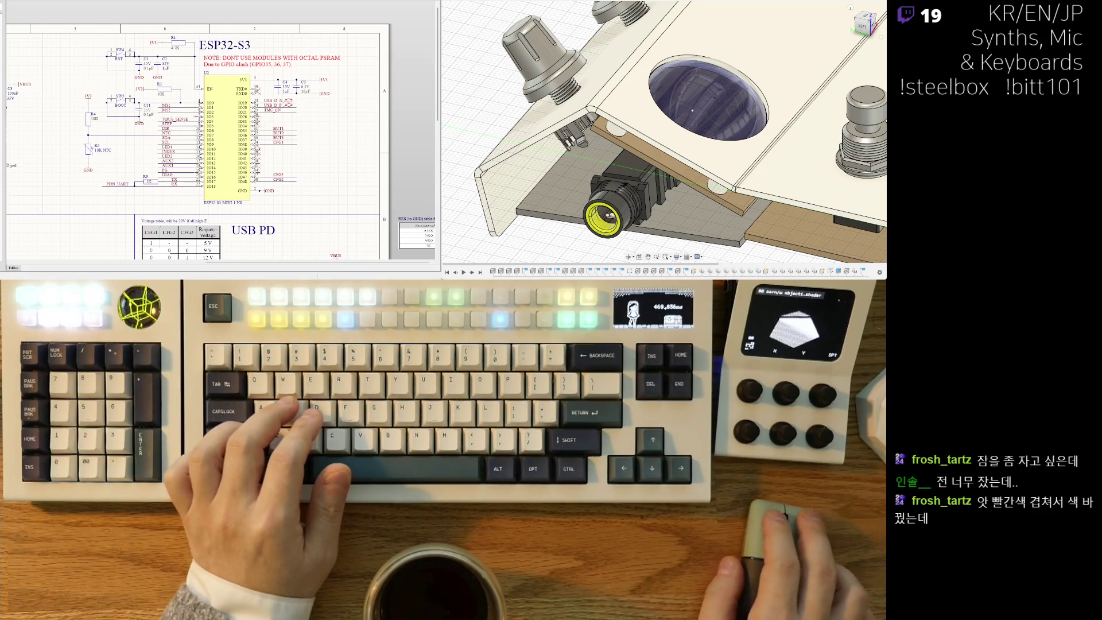
ctrl+scroll(107, 159, up, 3)
click(202, 135)
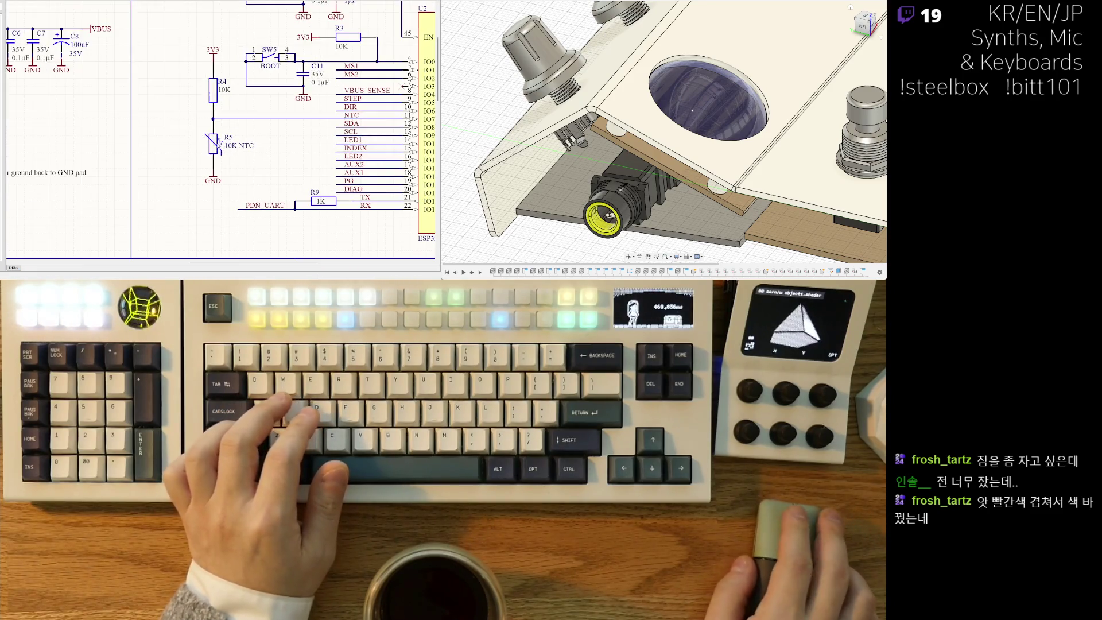
ctrl+scroll(181, 161, up, 1)
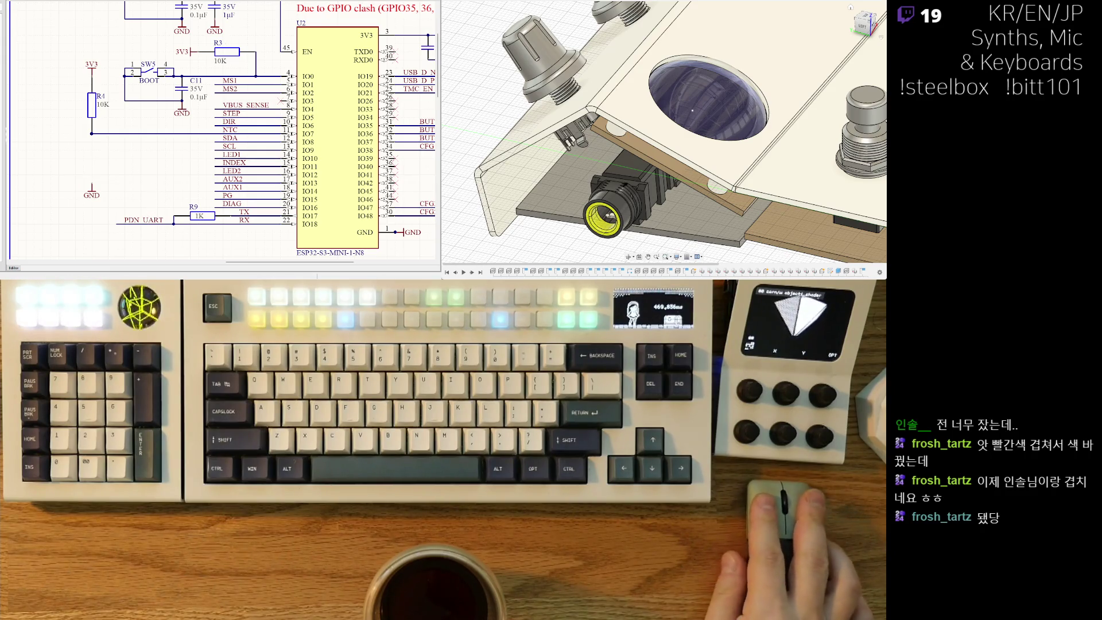
key(ctrl+z)
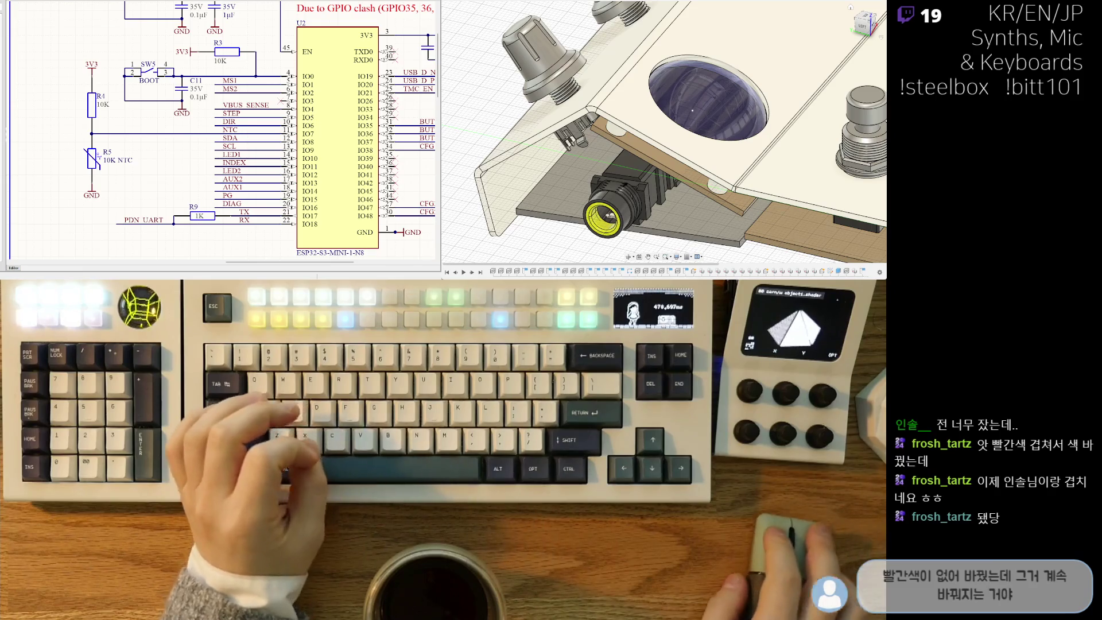
Switch to the power regulator sheet and back to the ESP32-S3 sheet.
scroll(115, 127, left, 1)
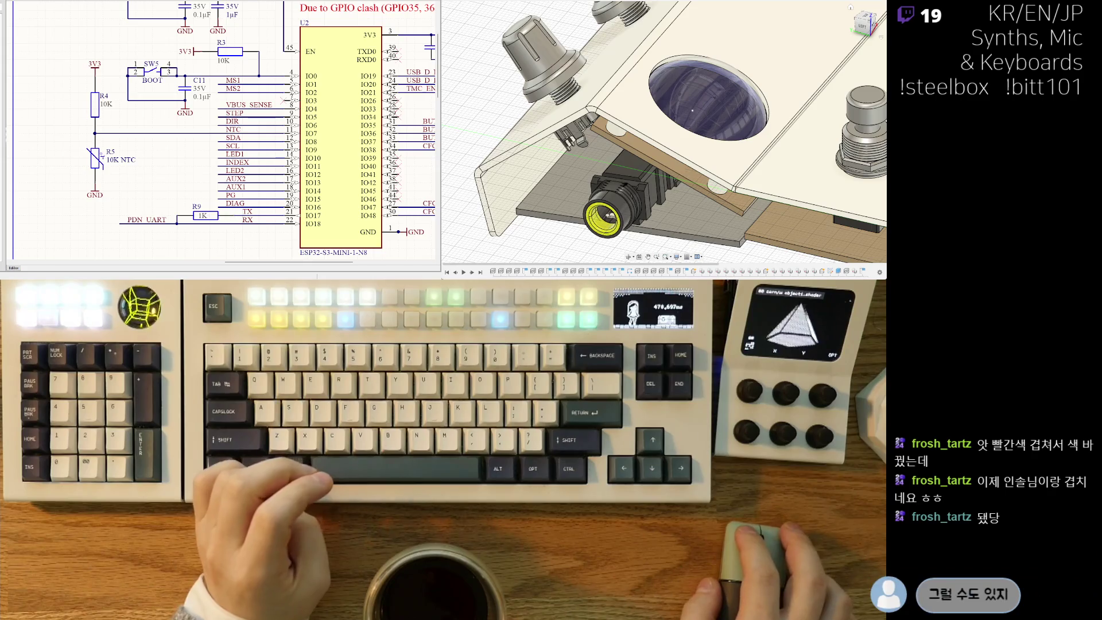
key(ctrl+Tab)
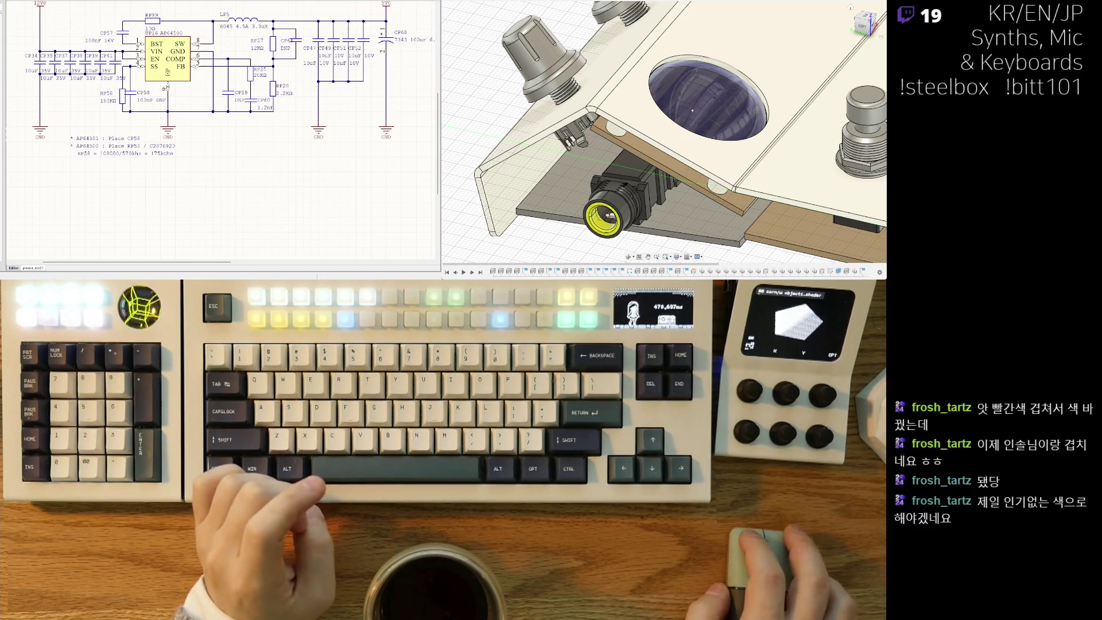
key(ctrl+Tab)
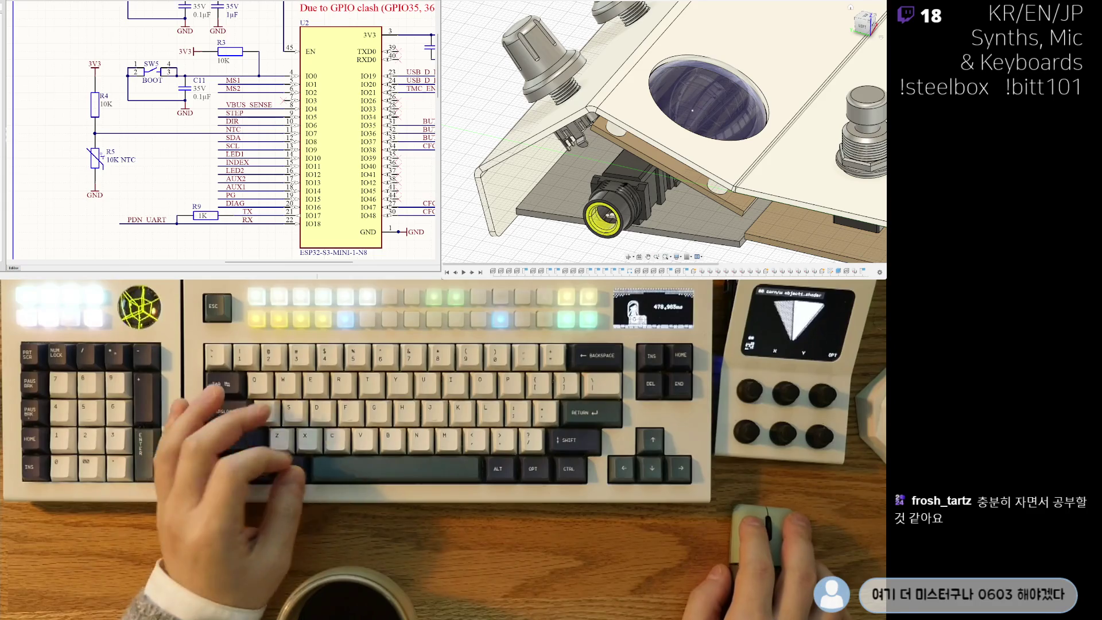
Delete R5 and its ground wire, undo to restore them, then go to the top-level sheet.
right_drag(229, 143, 220, 116)
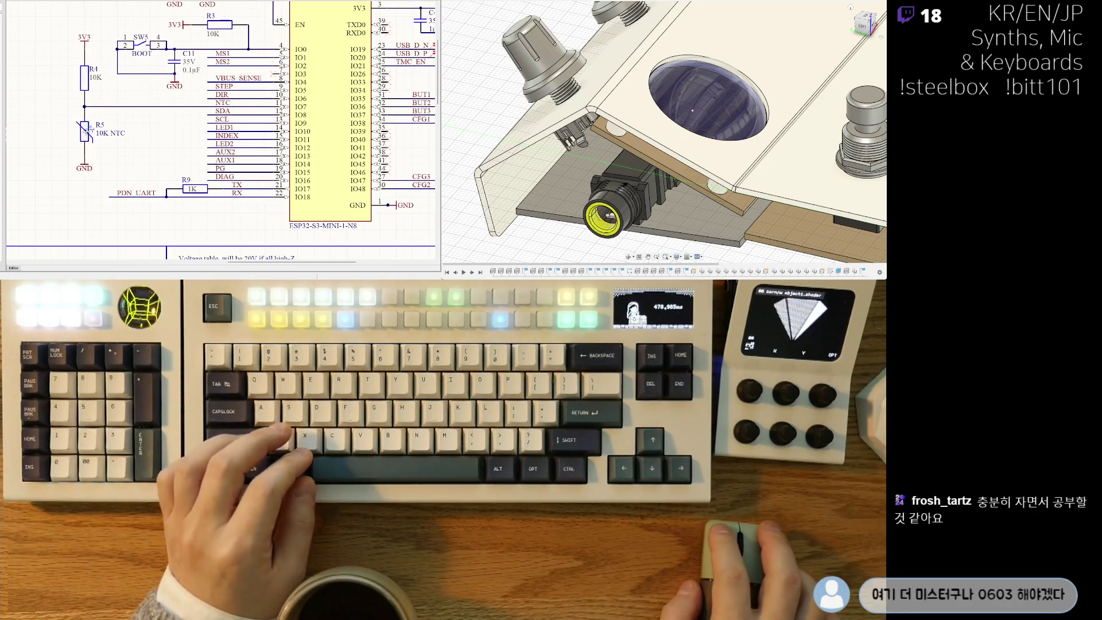
key(Delete)
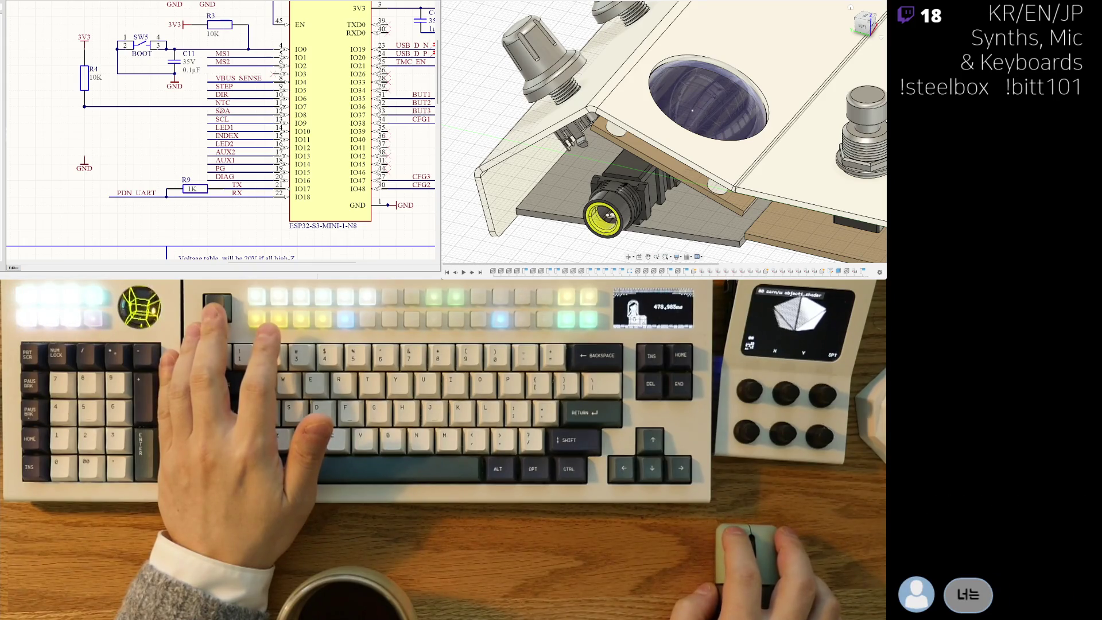
key(ctrl+z)
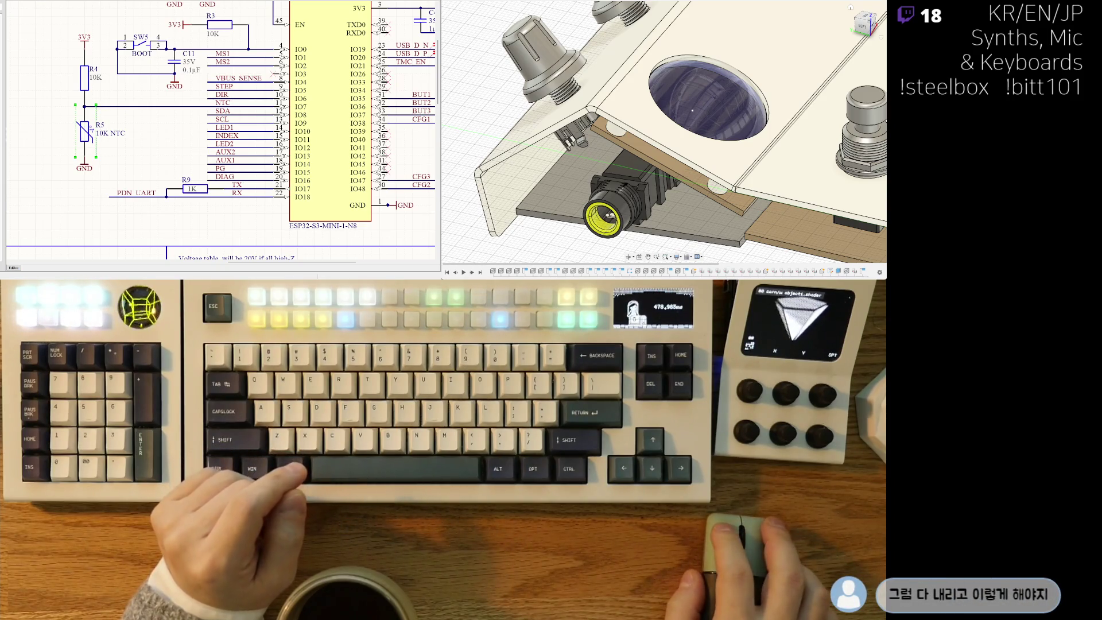
key(ctrl+Tab)
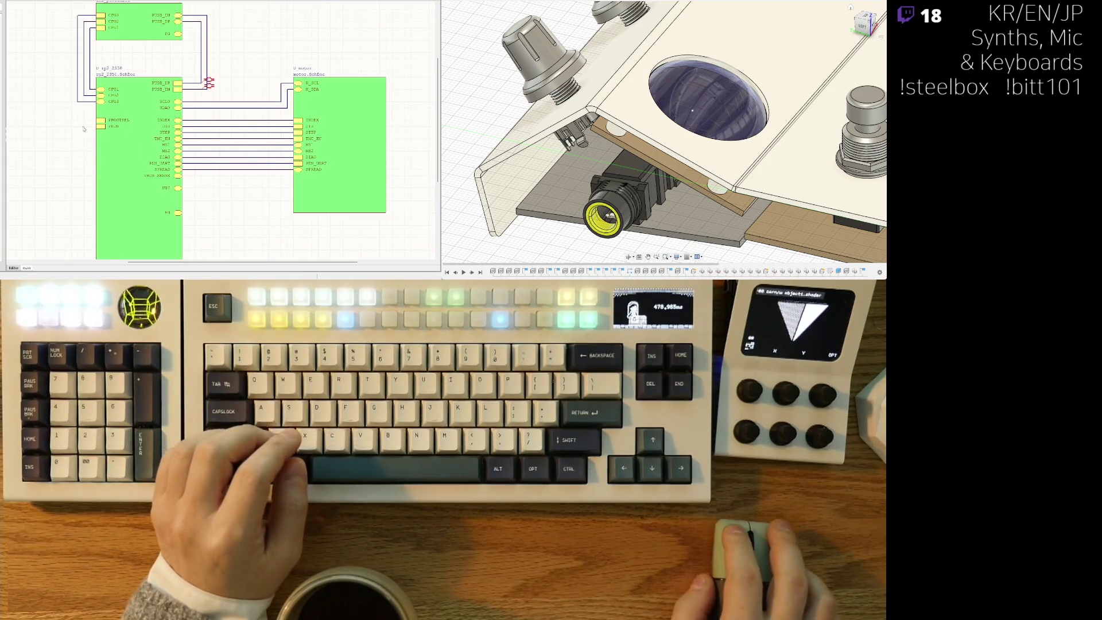
On the rp2_2350 sheet, replace pin 41's NTC net label with PGP27_NTC.
key(ctrl+Tab)
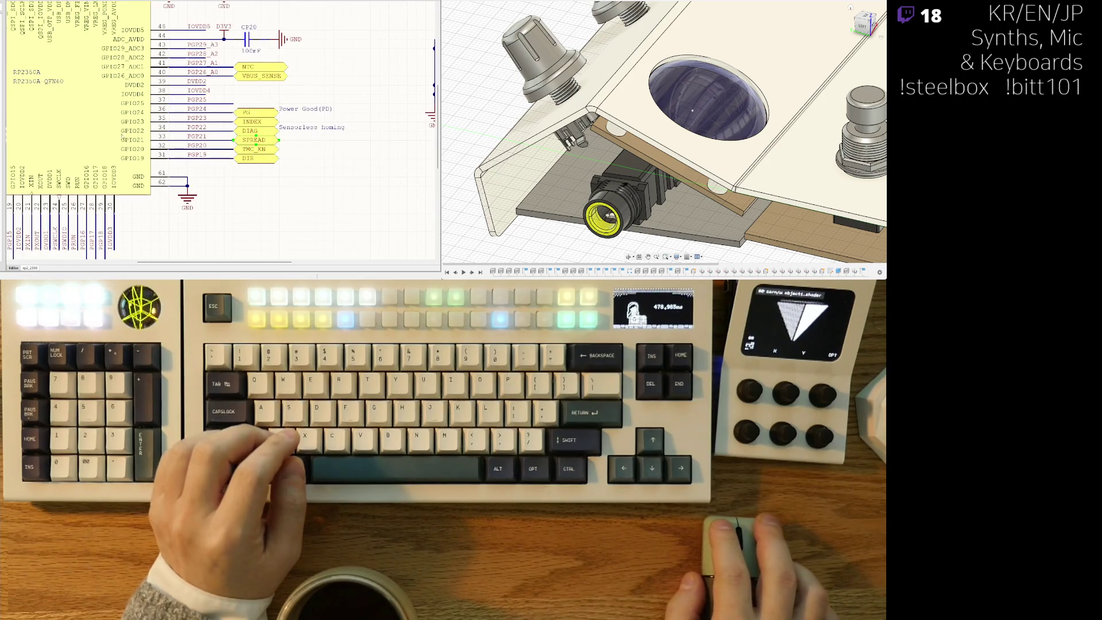
shift+scroll(172, 132, left, 5)
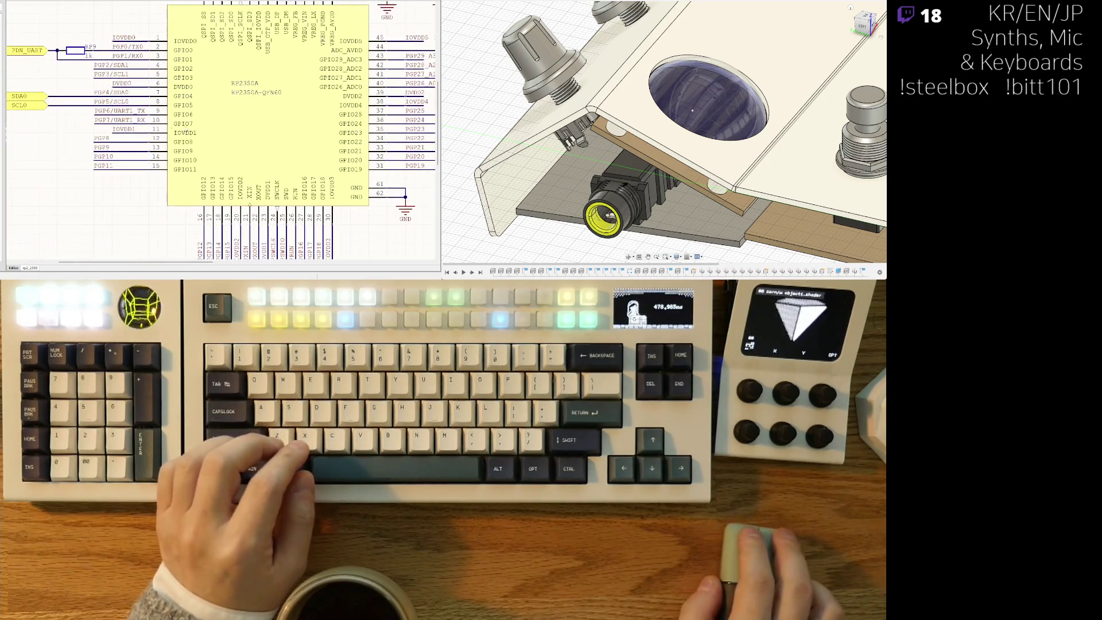
shift+scroll(201, 127, left, 4)
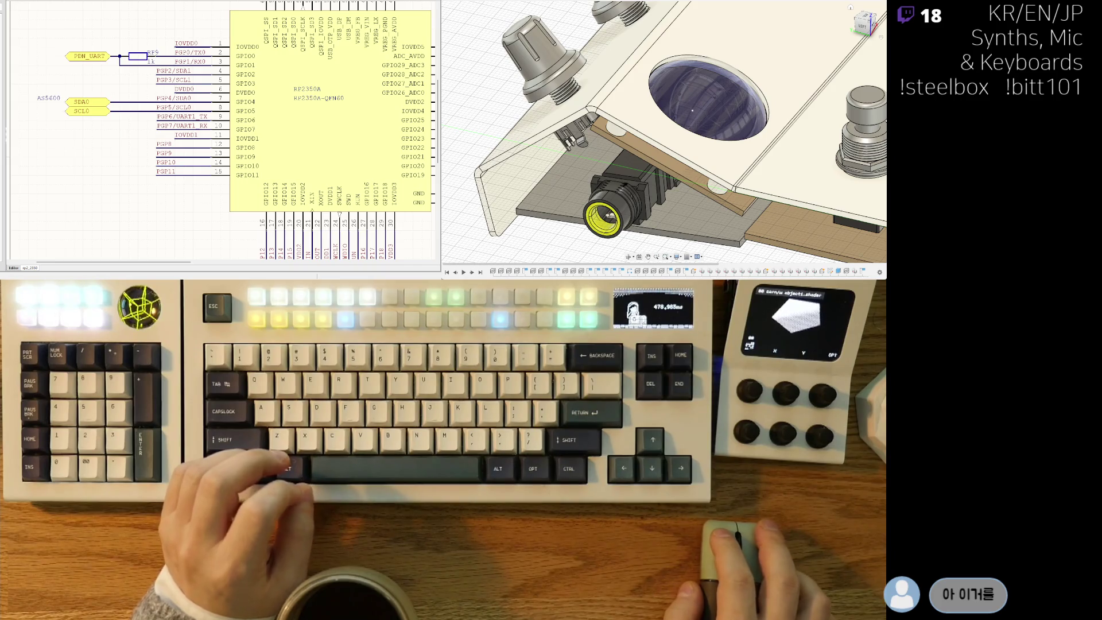
shift+scroll(338, 213, right, 5)
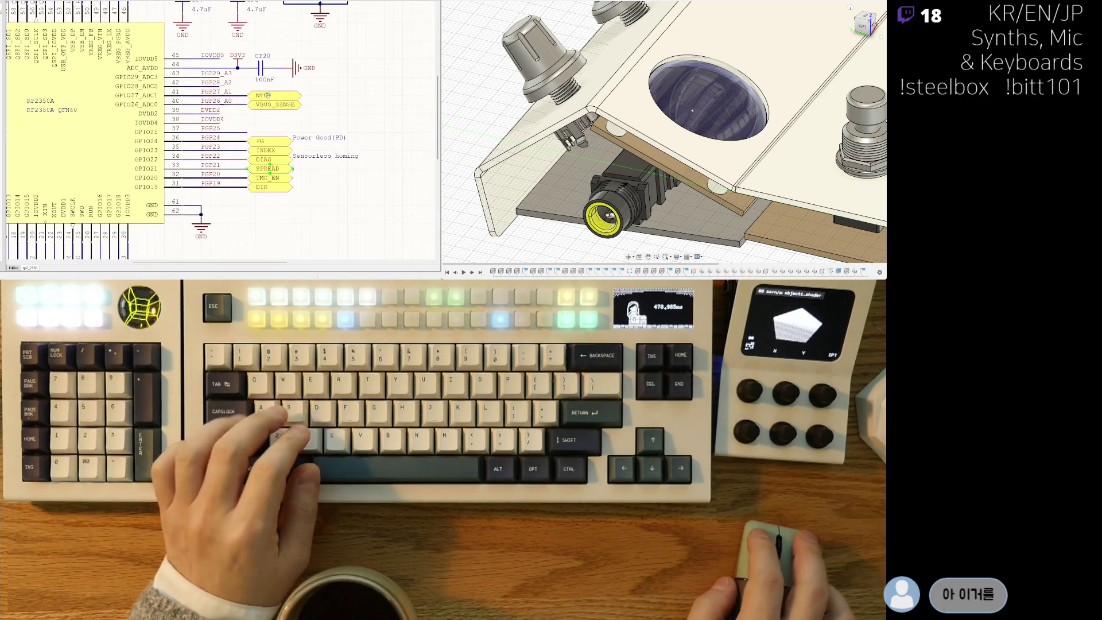
click(266, 95)
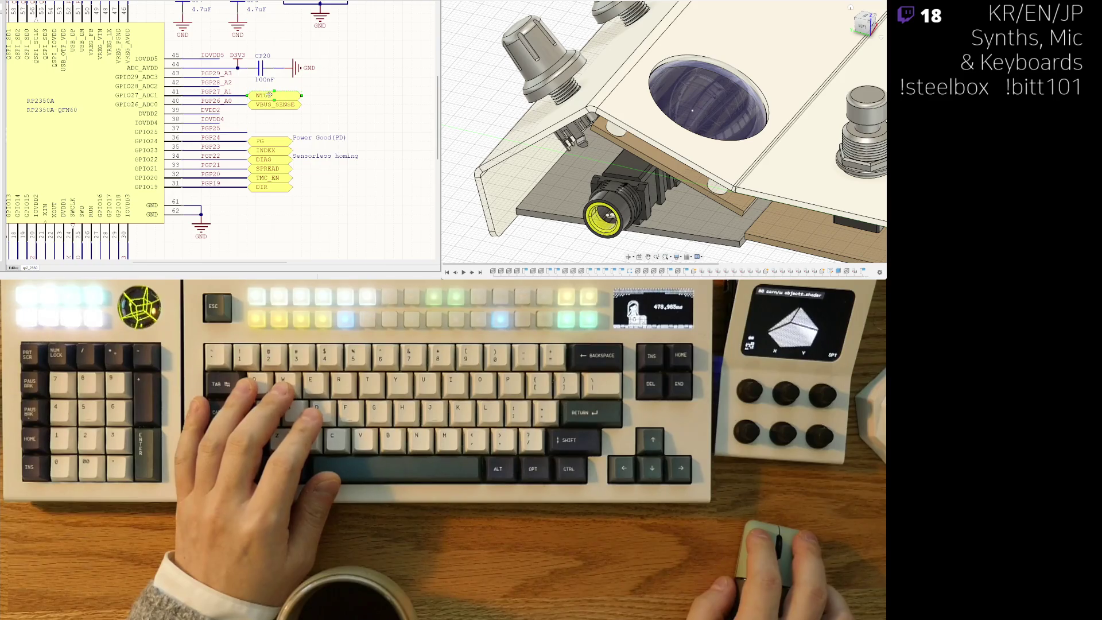
key(Delete)
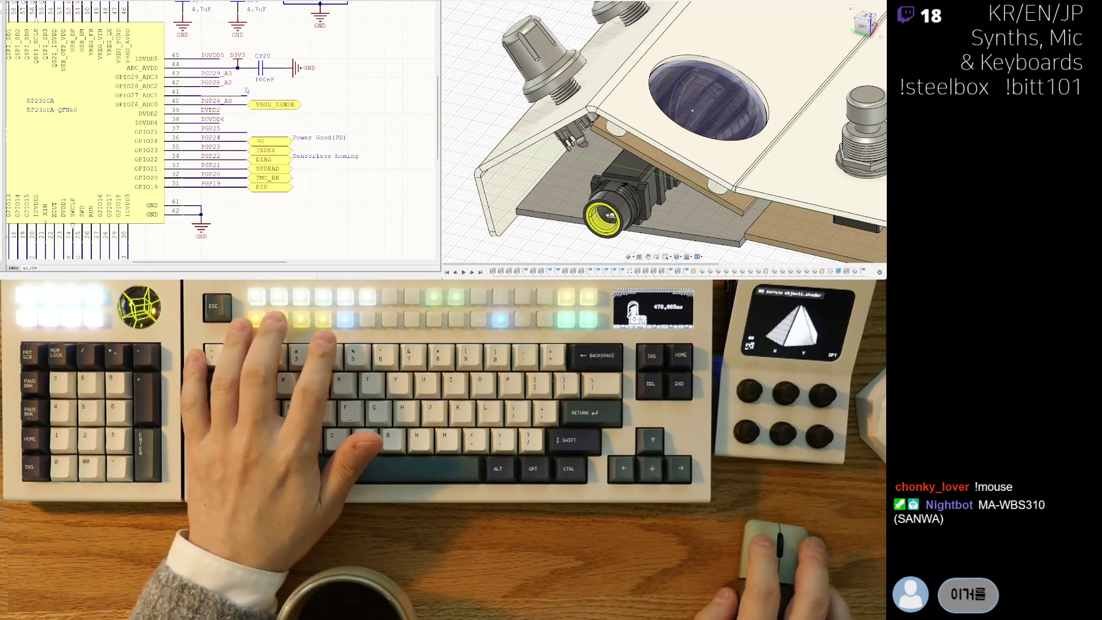
text(PGP27_NT)
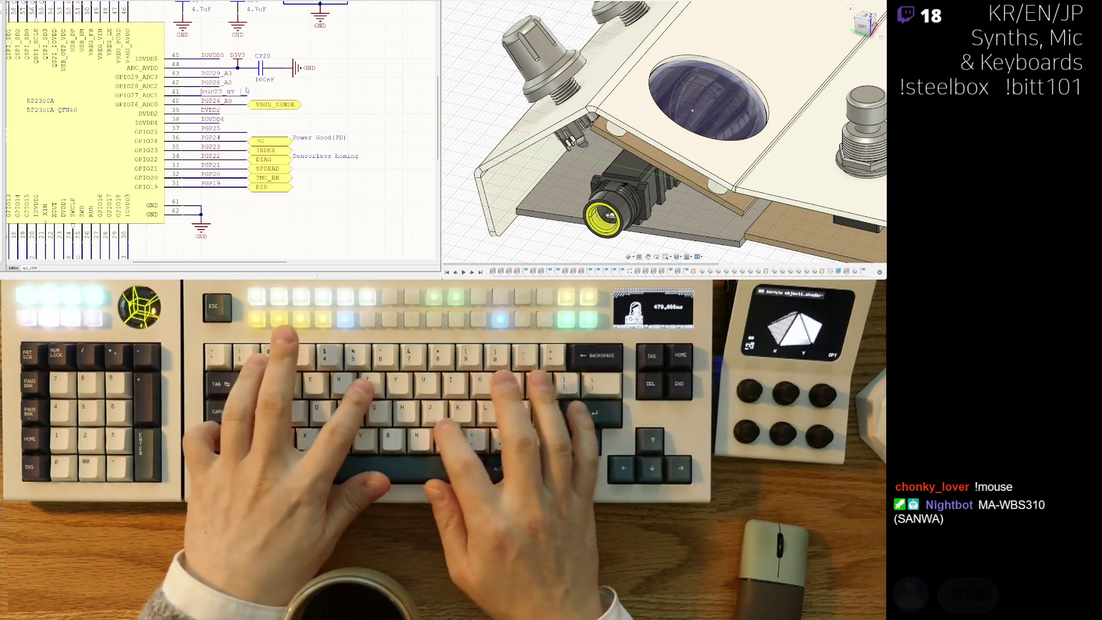
text(C)
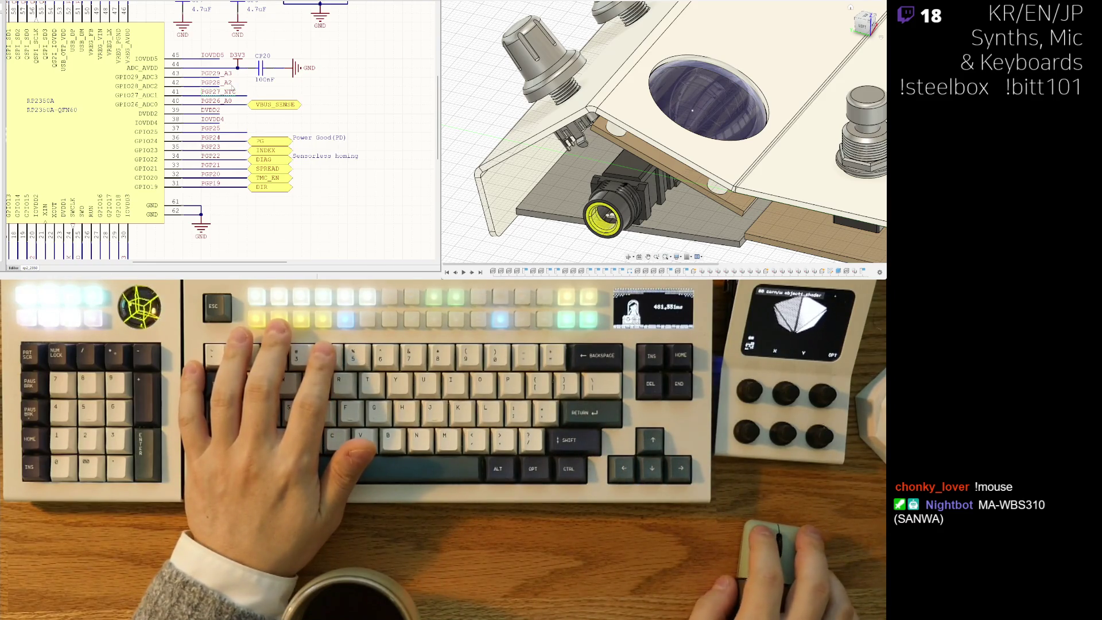
click(241, 92)
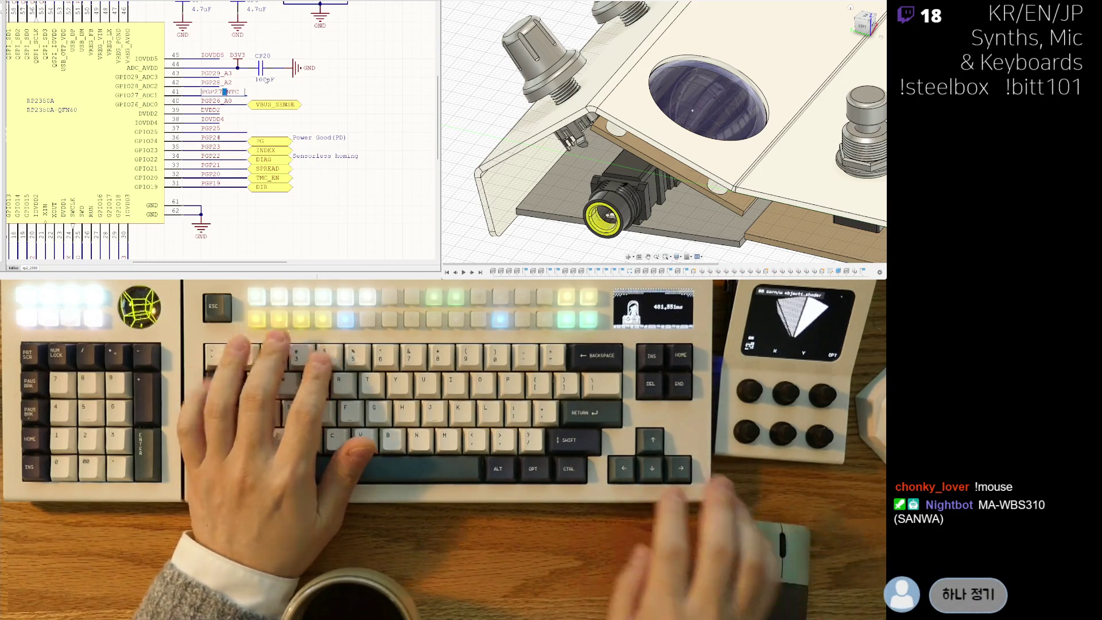
key(Escape)
Draw a new wire from pin 41 out to the right.
key(ctrl+w)
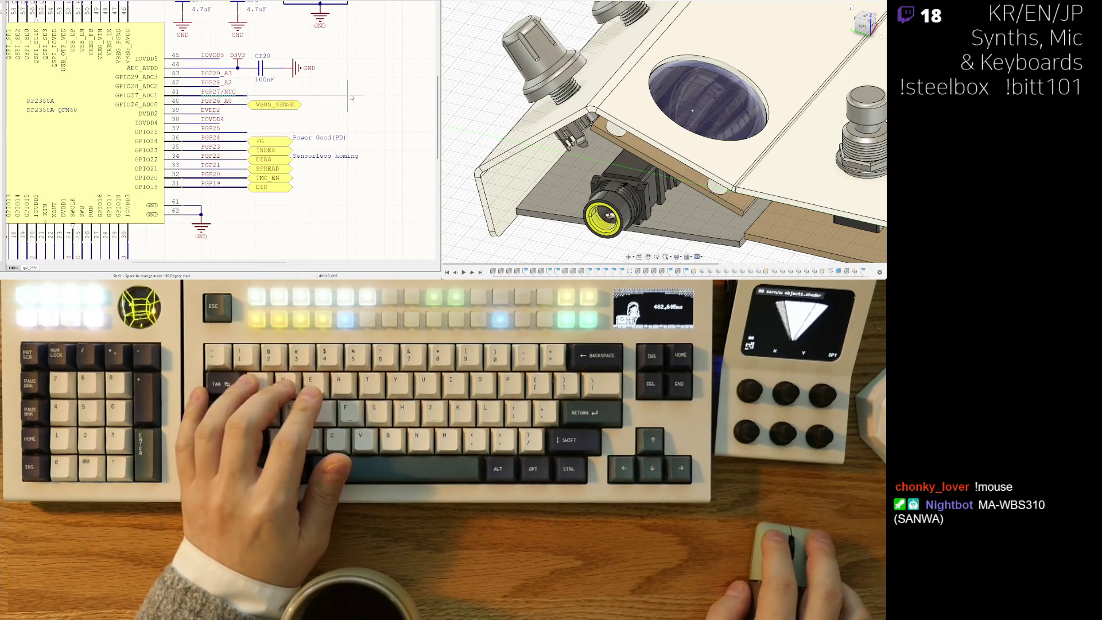
click(348, 93)
right_drag(311, 86, 301, 109)
ctrl+scroll(301, 109, down, 2)
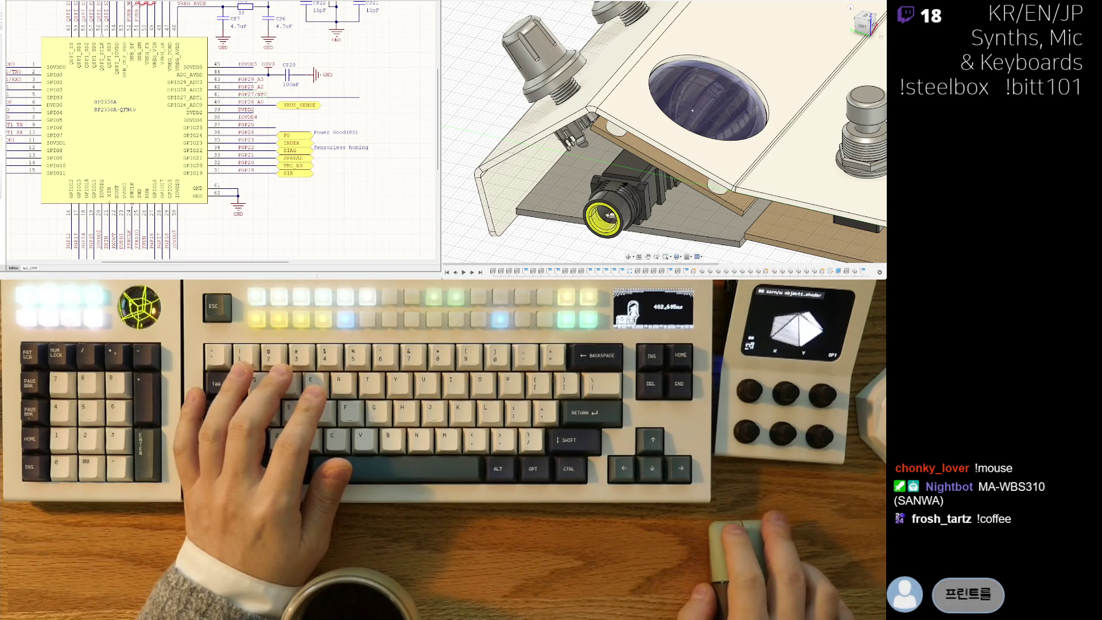
Move the 0Ω resistor R? next to the new pin 41 wire and switch to the ESP32-S3 sheet.
right_drag(336, 102, 258, 109)
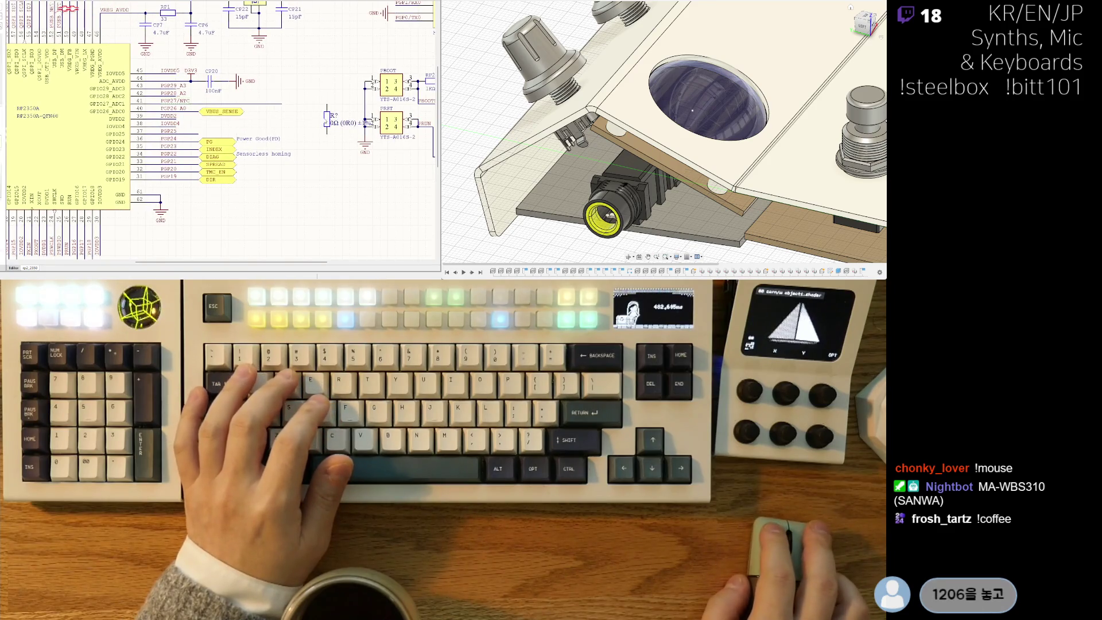
drag(328, 118, 299, 125)
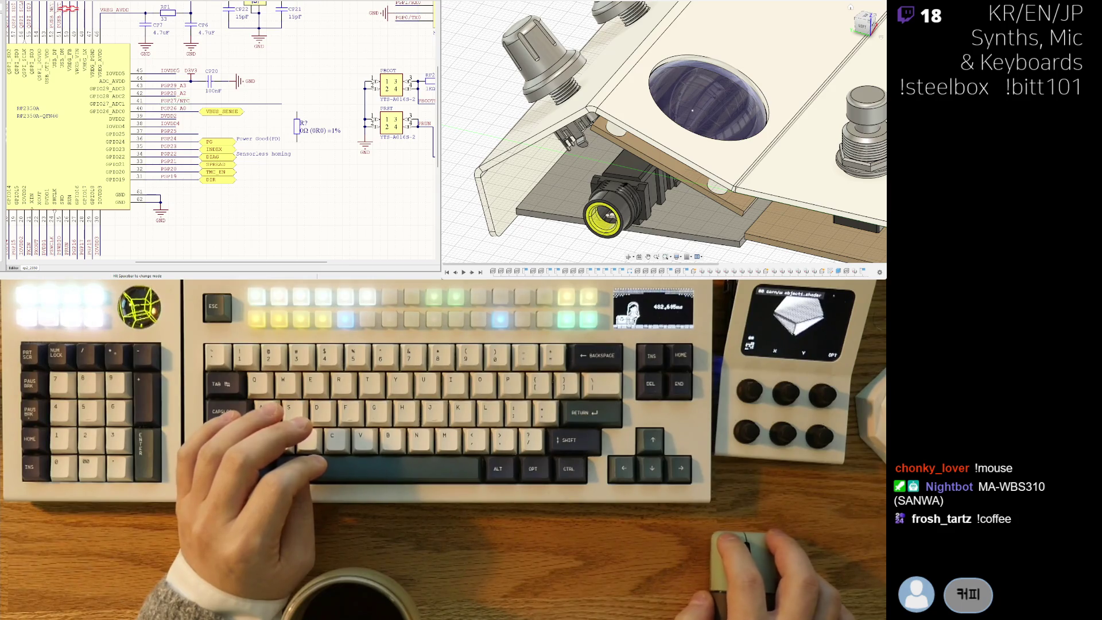
key(ctrl+Tab)
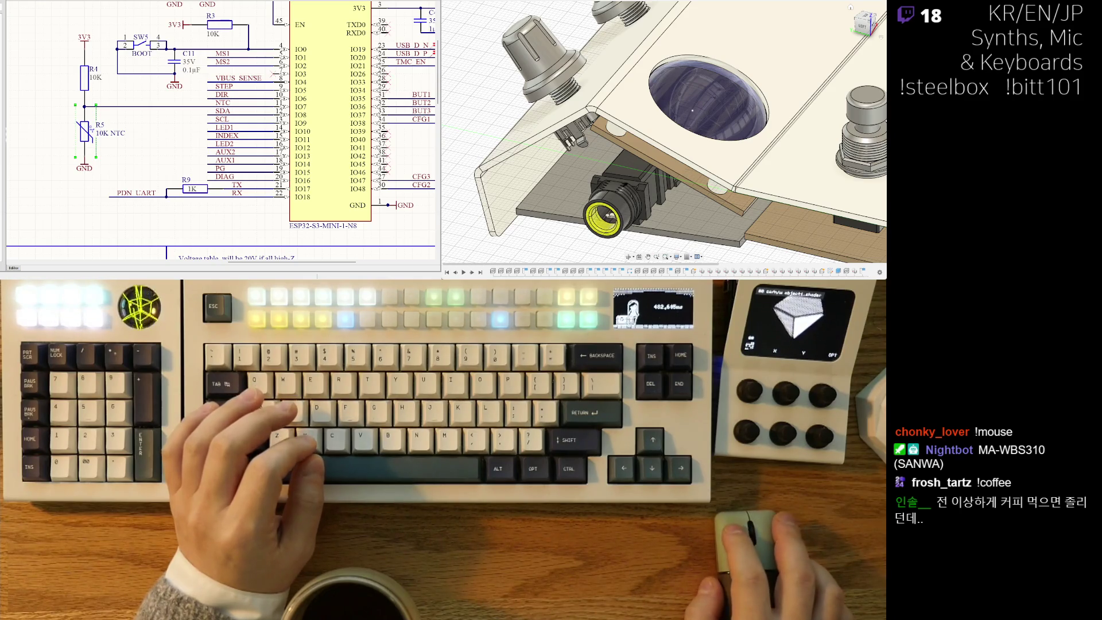
Cycle through the top-level sheet back to rp2_2350 and frame the 0Ω resistor beside pin 41.
key(ctrl+Tab)
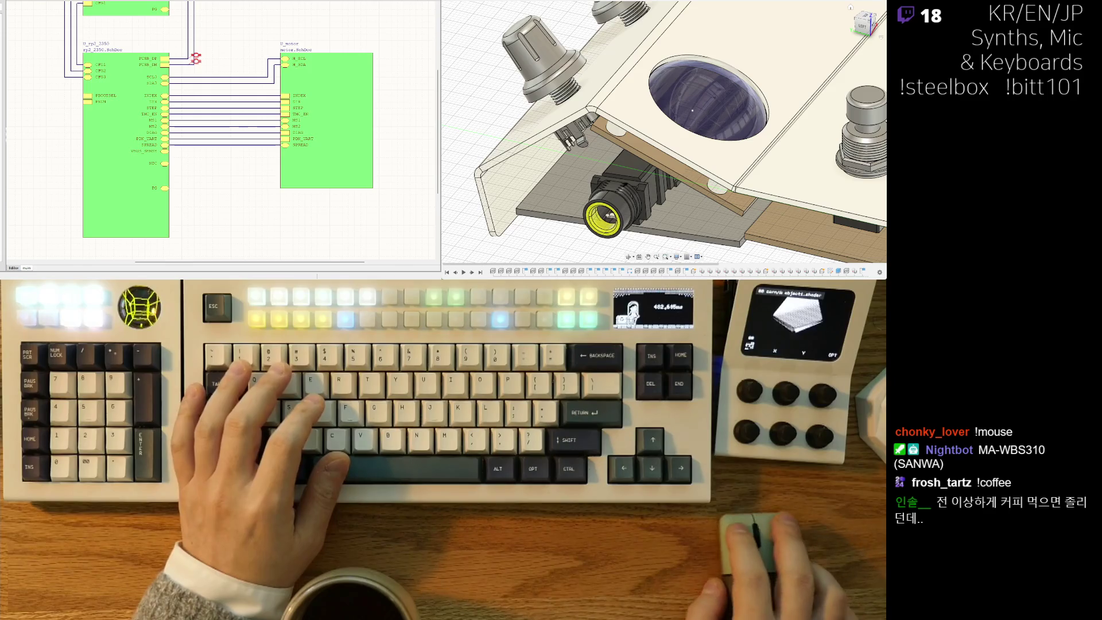
key(ctrl+Tab)
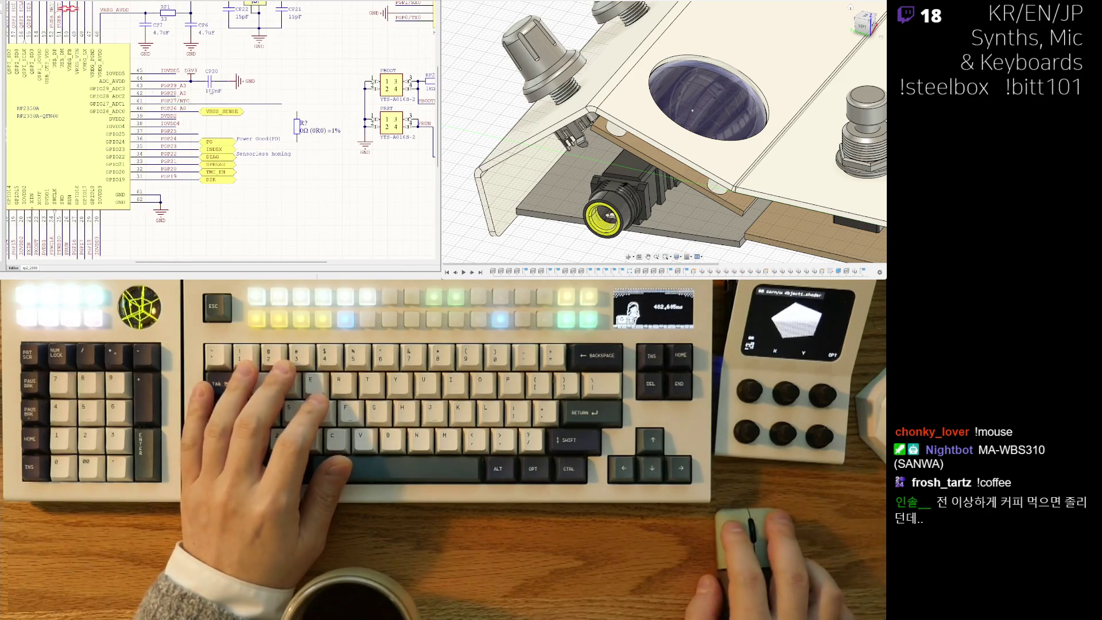
right_drag(229, 115, 110, 152)
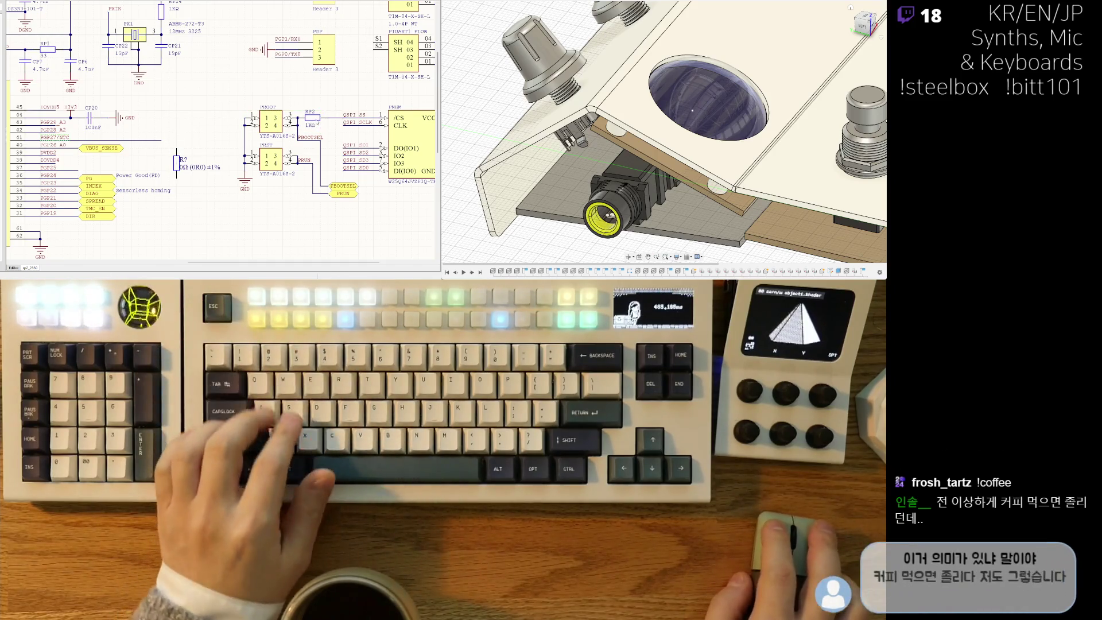
key(ctrl+w)
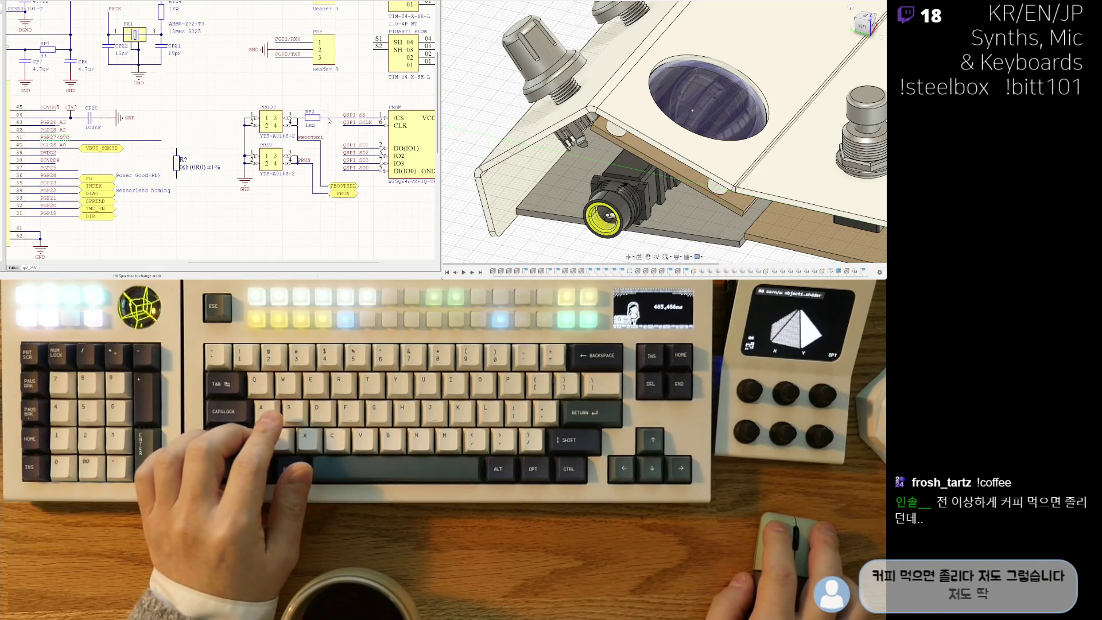
mouse_move(329, 121)
right_down()
mouse_move(310, 129)
mouse_move(243, 103)
right_up()
Move resistor R? up under RP10 and wire PGP27/NTC to their junction.
ctrl+scroll(220, 130, down, 3)
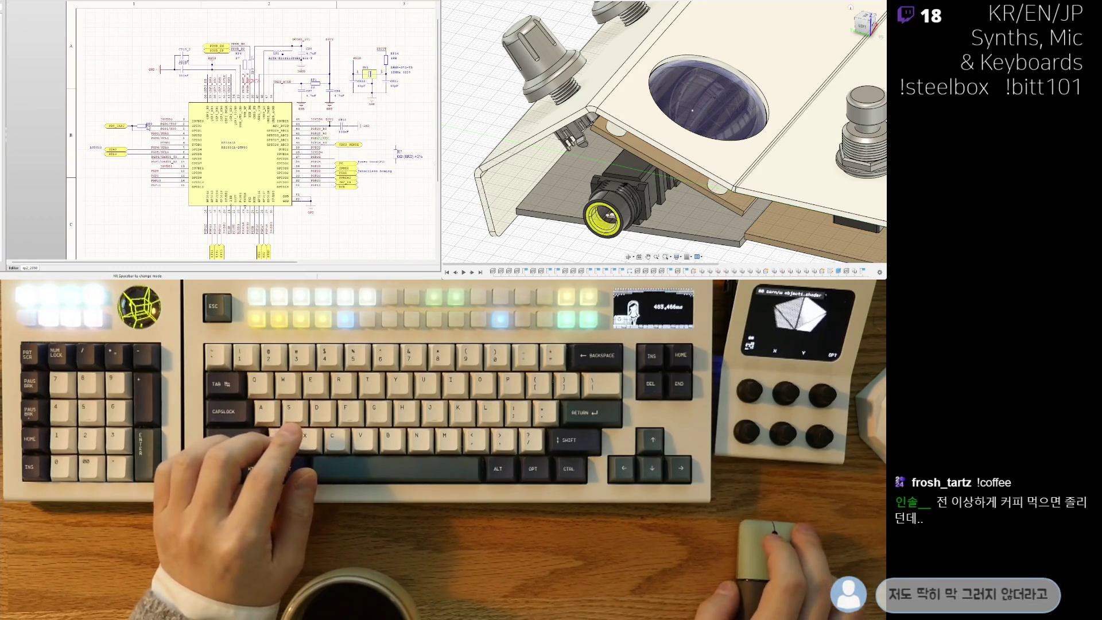
click(148, 127)
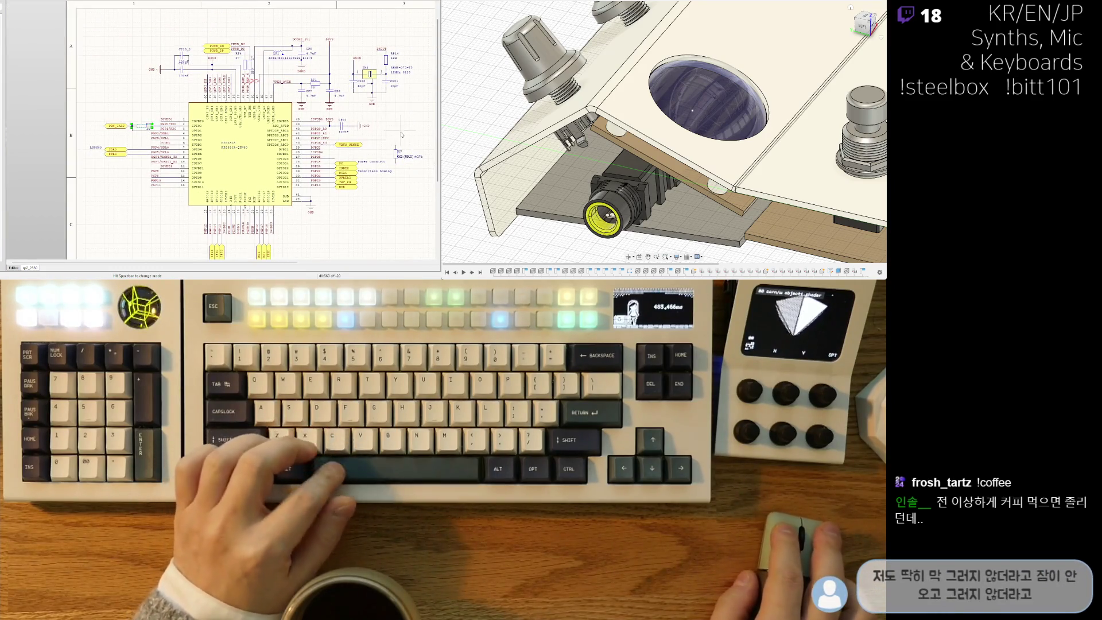
ctrl+scroll(401, 134, up, 3)
drag(328, 128, 327, 121)
click(327, 122)
right_drag(327, 122, 279, 137)
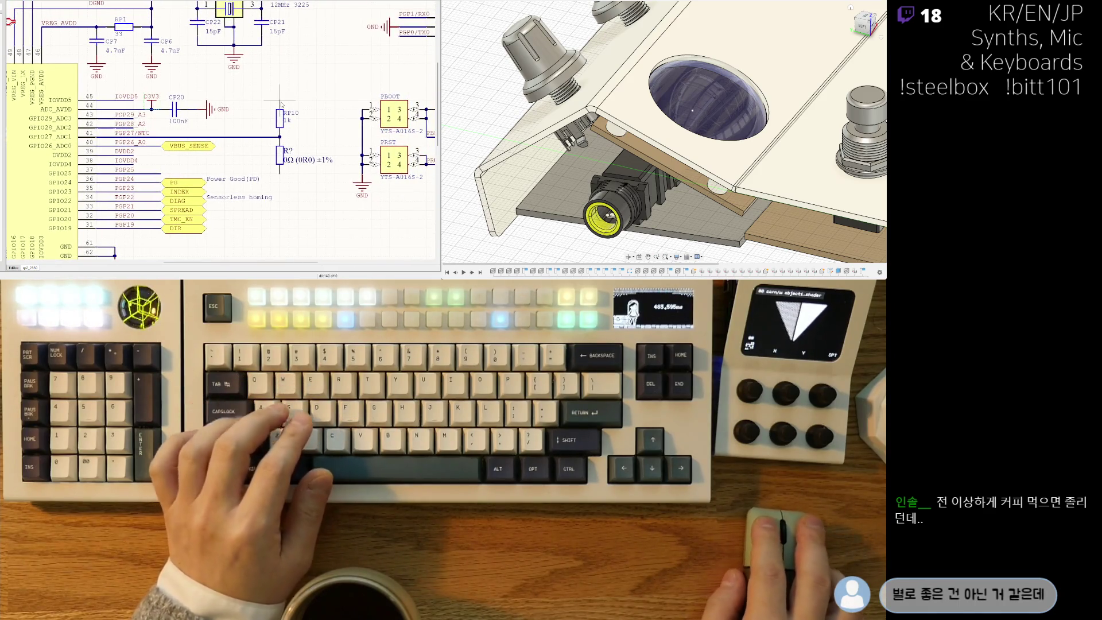
Place a D3V3 power port above RP10 and a GND port below the lower resistor, clearing its old designator.
click(280, 87)
key(ctrl+w)
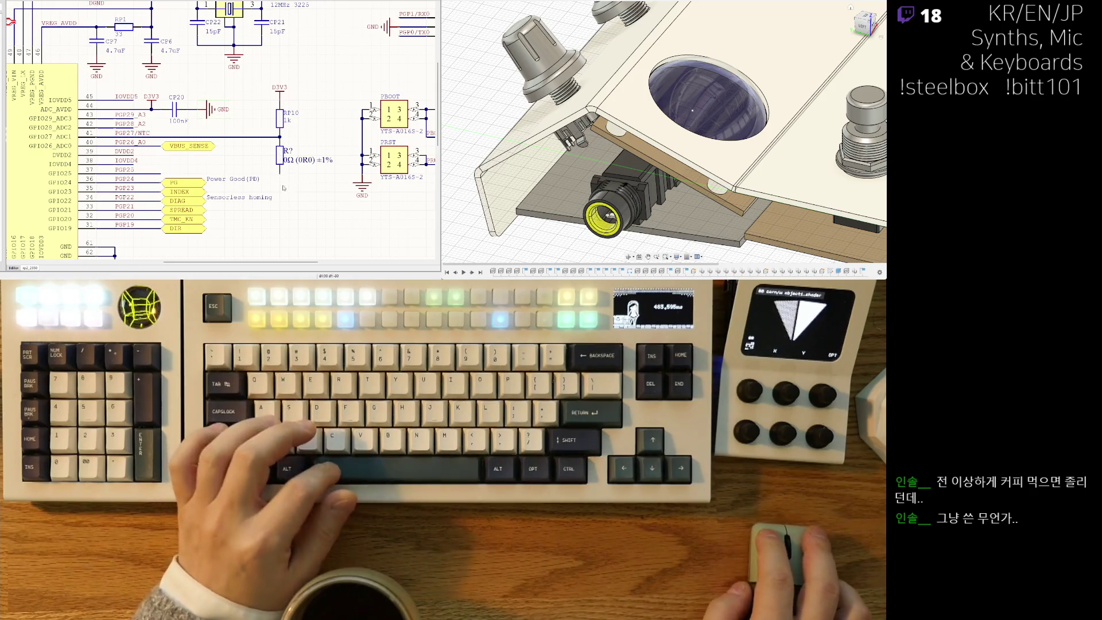
click(280, 182)
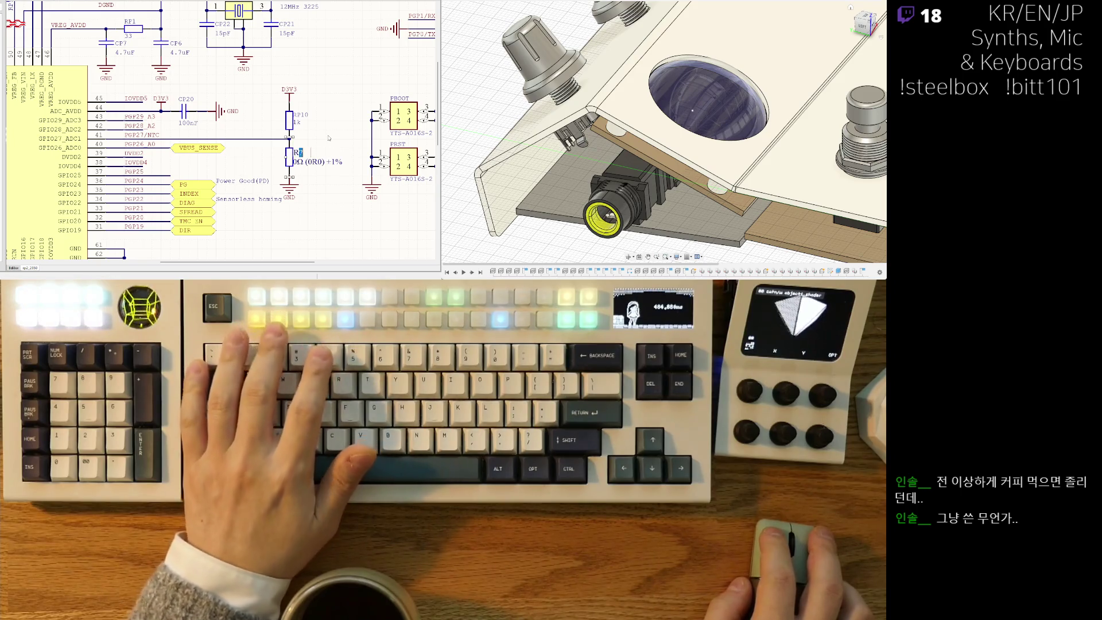
key(BackSpace)
key(BackSpace)
text(NTC)
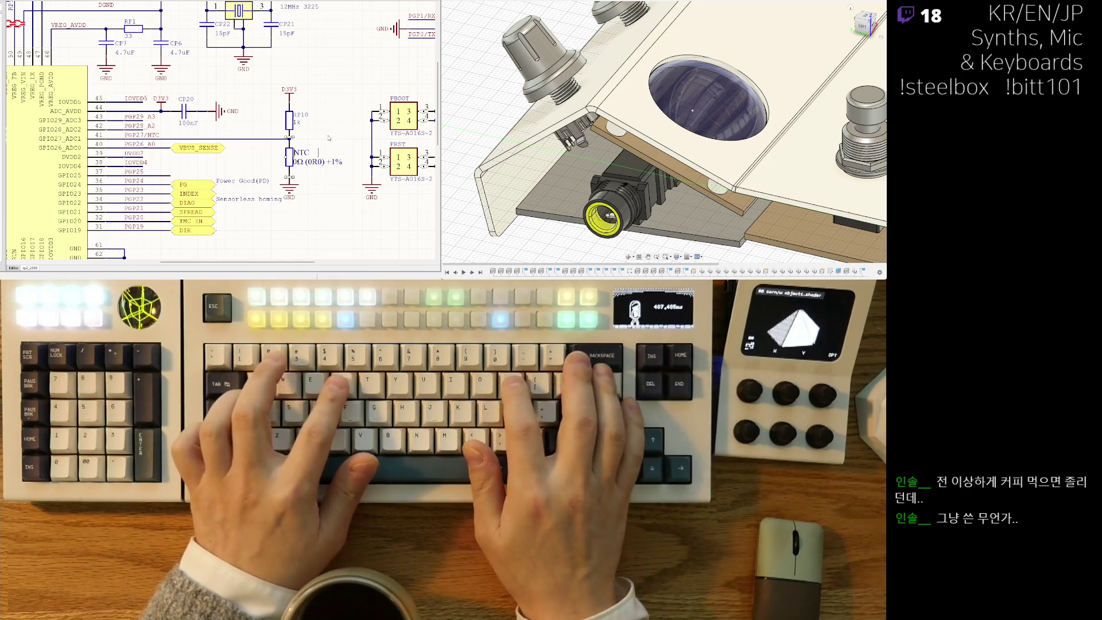
Rename the lower resistor NP1 with a 10k value and change RP10 from 1k to 10k.
key(BackSpace)
key(BackSpace)
text(P1 )
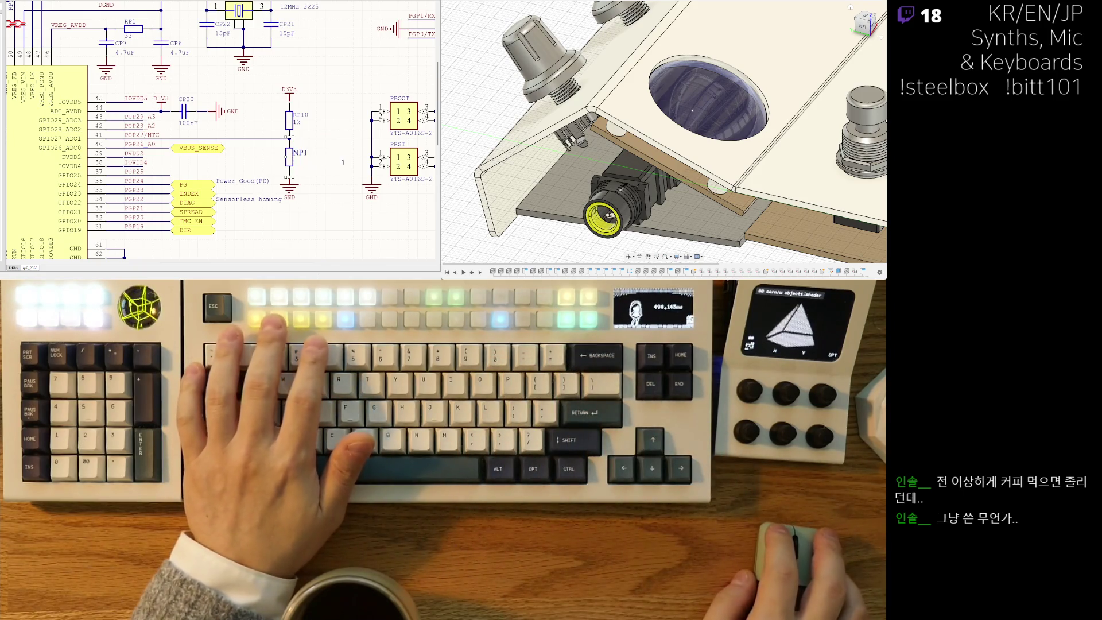
text(5k)
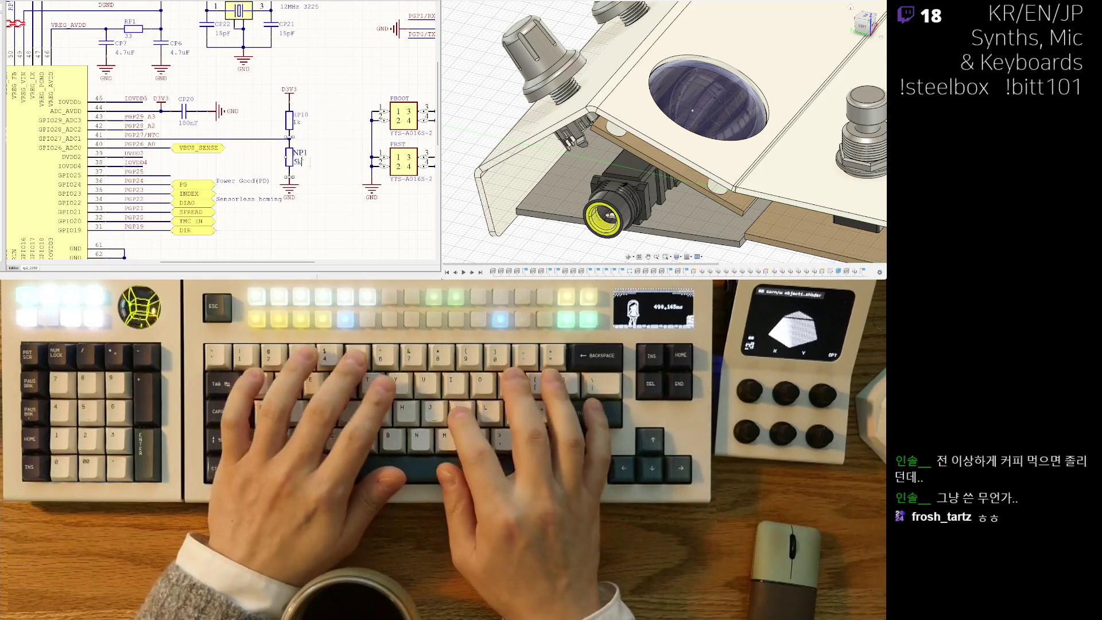
key(BackSpace)
key(BackSpace)
text(10)
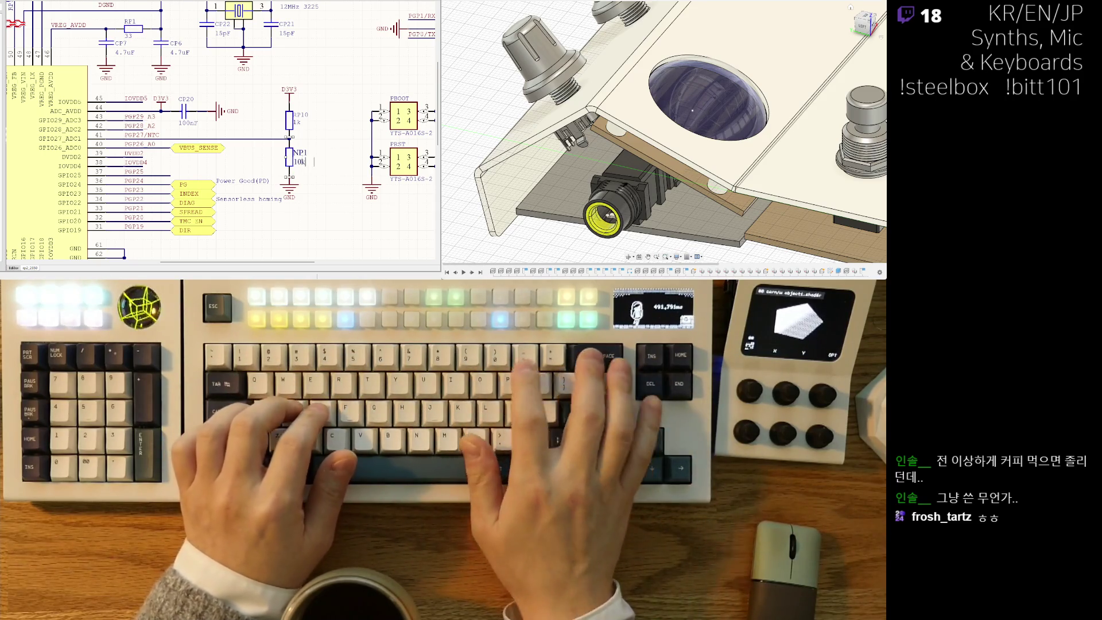
text(k)
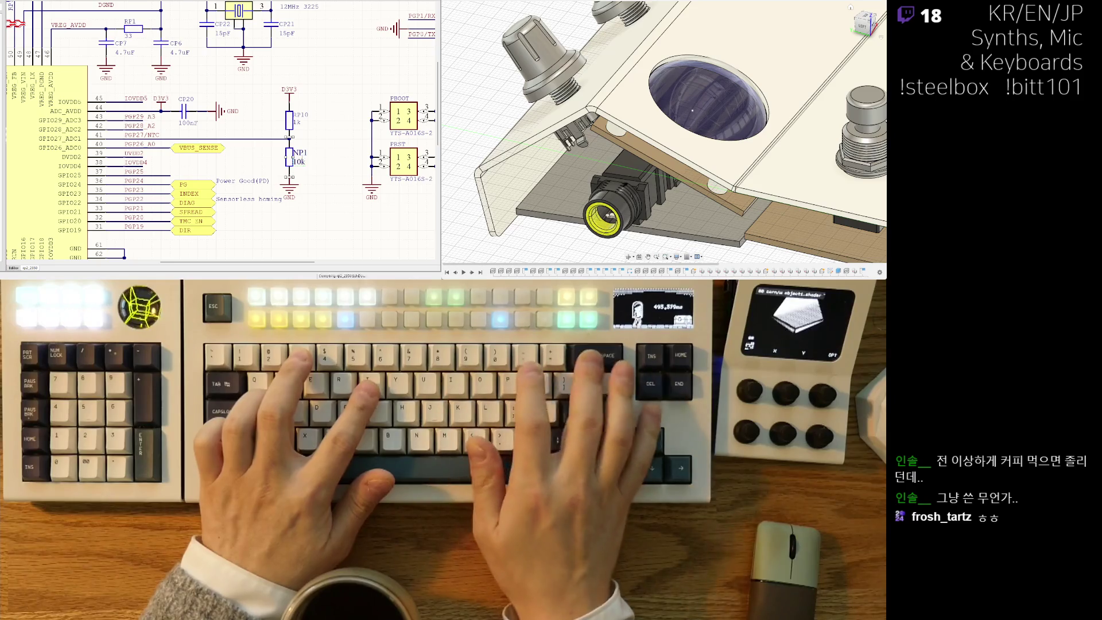
double_click(297, 123)
text(10k)
key(Return)
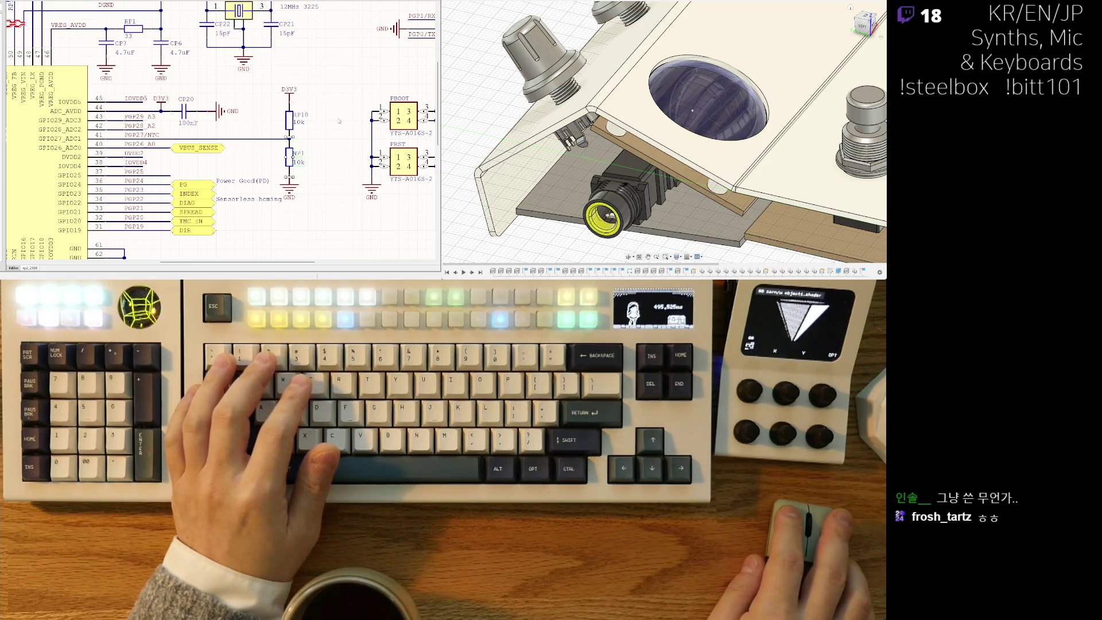
Place the Power Good(PD) note with the Sensorless homing note above it.
ctrl+scroll(253, 200, up, 3)
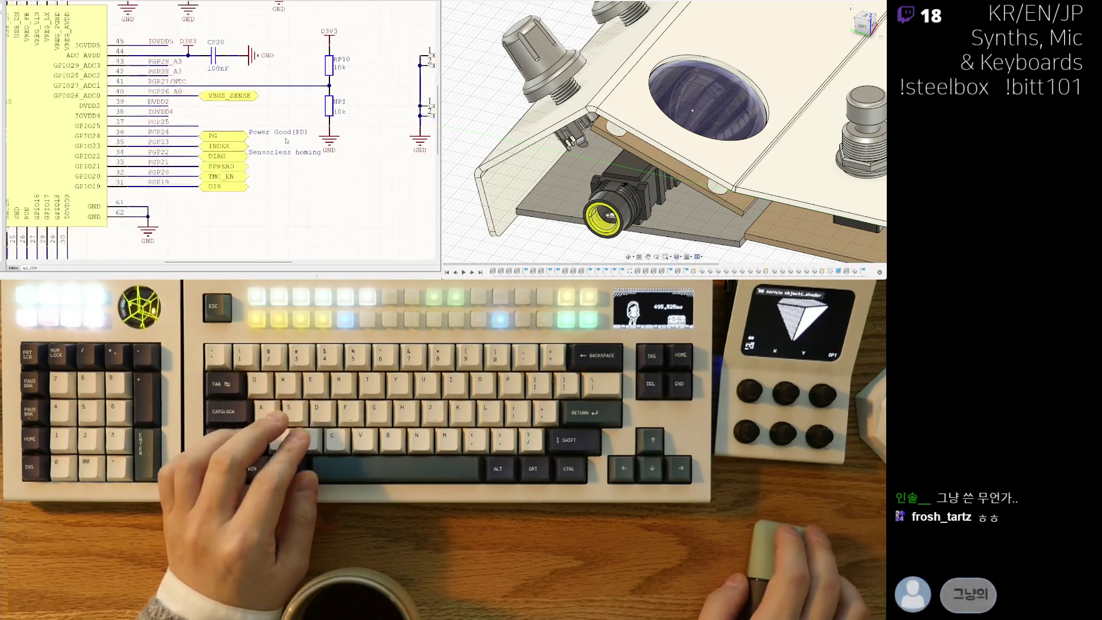
ctrl+scroll(277, 154, down, 5)
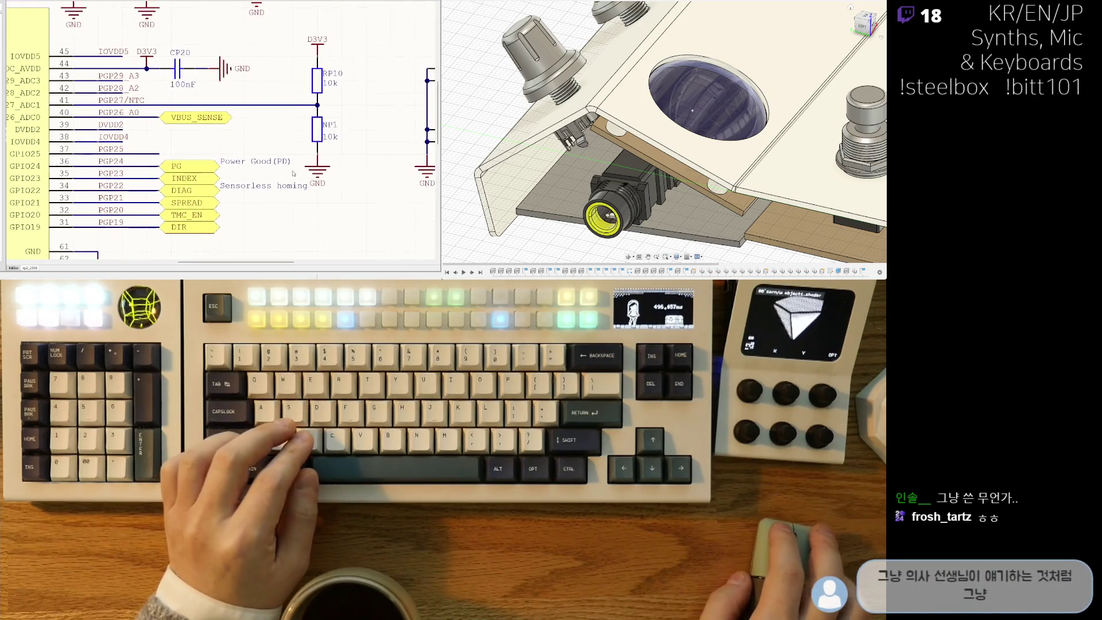
click(295, 220)
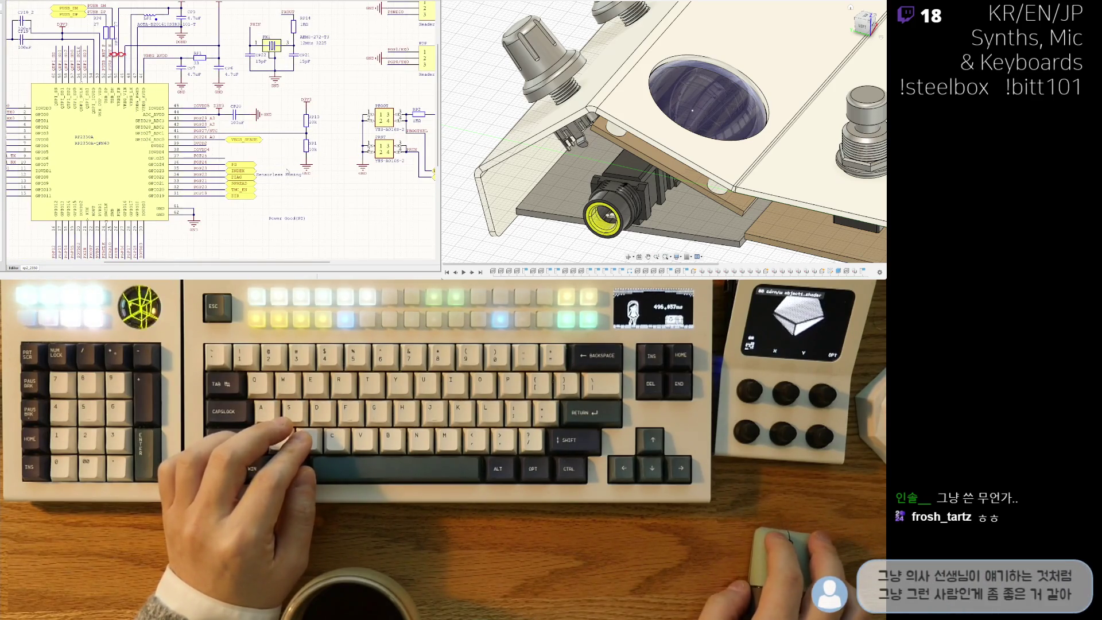
click(295, 214)
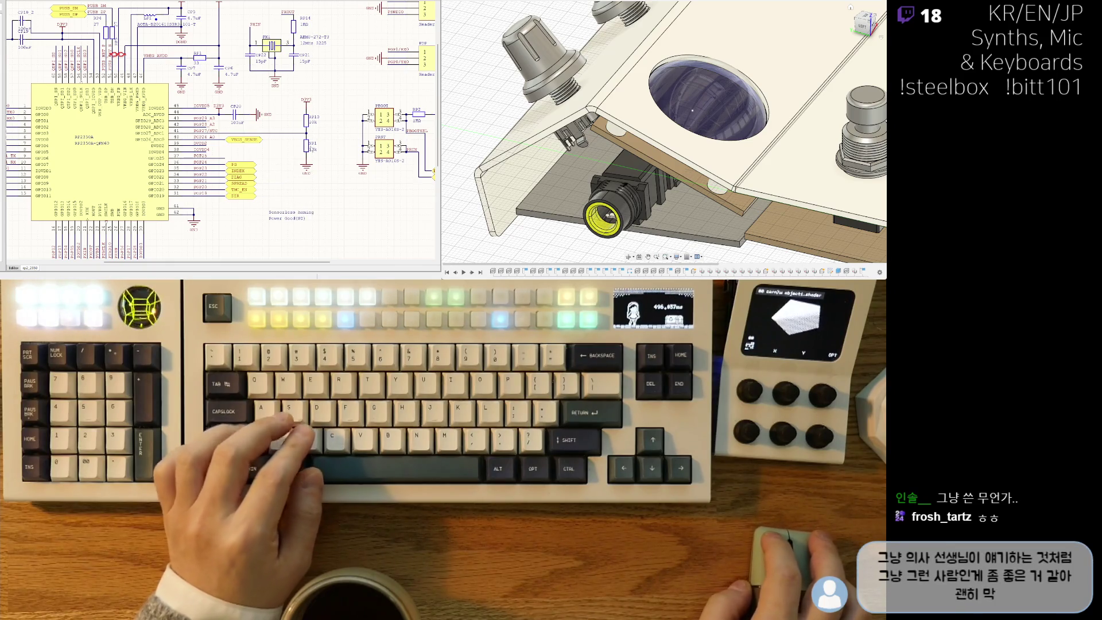
Shift RP10 with its D3V3 supply and NP1 with its ground left, and shorten the GPIO25 wire.
ctrl+scroll(313, 92, up, 3)
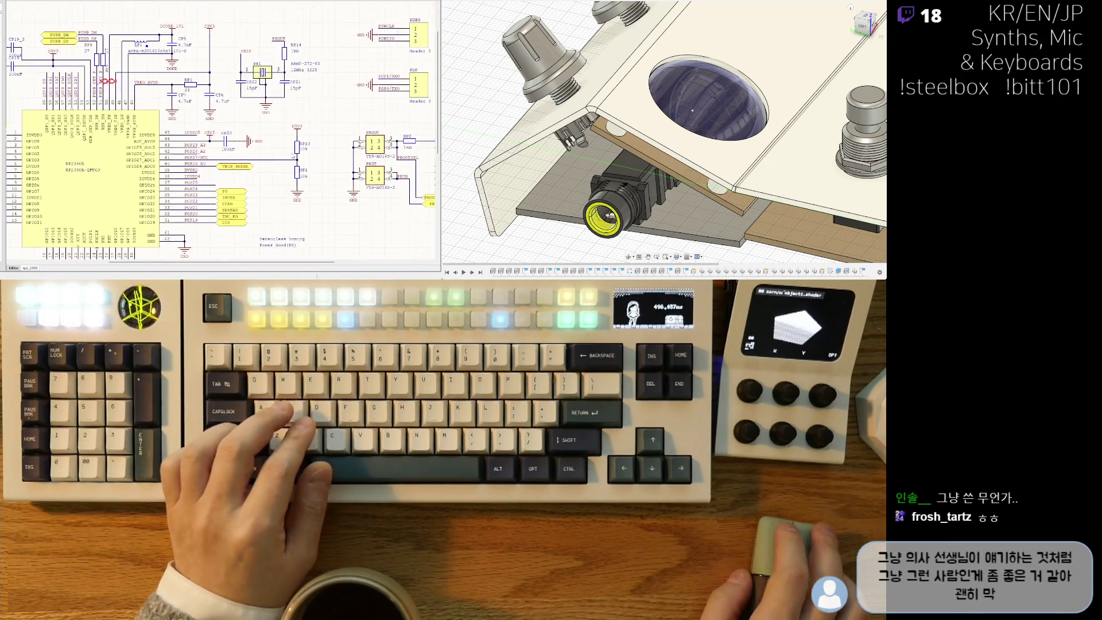
mouse_move(303, 146)
mouse_down()
mouse_move(270, 144)
mouse_move(263, 123)
mouse_up()
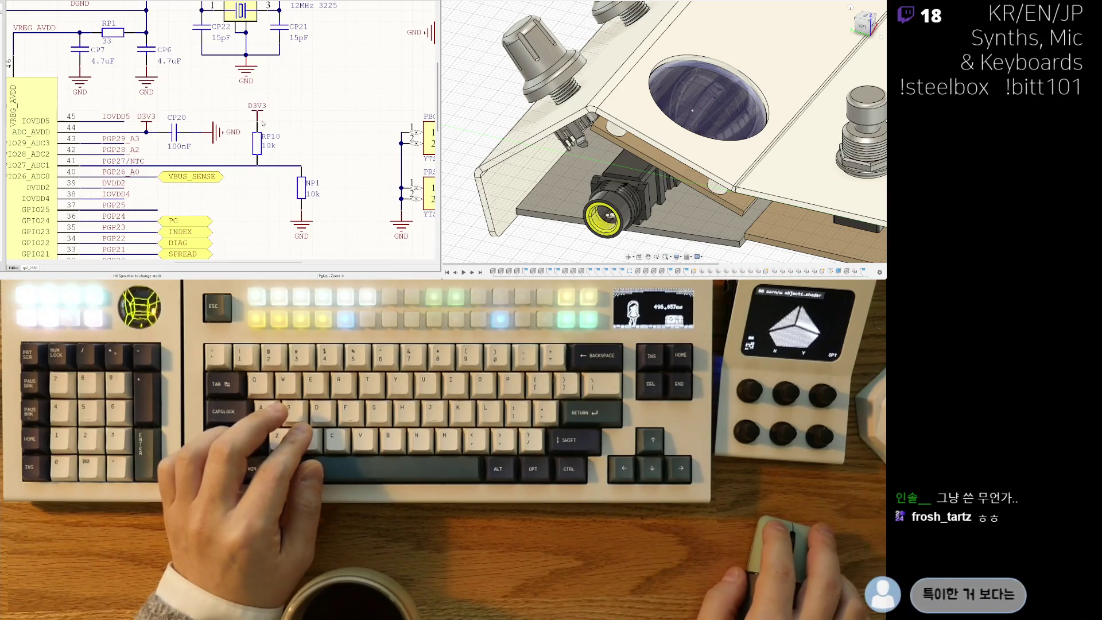
drag(301, 193, 257, 193)
right_drag(291, 221, 331, 188)
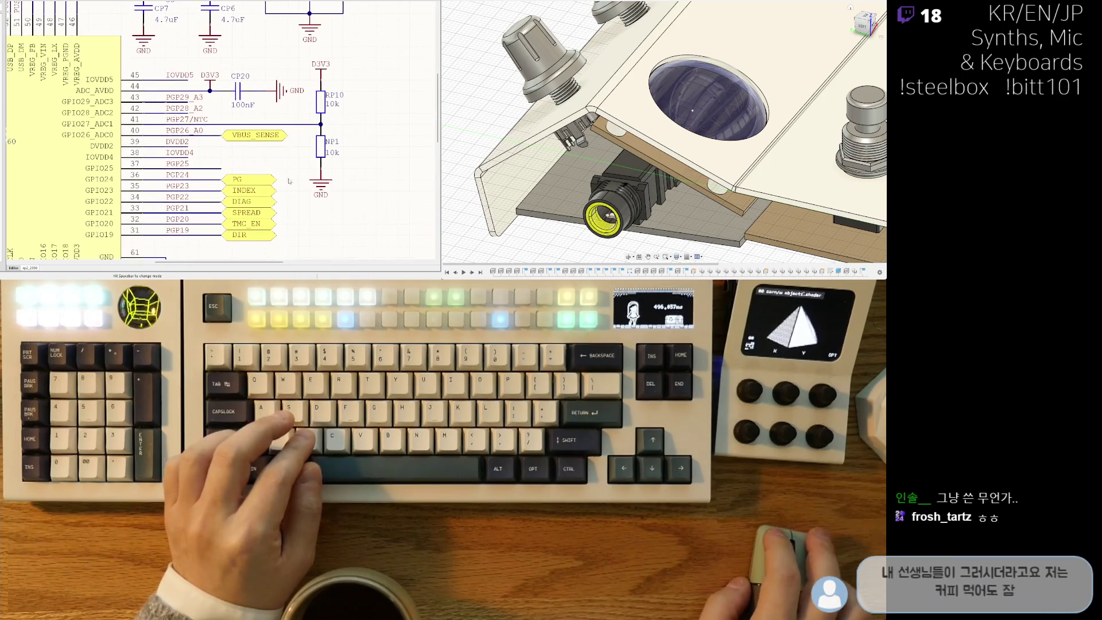
right_drag(262, 168, 268, 144)
click(229, 145)
drag(228, 146, 198, 145)
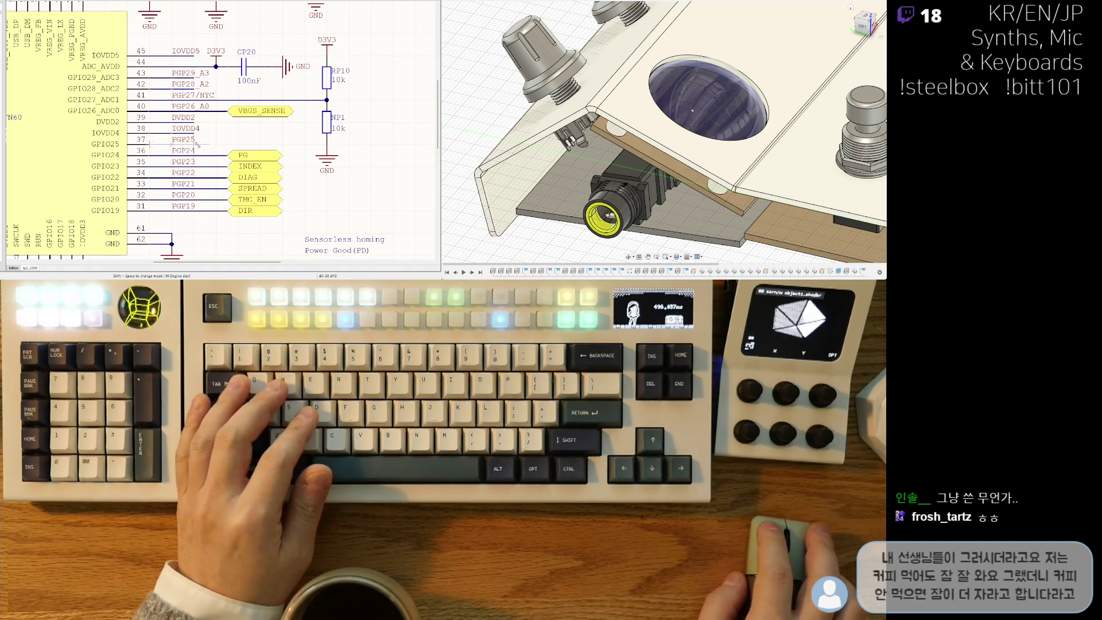
Delete the Sensorless homing note and move the Power Good(PD) note beside the PG label.
right_drag(325, 223, 320, 196)
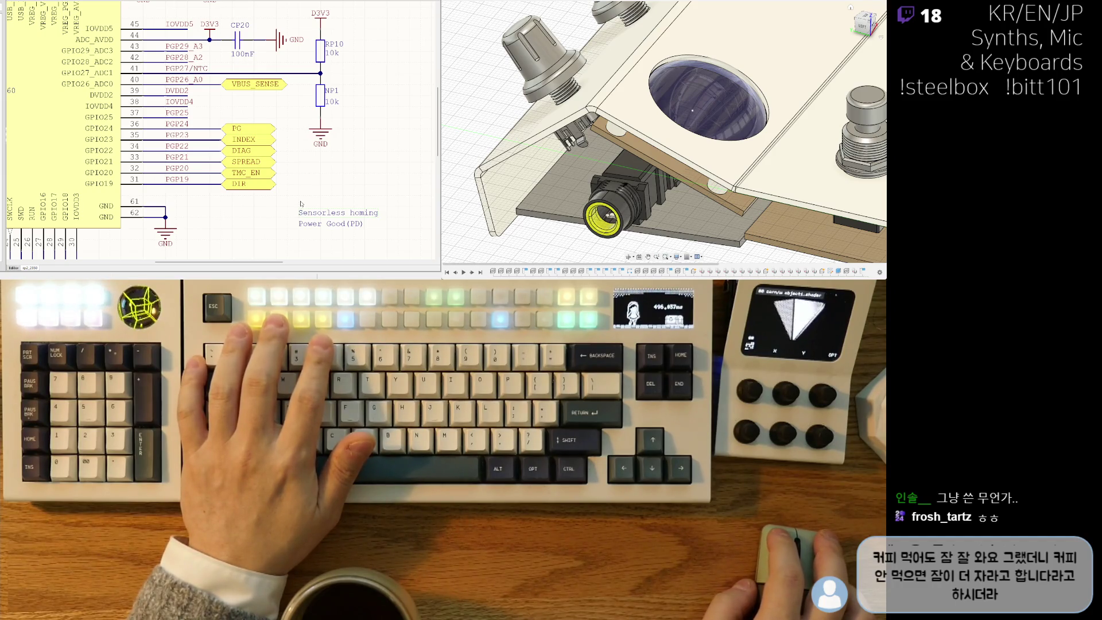
key(Delete)
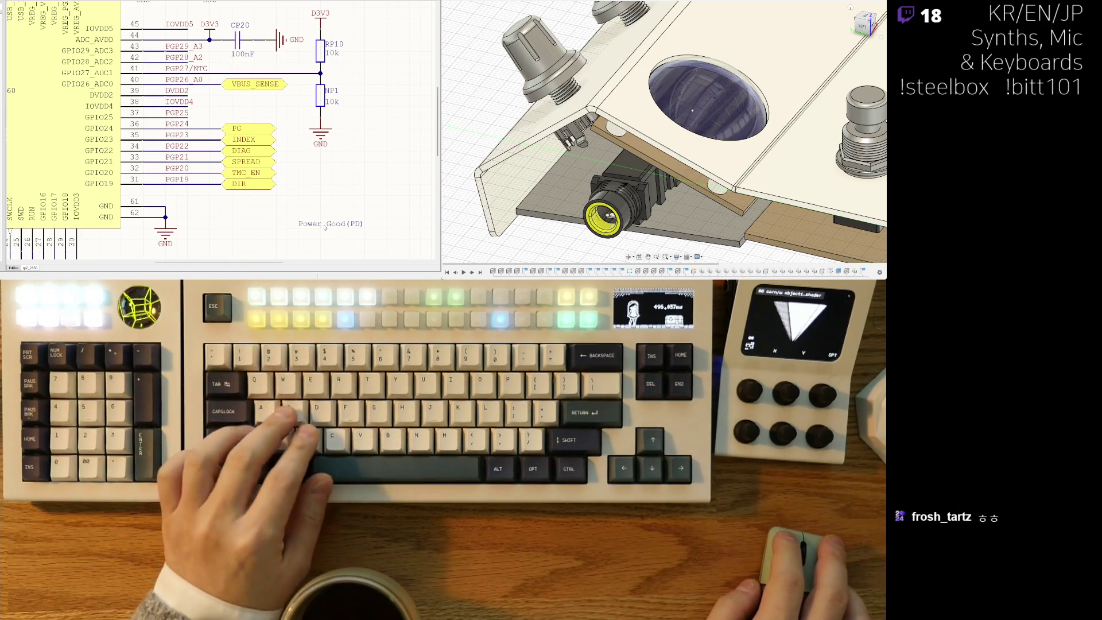
key(m)
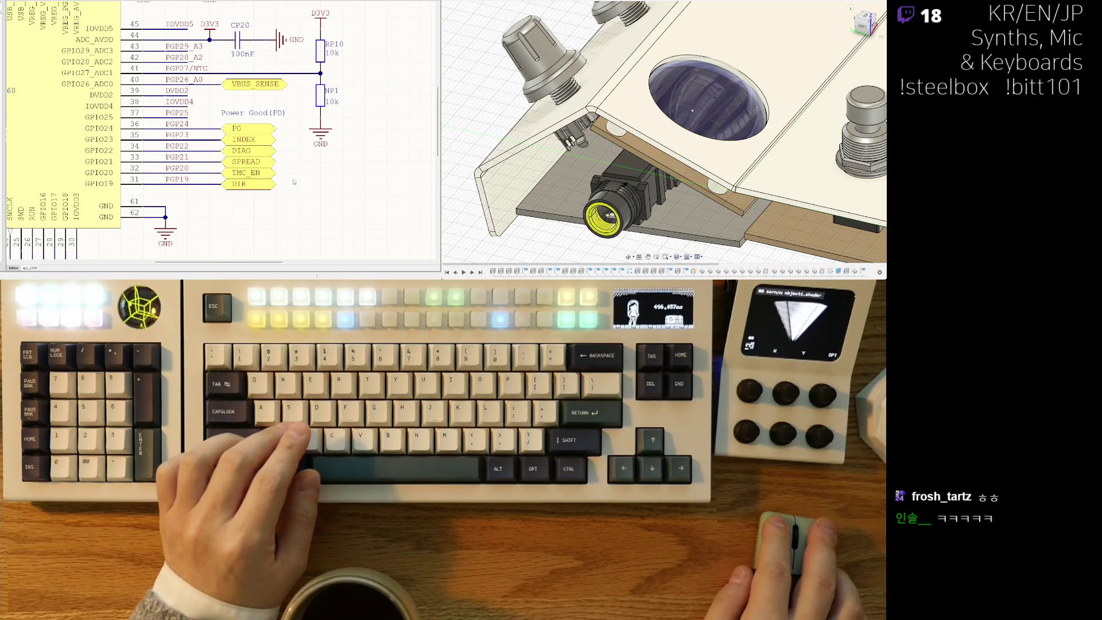
scroll(292, 175, down, 5)
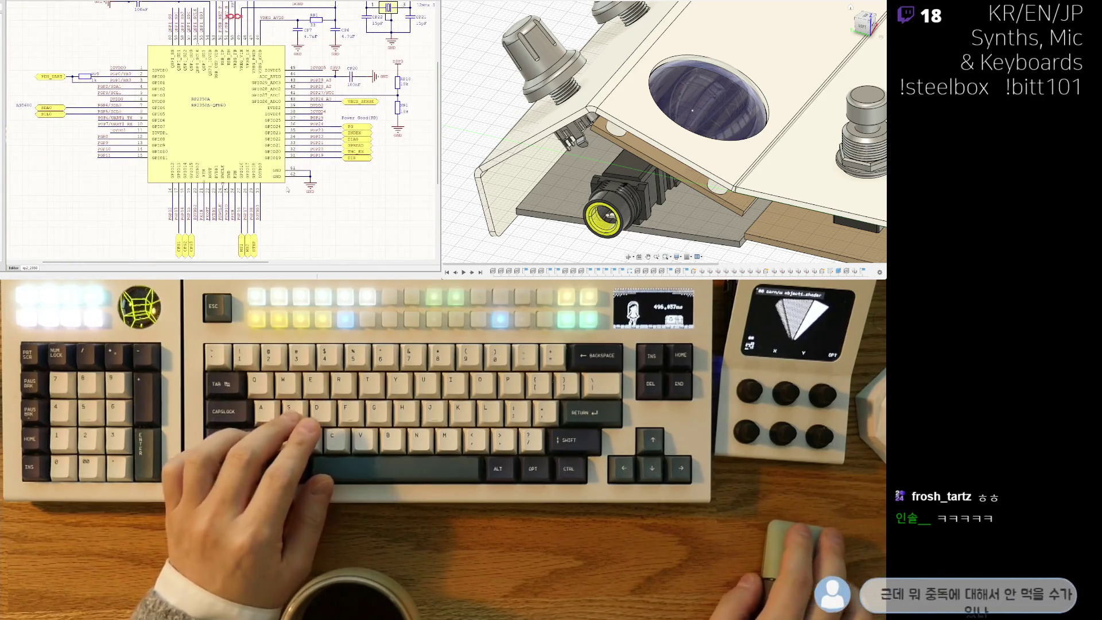
scroll(287, 190, down, 3)
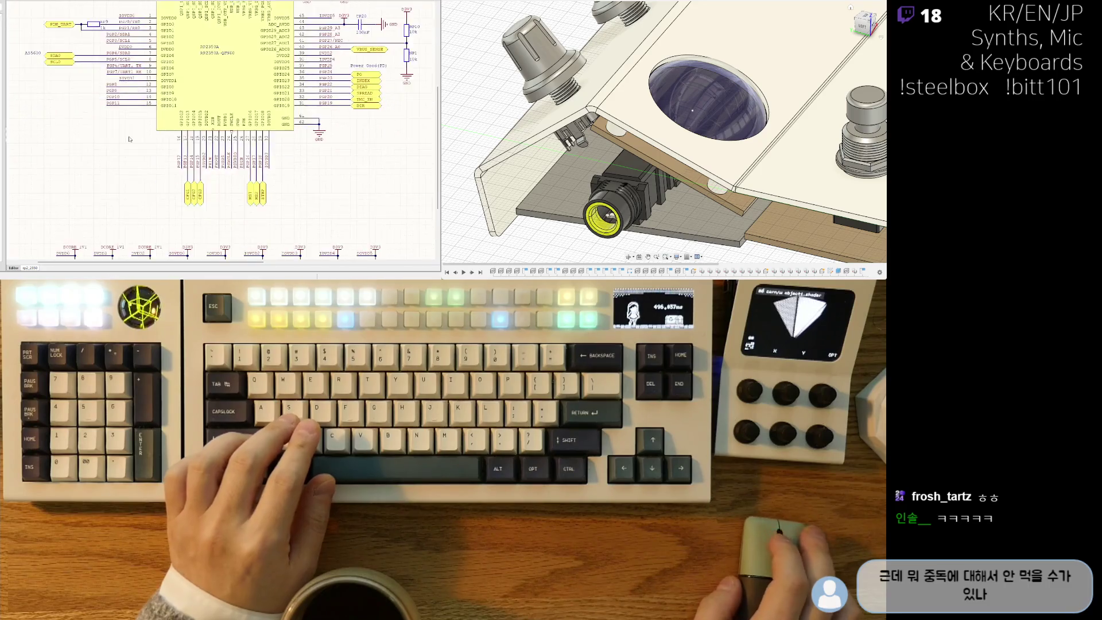
scroll(130, 139, down, 5)
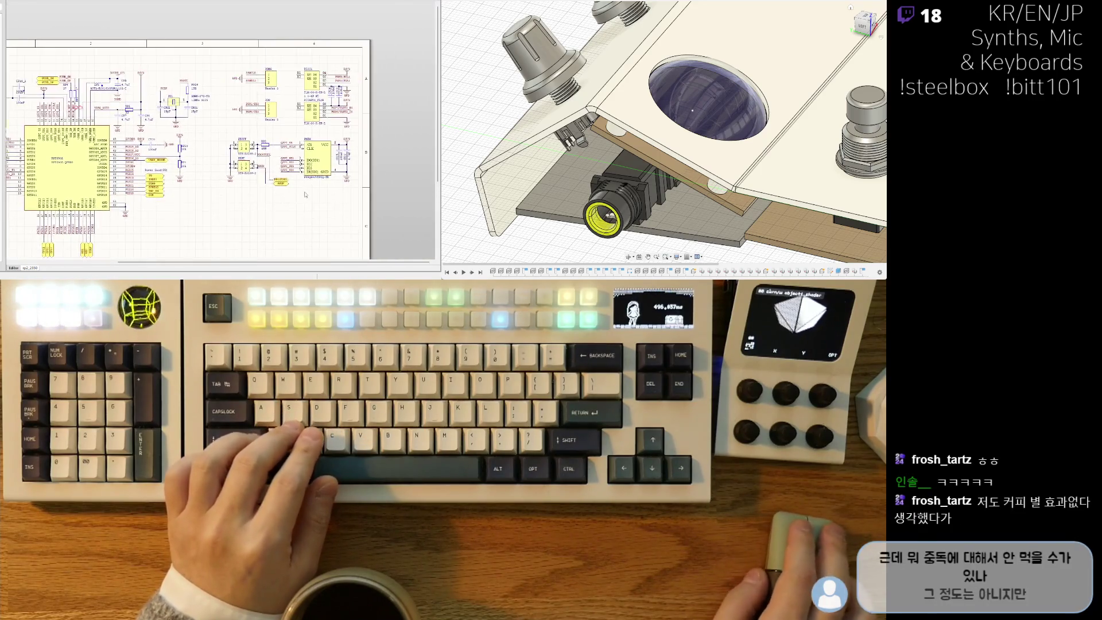
scroll(305, 194, up, 2)
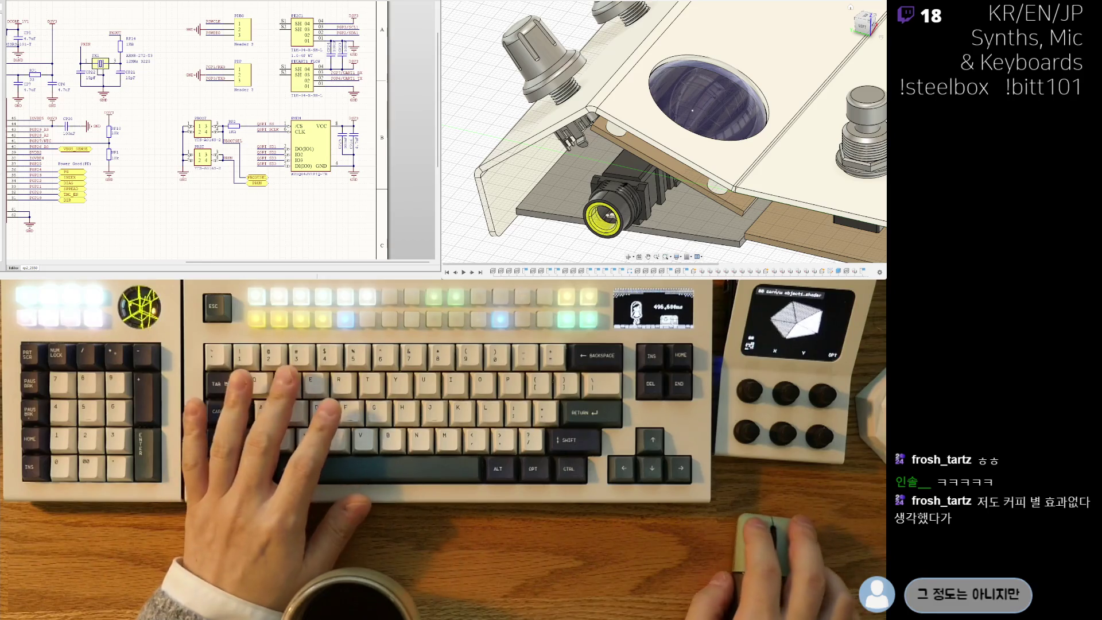
key(ctrl+Tab)
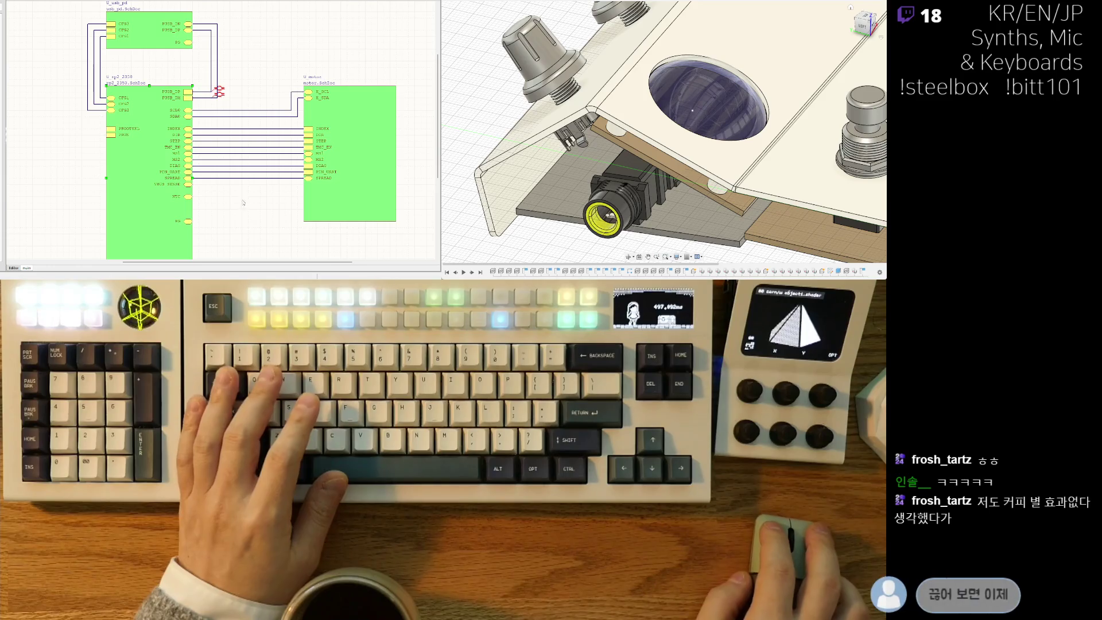
ctrl+scroll(149, 84, up, 1)
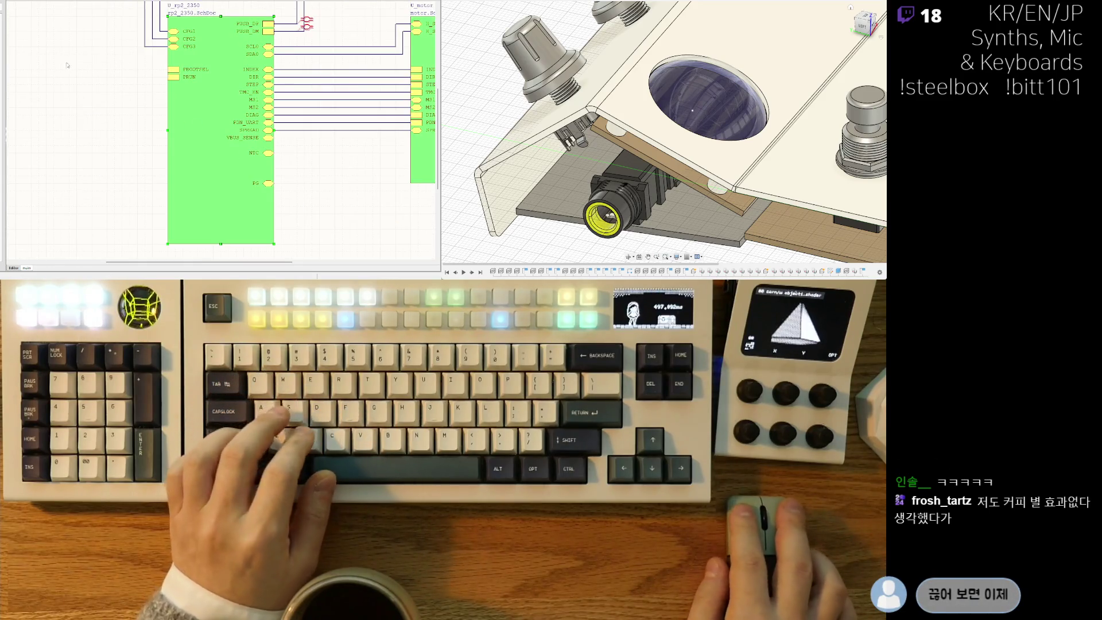
ctrl+double_click(220, 172)
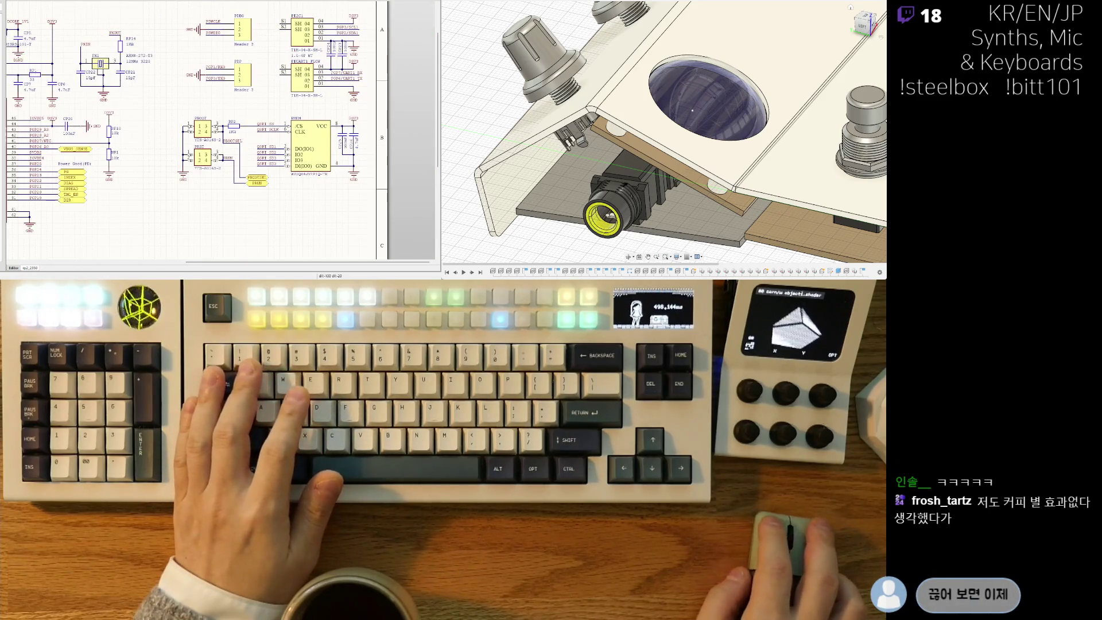
key(ctrl+Tab)
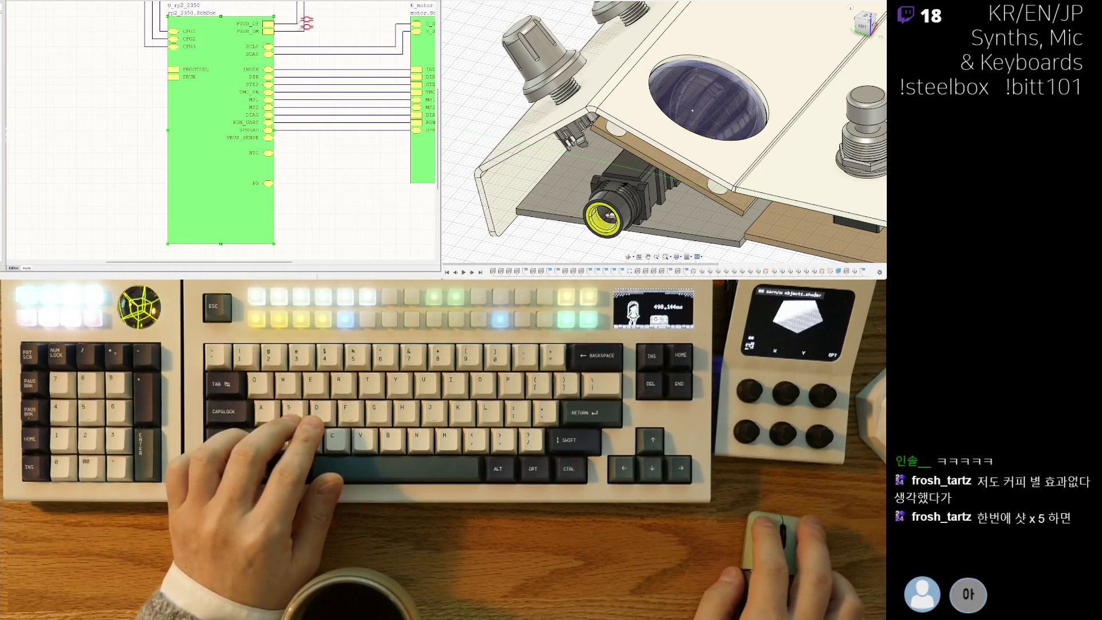
key(ctrl+Tab)
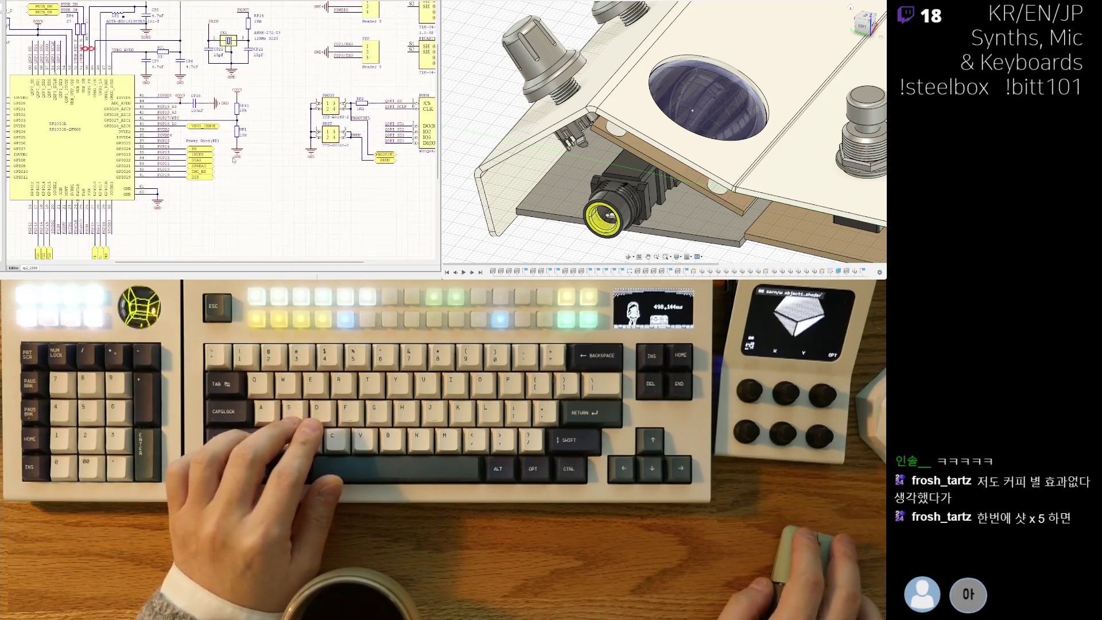
ctrl+scroll(229, 172, up, 2)
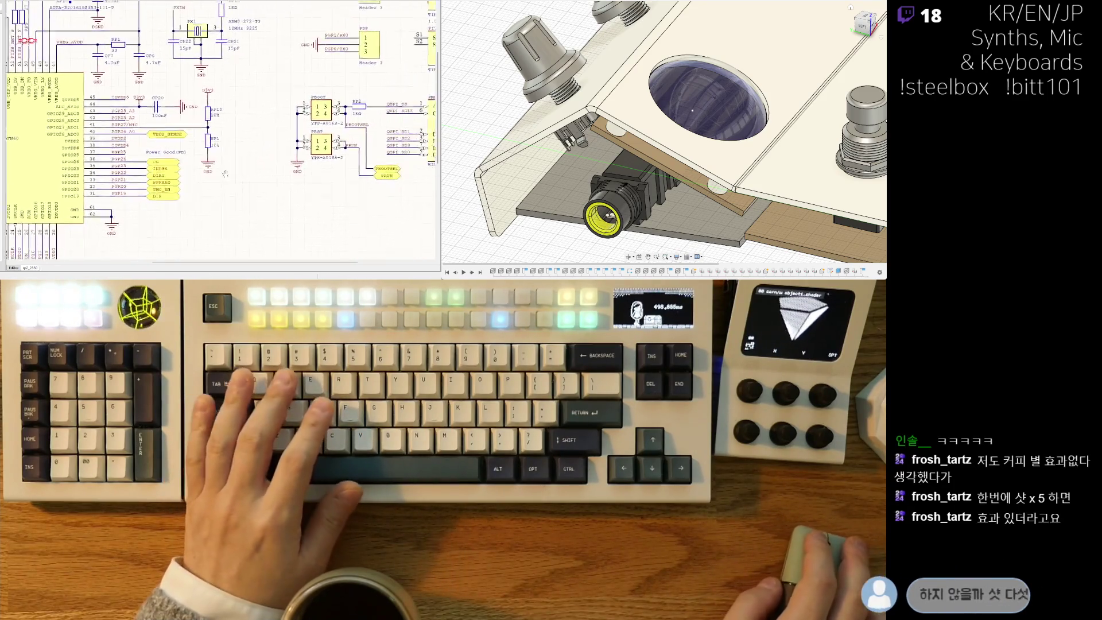
shift+scroll(229, 172, right, 2)
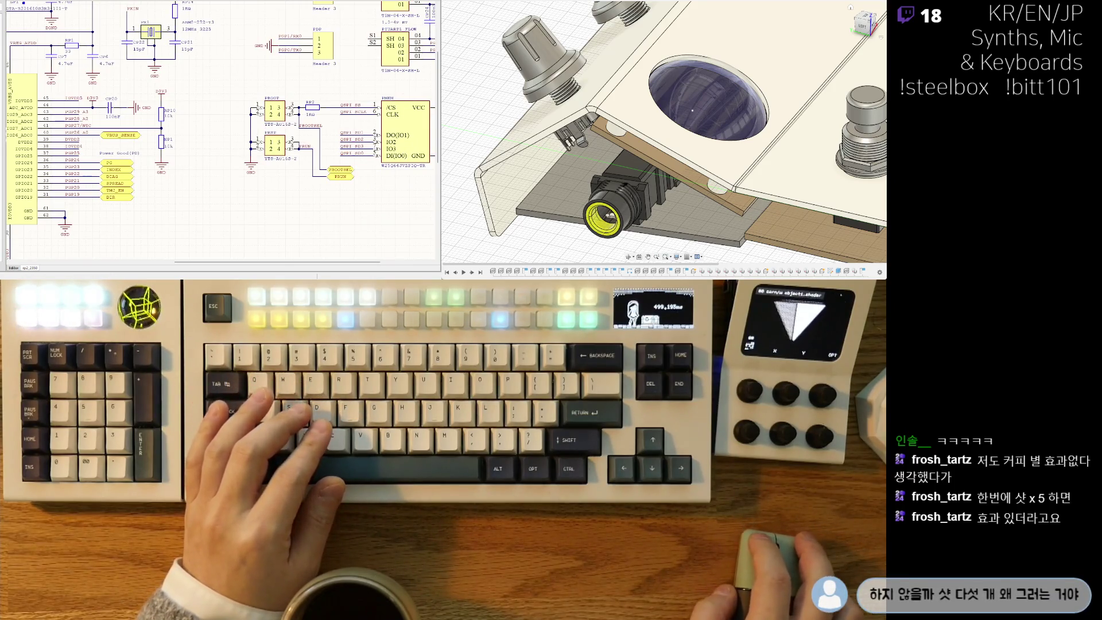
key(ctrl+Tab)
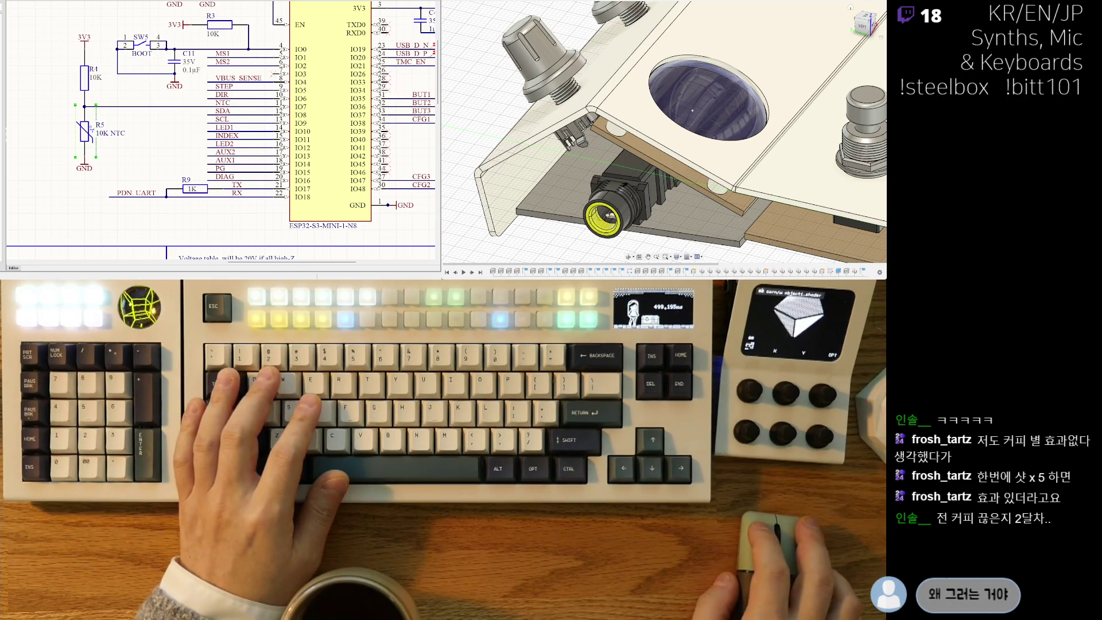
key(ctrl+Tab)
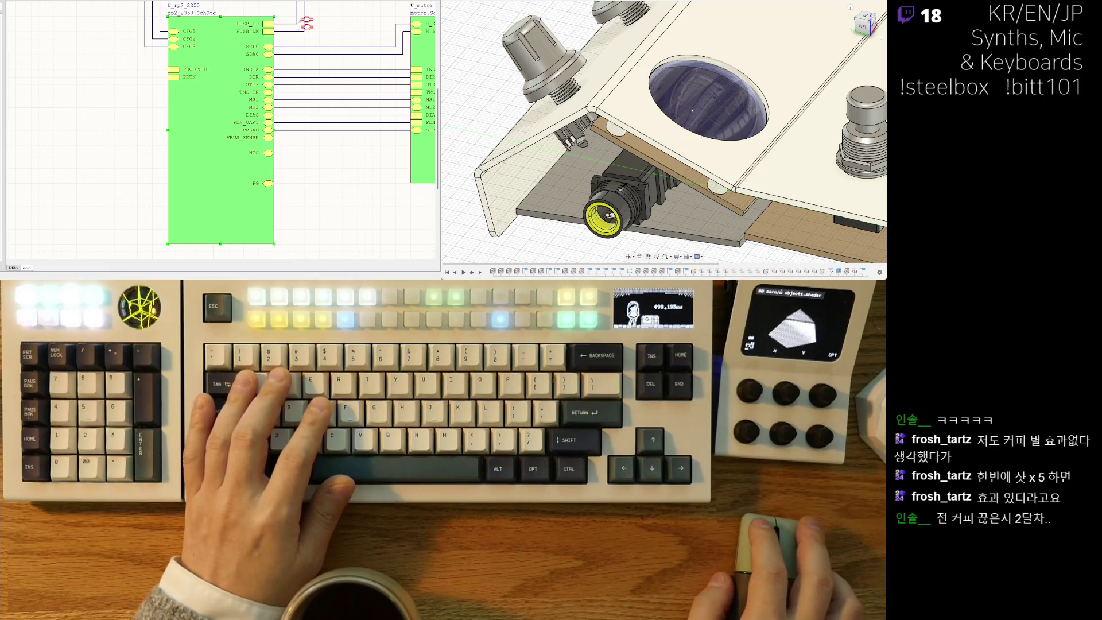
key(ctrl+Tab)
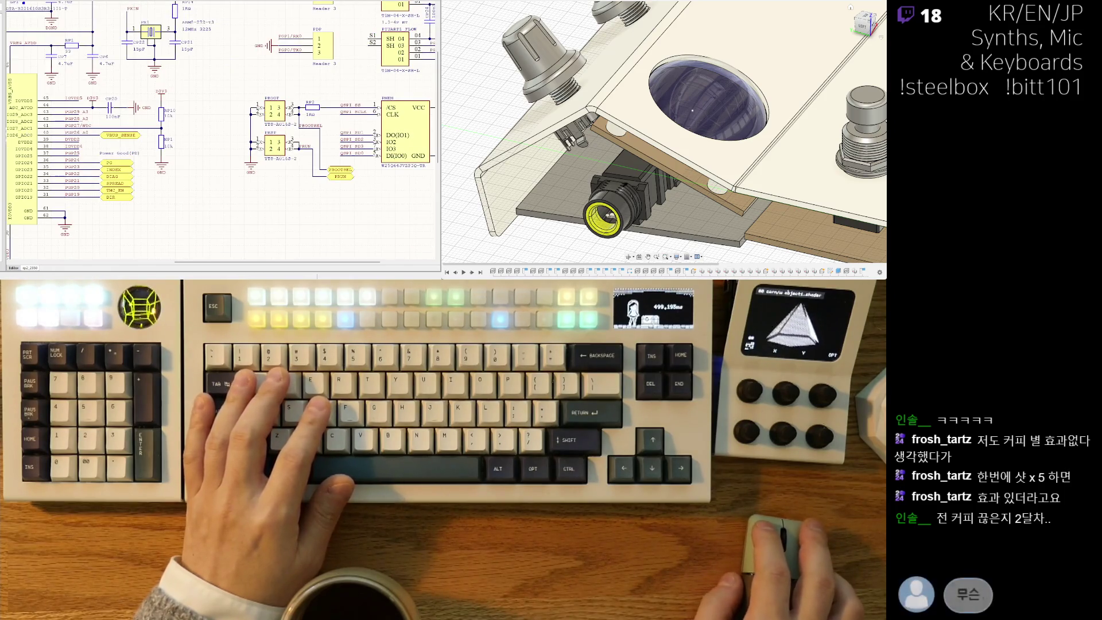
Edit the RP10 designator in place, typing N, and confirm.
ctrl+scroll(241, 138, up, 3)
double_click(241, 130)
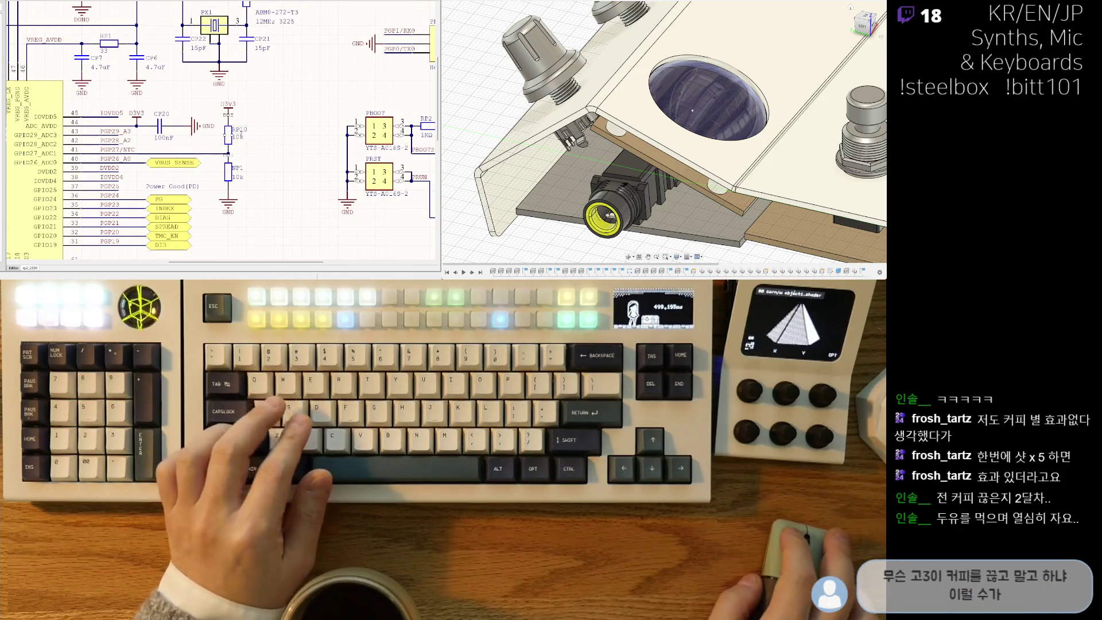
text(N)
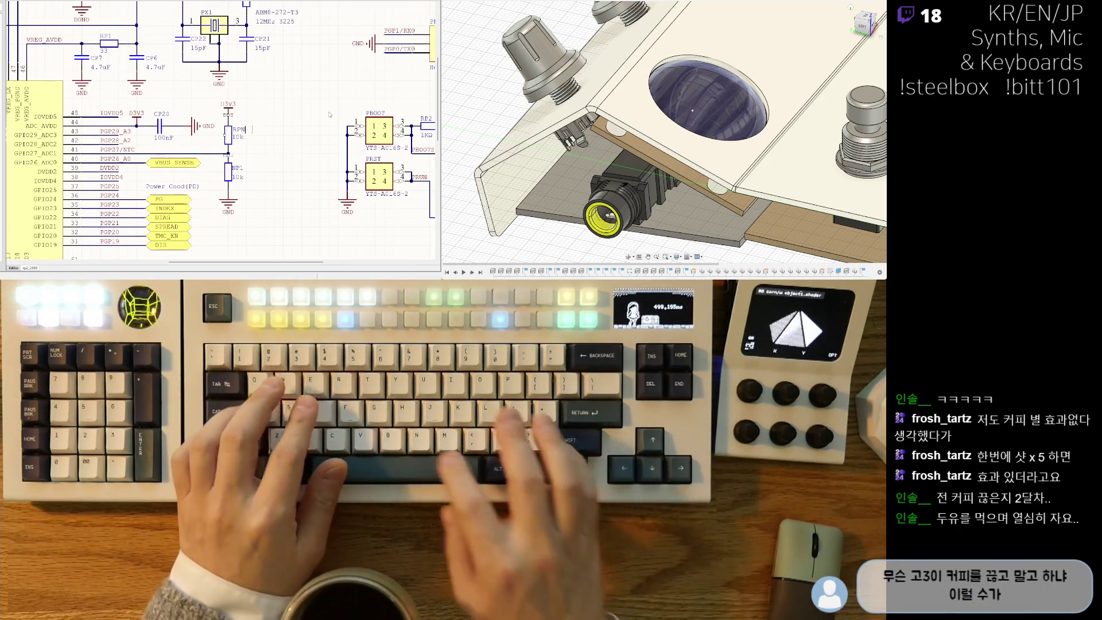
key(Return)
Pan and zoom over the RP2350 sheet, then go up to the main top-level sheet.
ctrl+scroll(357, 168, down, 2)
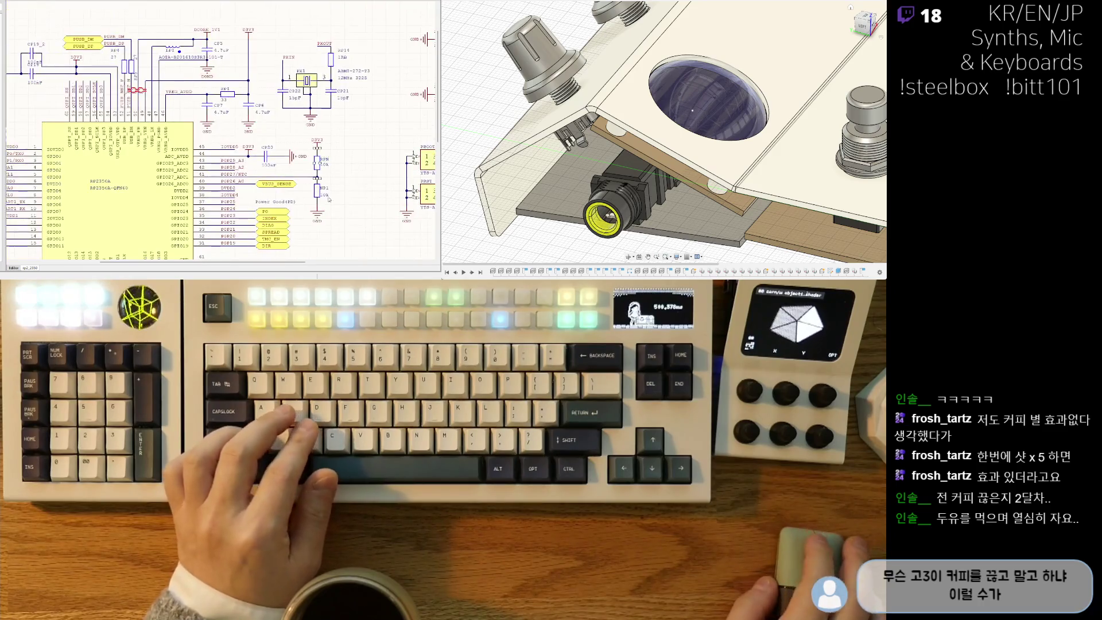
ctrl+scroll(386, 183, up, 2)
ctrl+scroll(377, 170, up, 2)
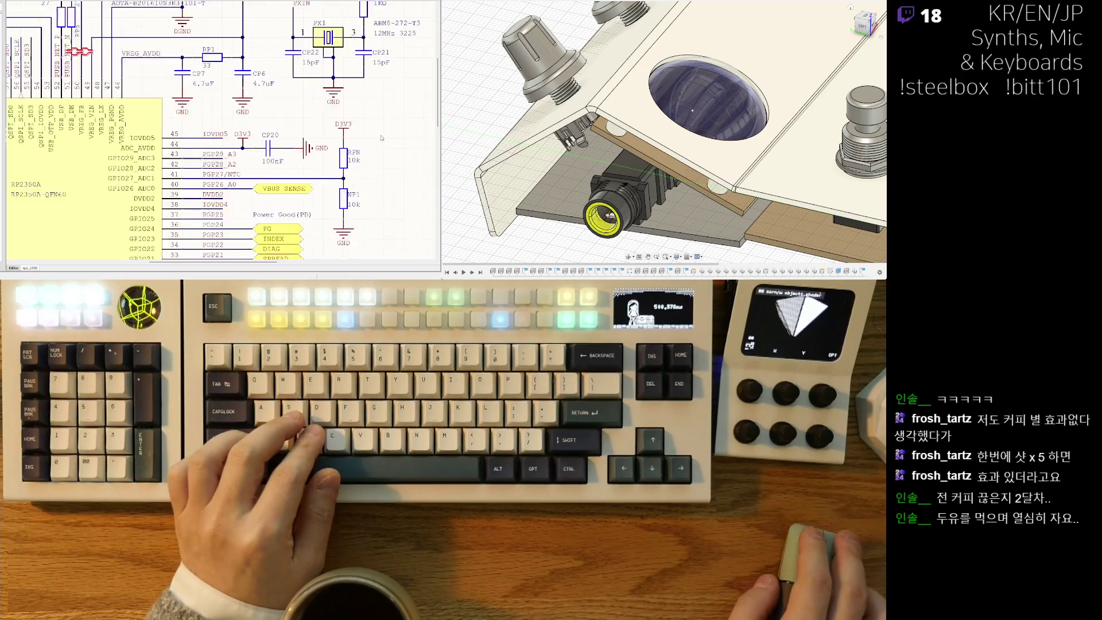
ctrl+scroll(361, 120, down, 3)
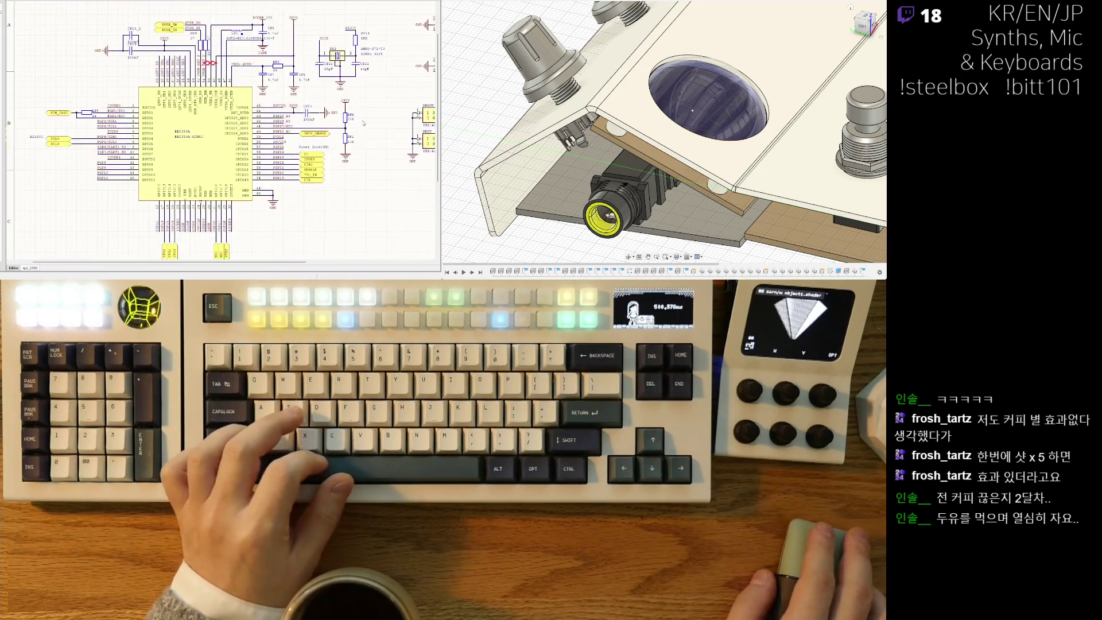
ctrl+scroll(362, 120, up, 2)
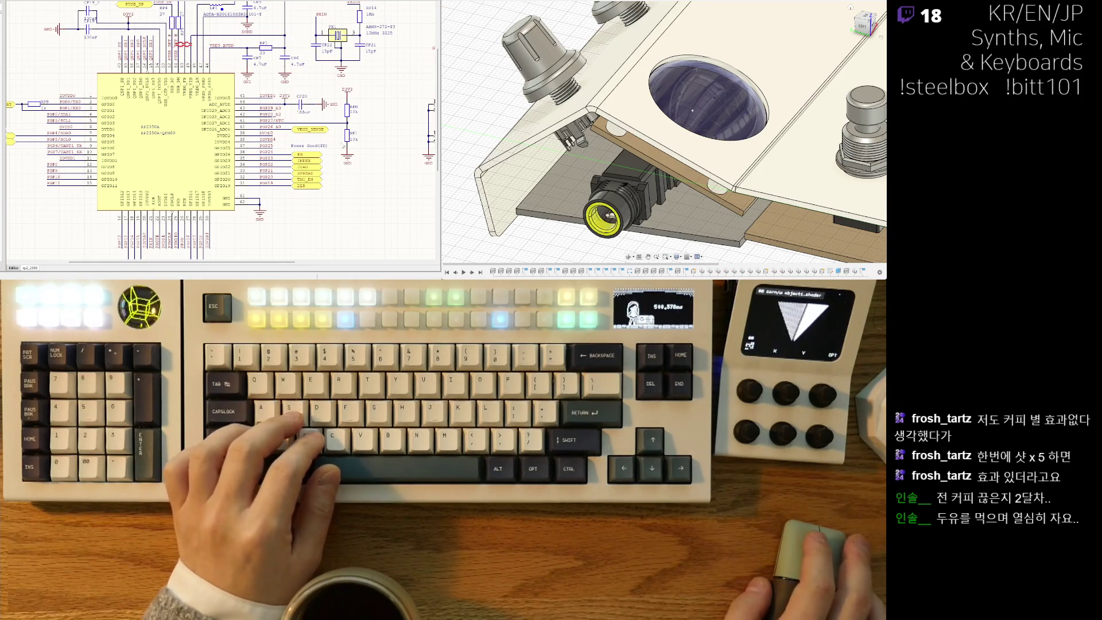
scroll(333, 198, up, 2)
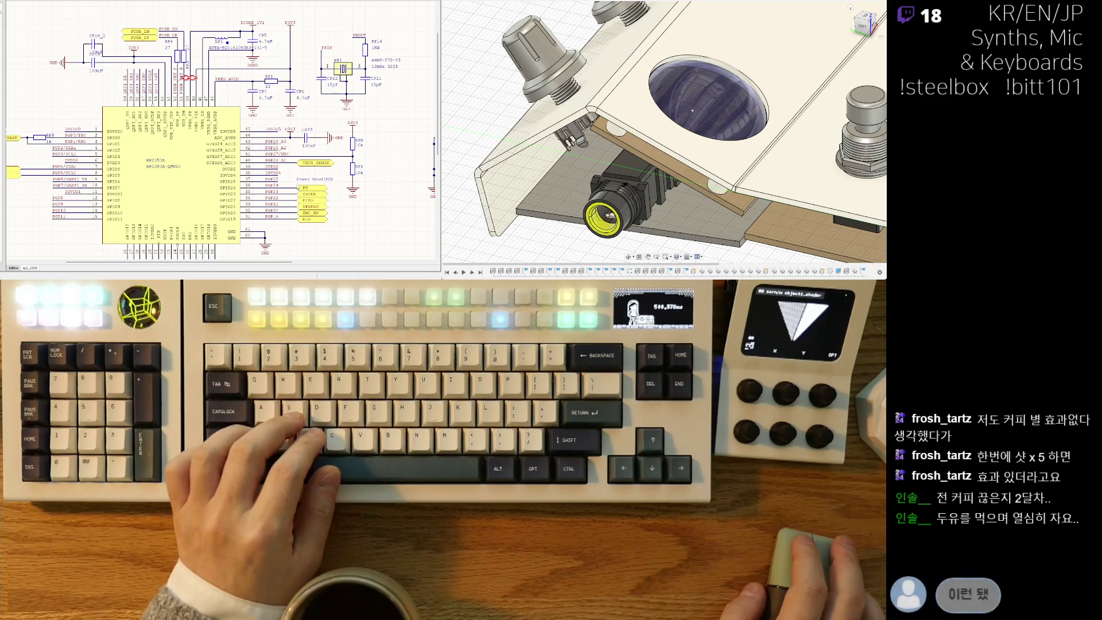
right_drag(330, 203, 355, 214)
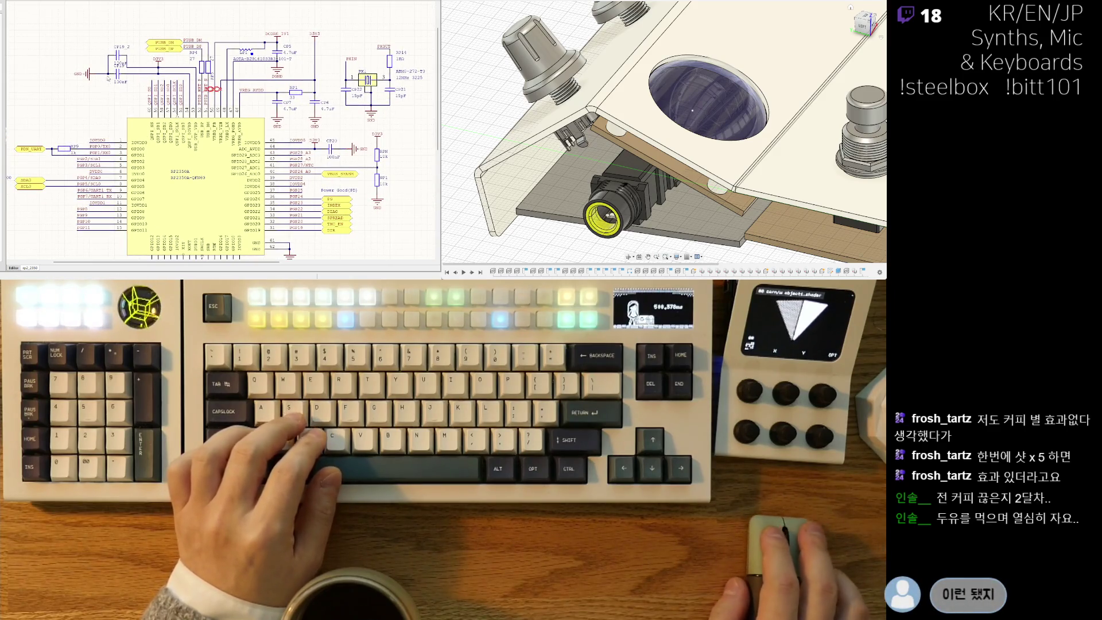
scroll(108, 81, up, 2)
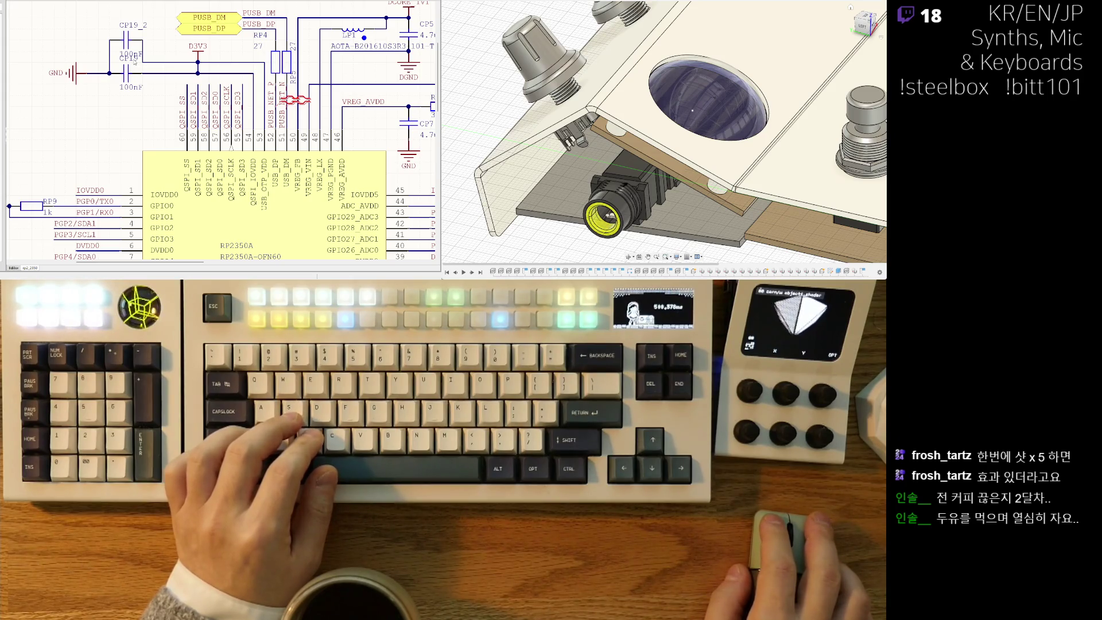
scroll(152, 147, down, 2)
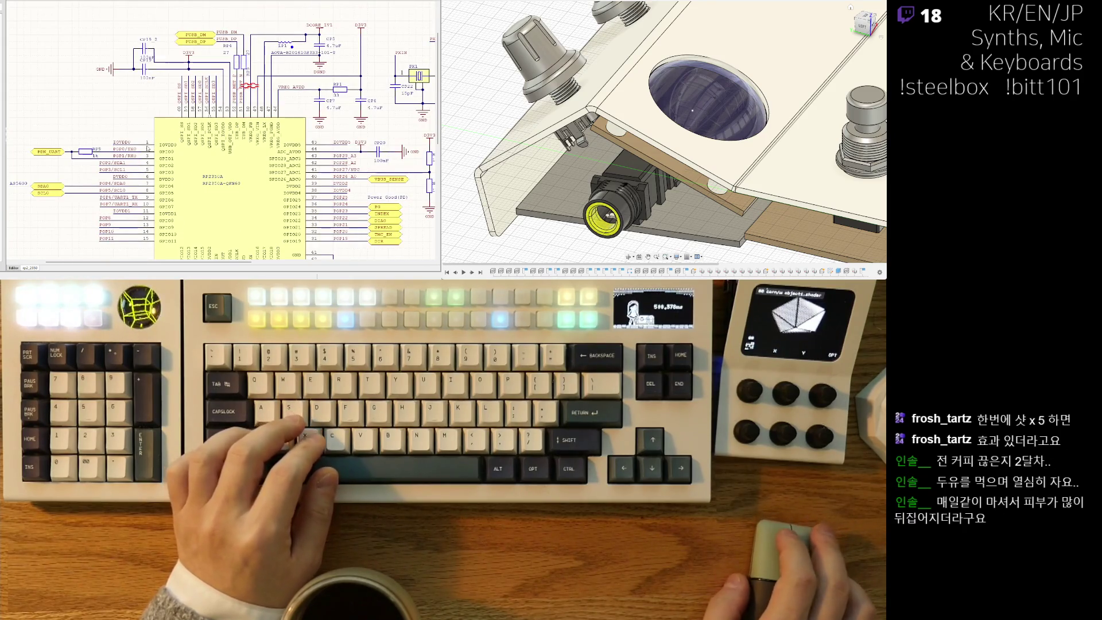
middle_drag(148, 150, 166, 112)
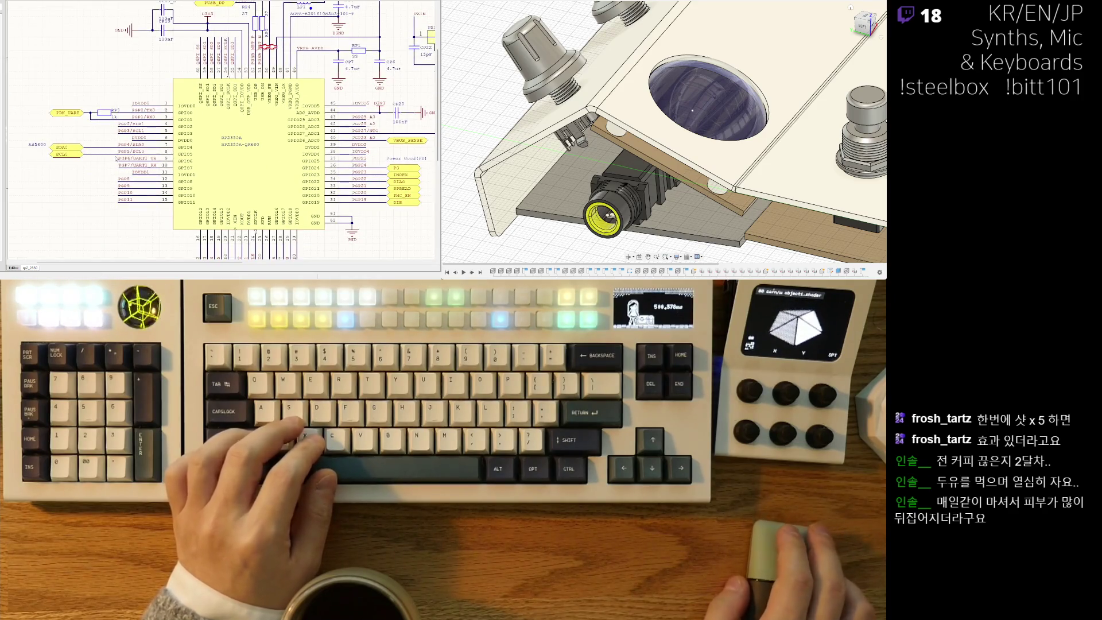
middle_drag(222, 198, 133, 114)
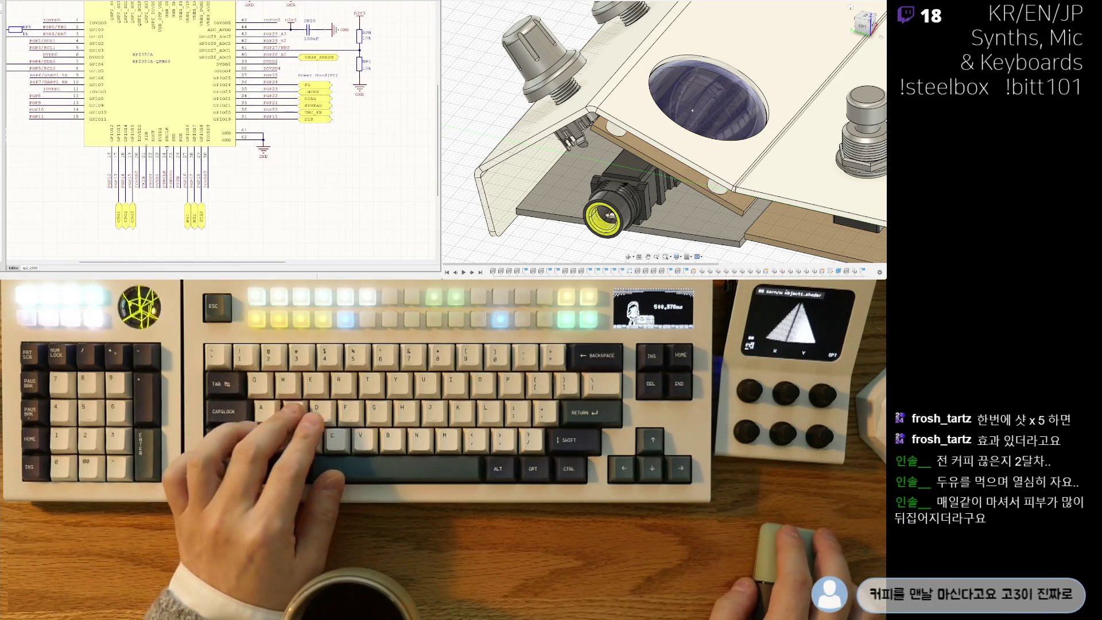
key(ctrl+Tab)
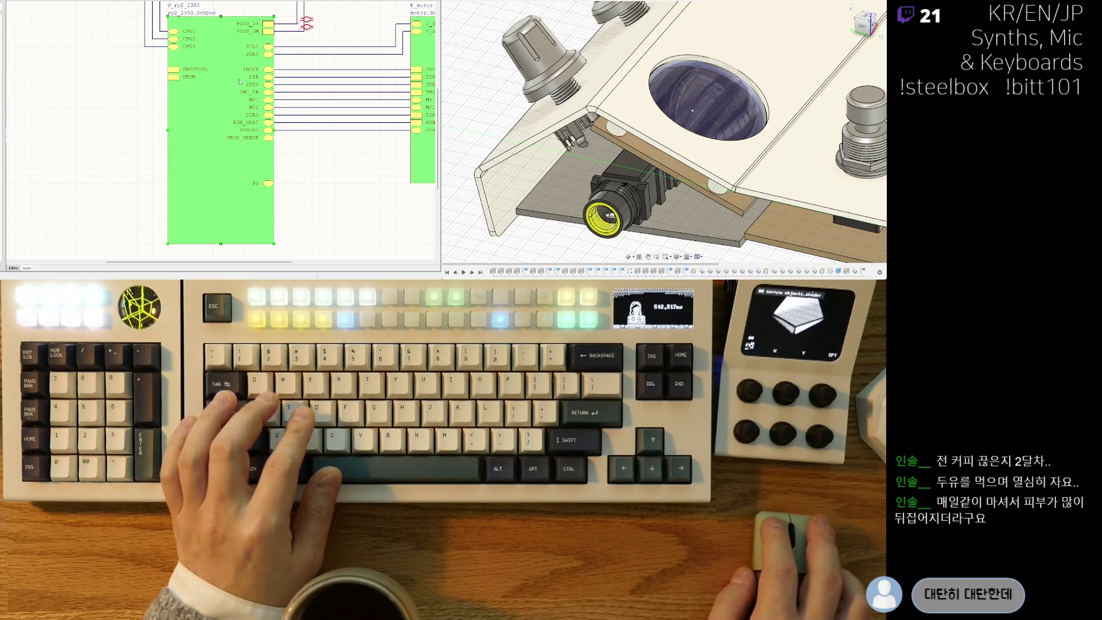
Drag the PG entry on the usb_pd sheet symbol up beside the CFG entries.
right_drag(291, 146, 210, 159)
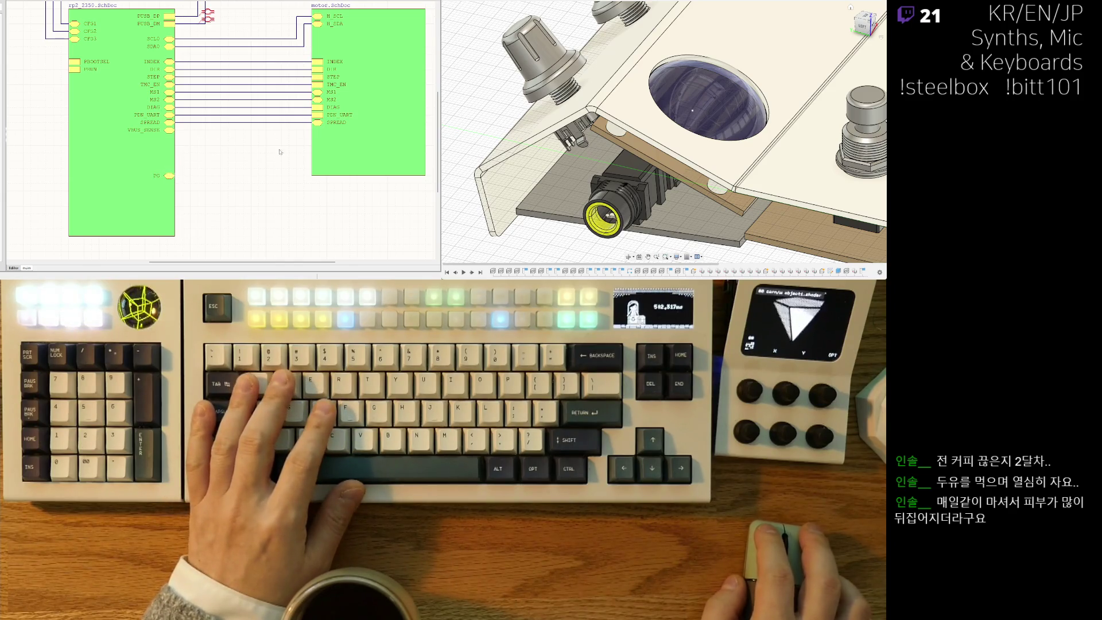
ctrl+scroll(212, 156, down, 2)
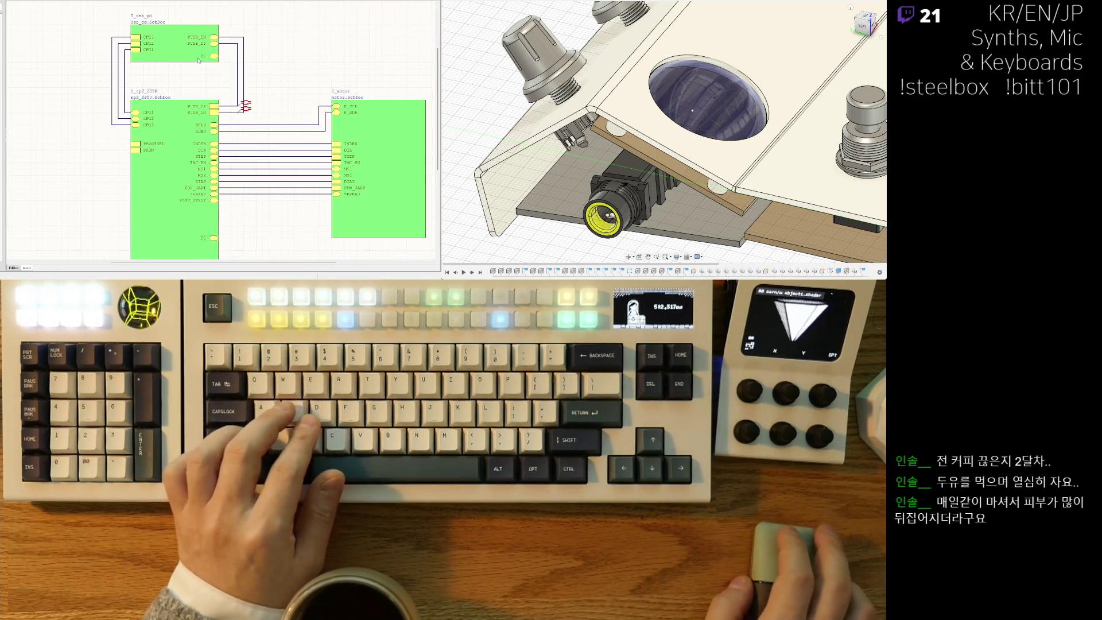
drag(136, 58, 135, 30)
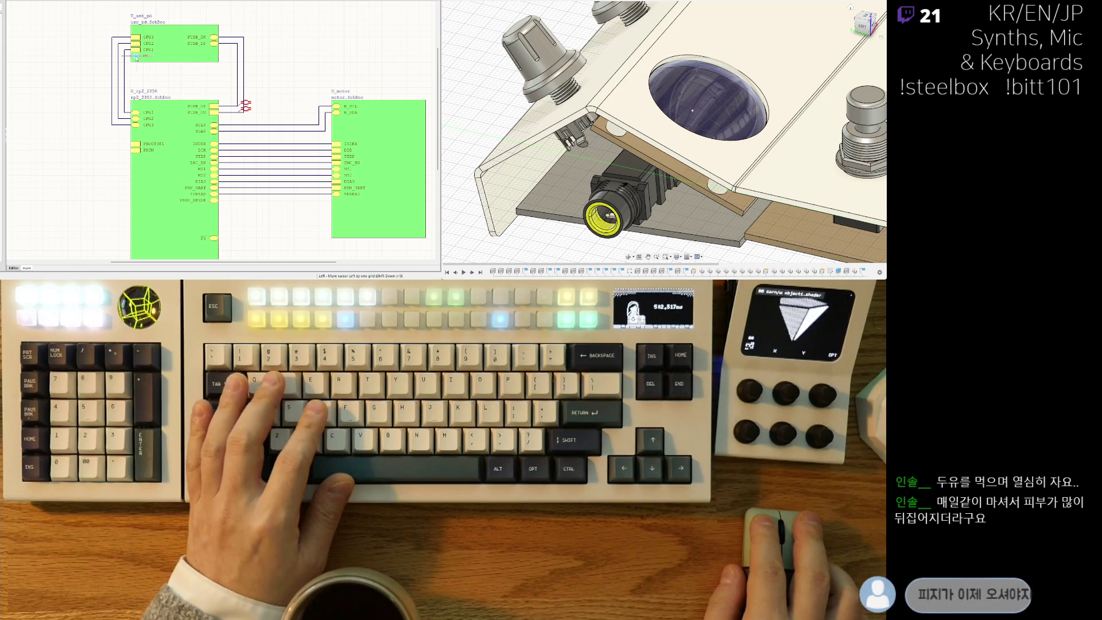
right_drag(184, 167, 246, 174)
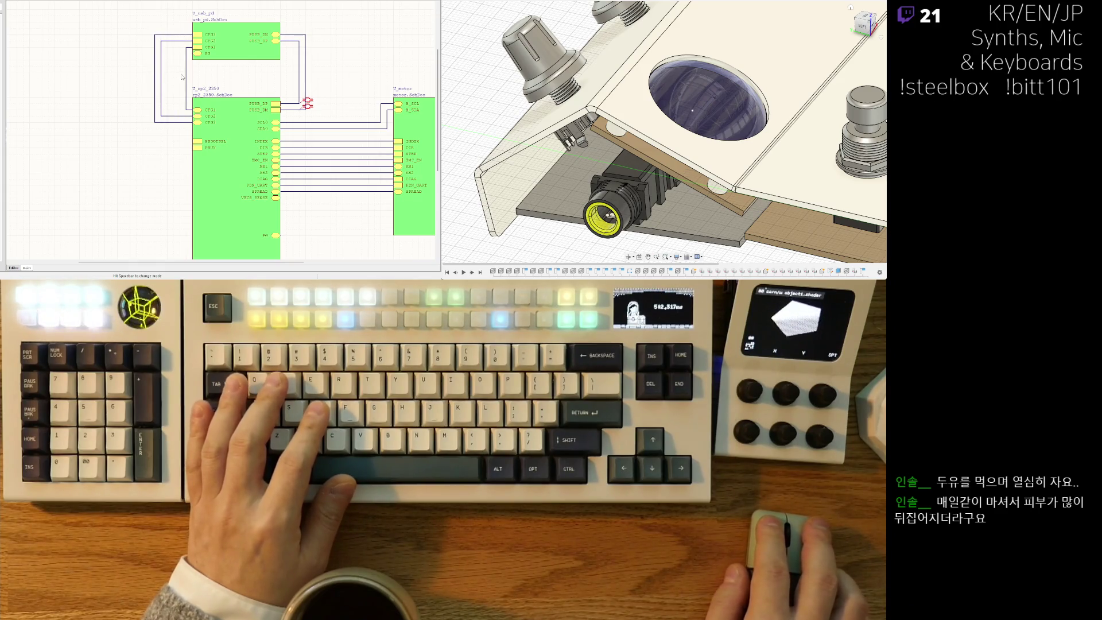
Review the sheet symbols, deselect rp2_2350, and switch to the ESP32-S3 sheet.
scroll(207, 173, down, 1)
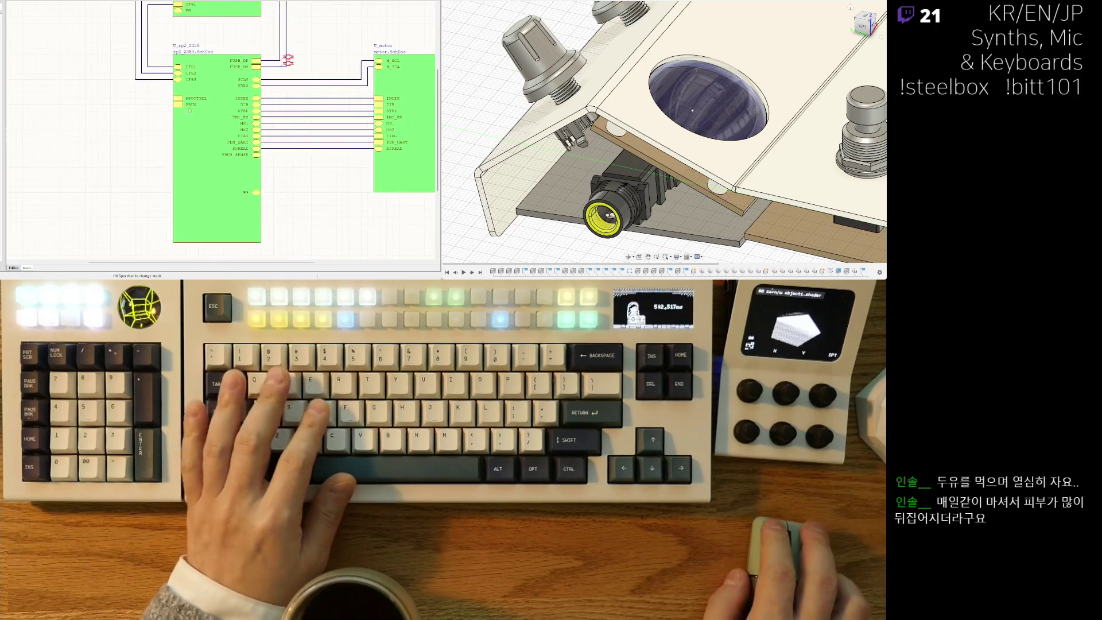
shift+scroll(238, 198, right, 1)
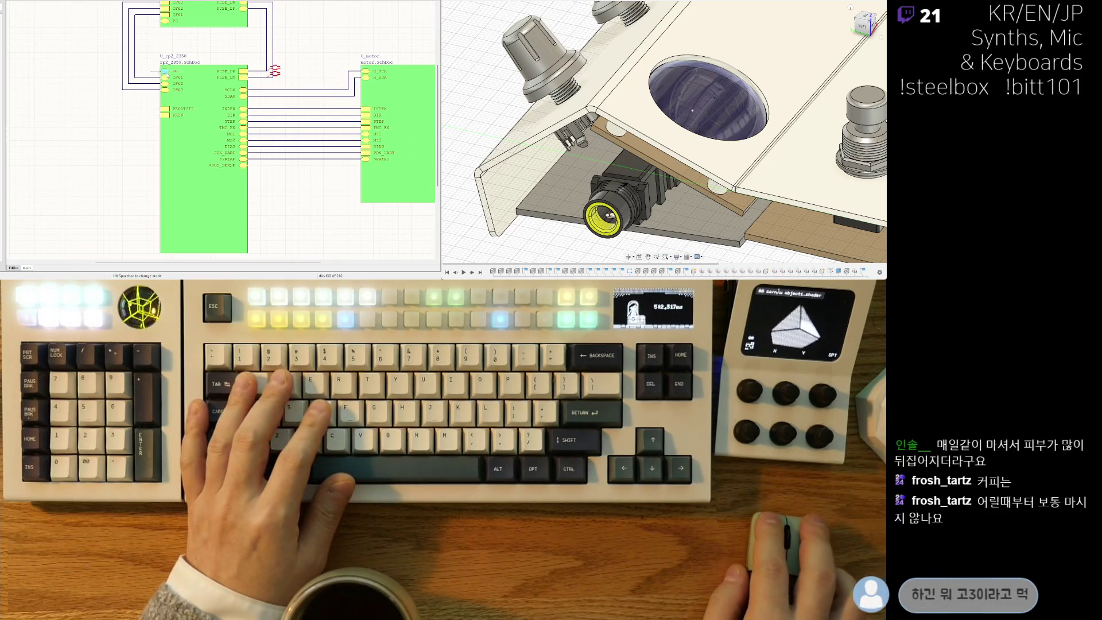
ctrl+scroll(172, 111, up, 2)
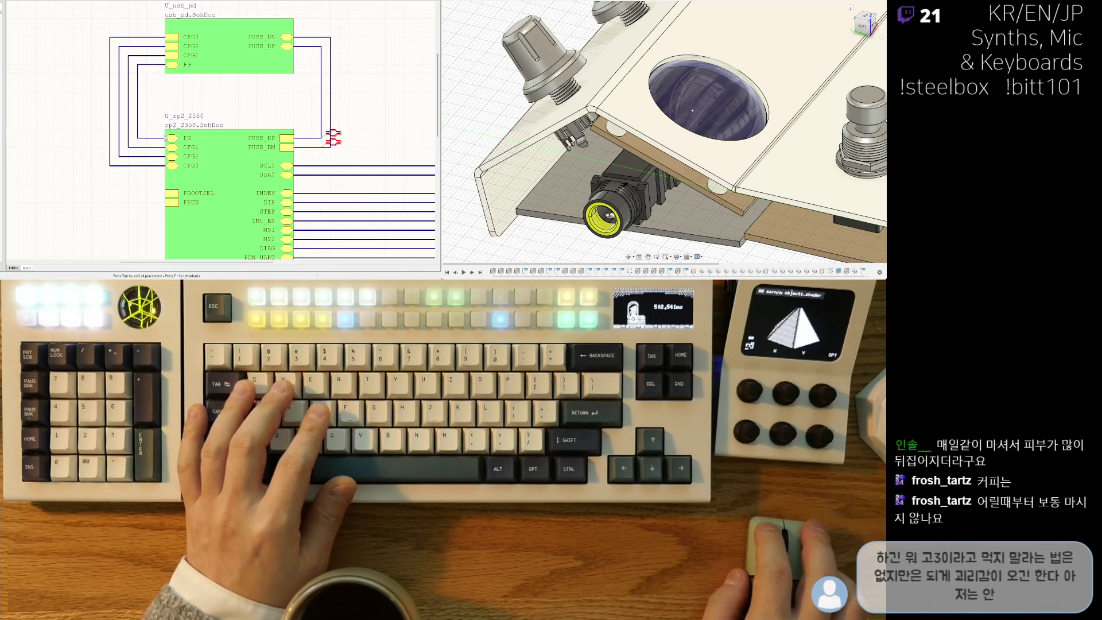
ctrl+scroll(136, 121, down, 2)
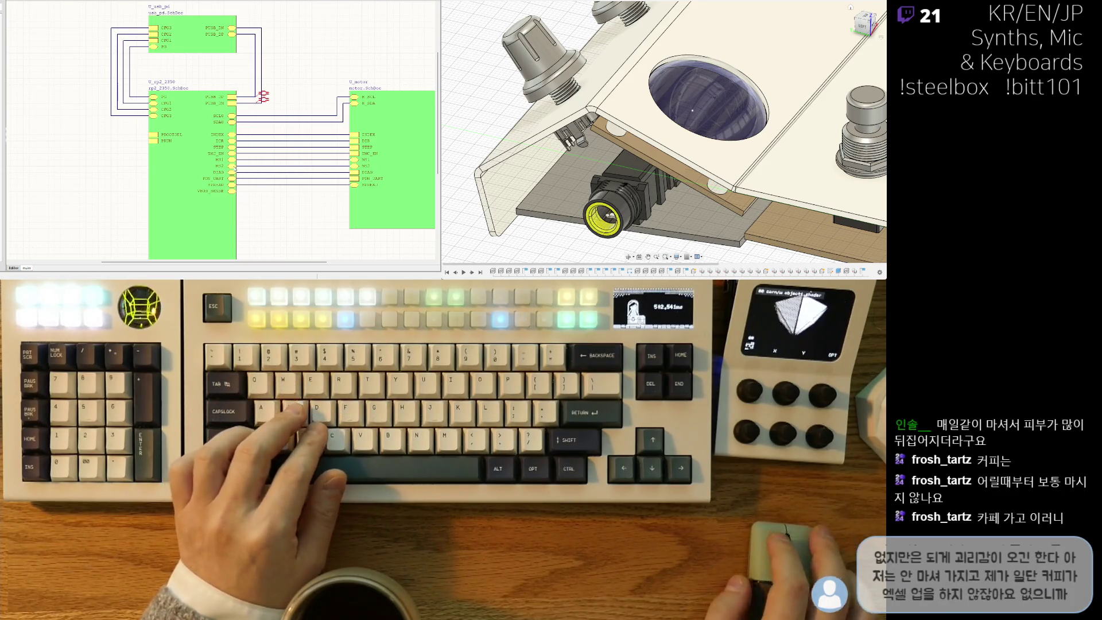
right_drag(213, 192, 197, 154)
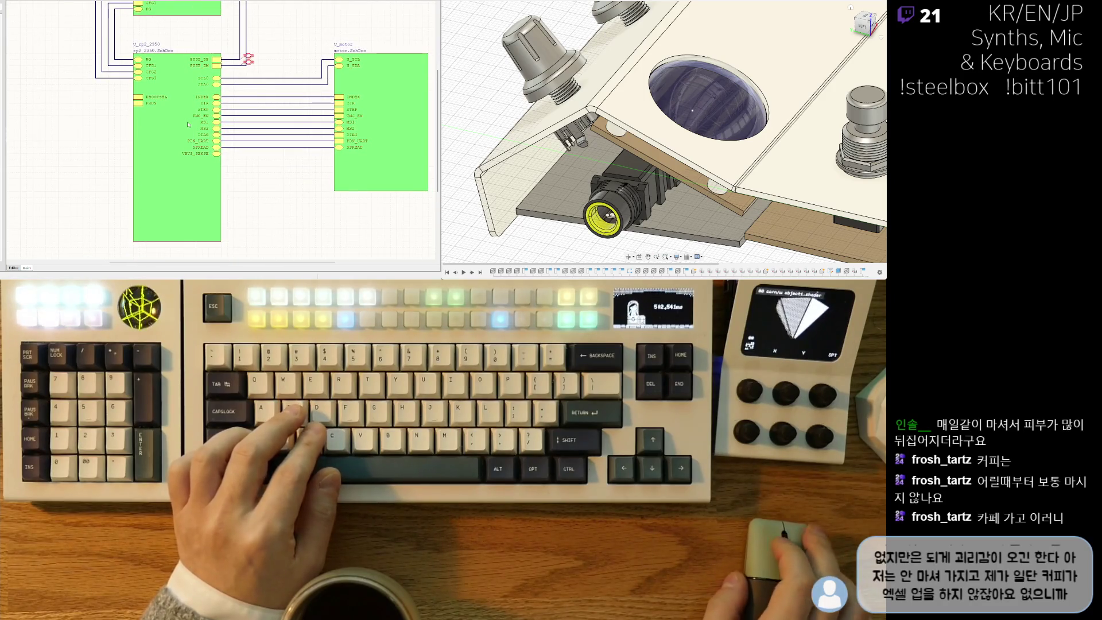
ctrl+scroll(250, 170, up, 1)
ctrl+scroll(230, 172, down, 3)
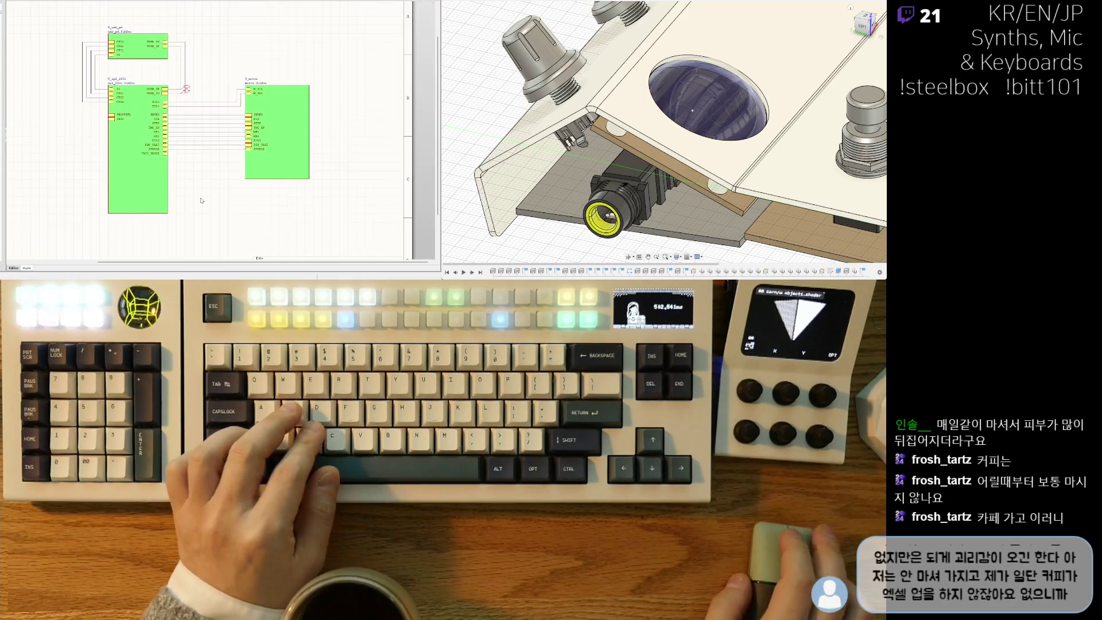
ctrl+scroll(186, 179, up, 3)
click(255, 142)
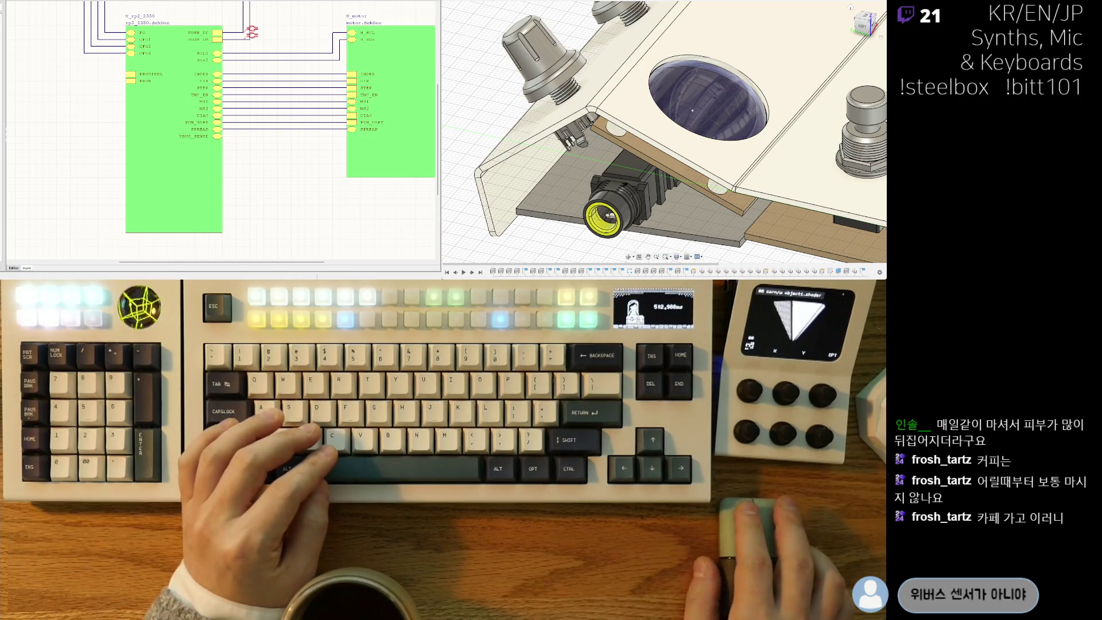
right_drag(230, 144, 280, 136)
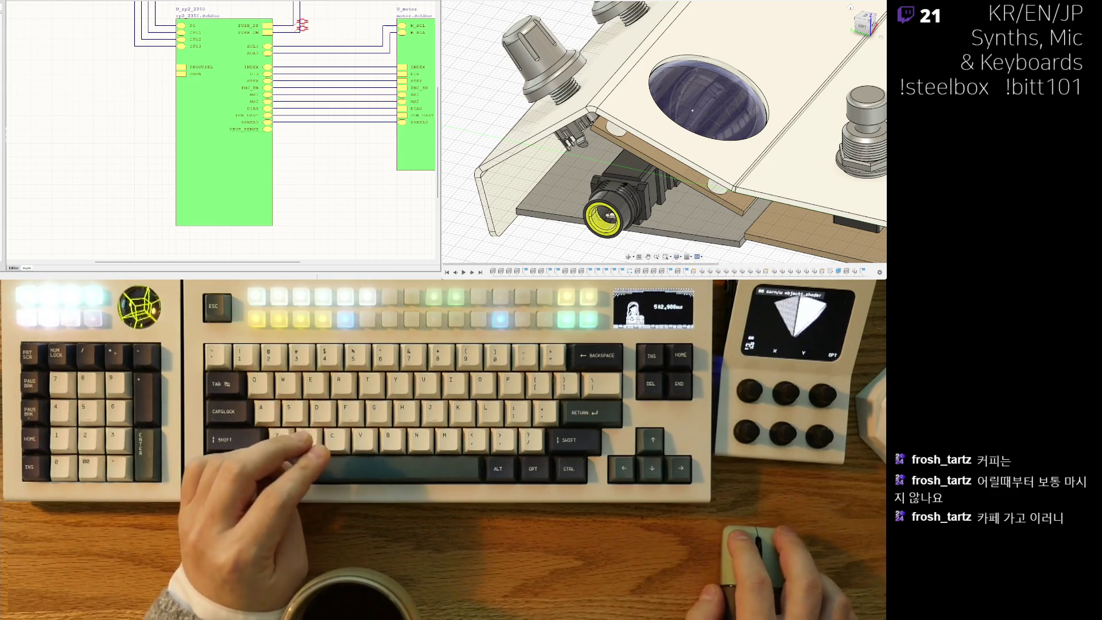
key(ctrl+Tab)
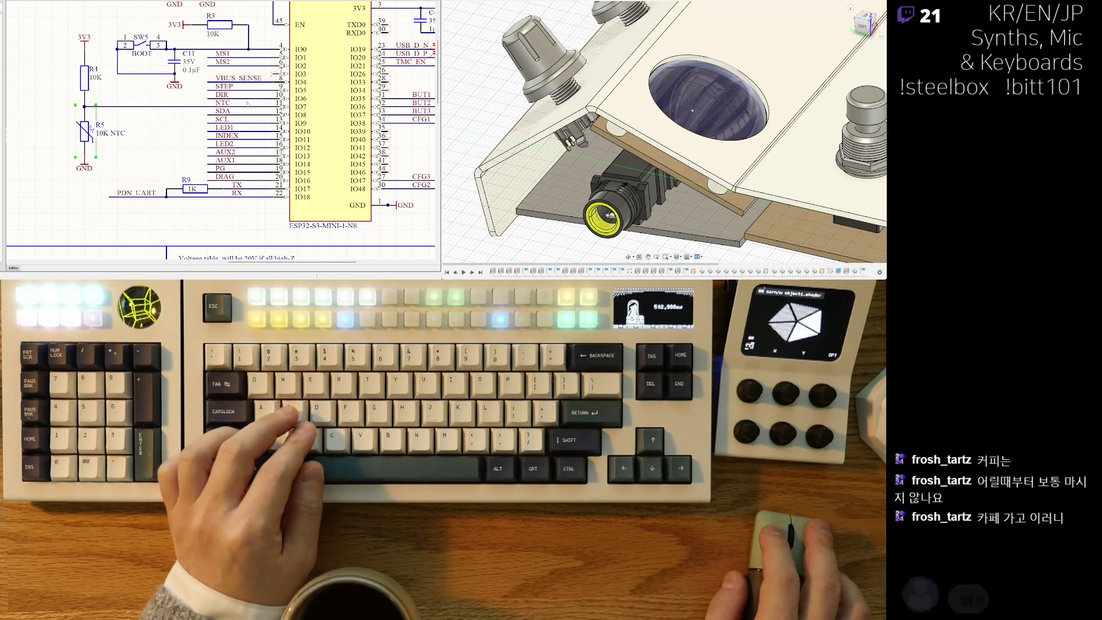
Navigate the ESP32-S3 schematic past the USB C and 3V3 CONVERTER sections to the USB PD block.
ctrl+scroll(437, 120, down, 5)
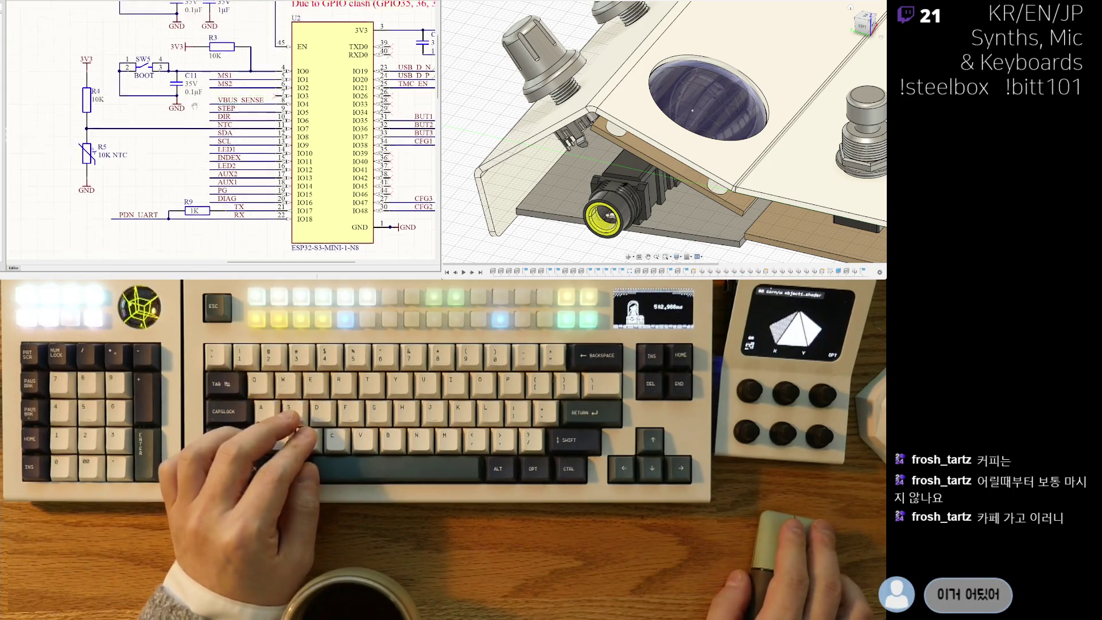
ctrl+scroll(160, 127, up, 2)
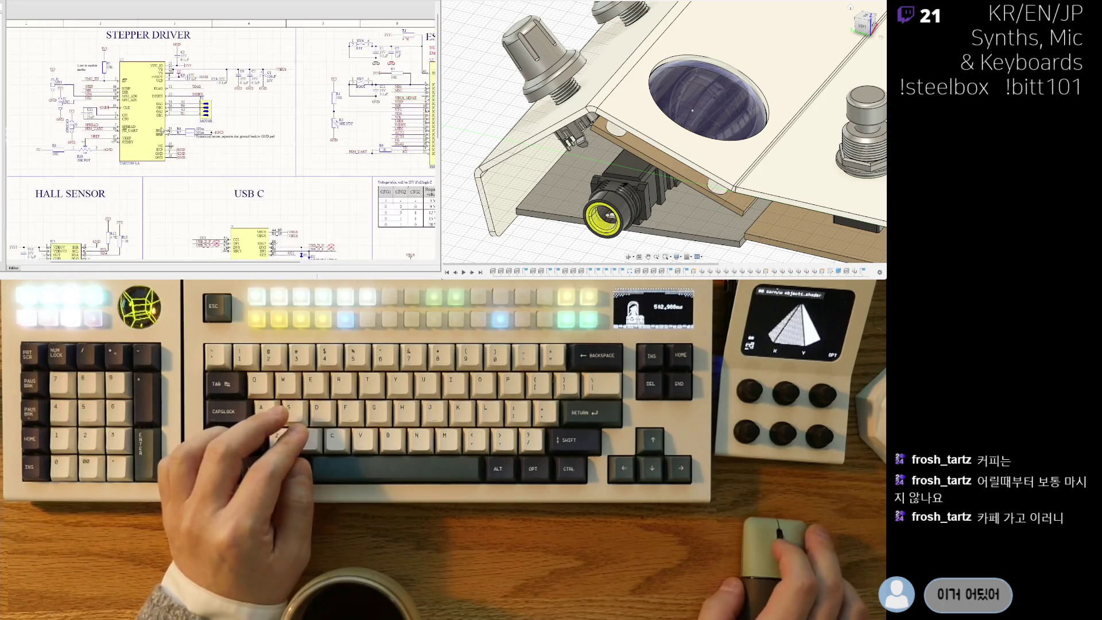
right_drag(158, 198, 179, 73)
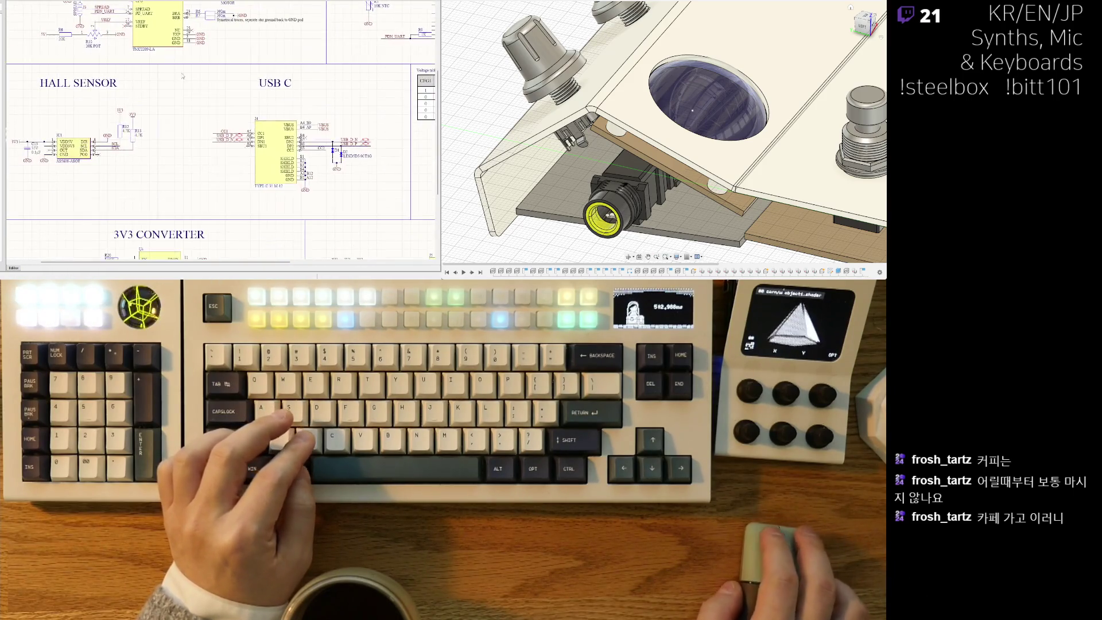
shift+scroll(248, 184, right, 5)
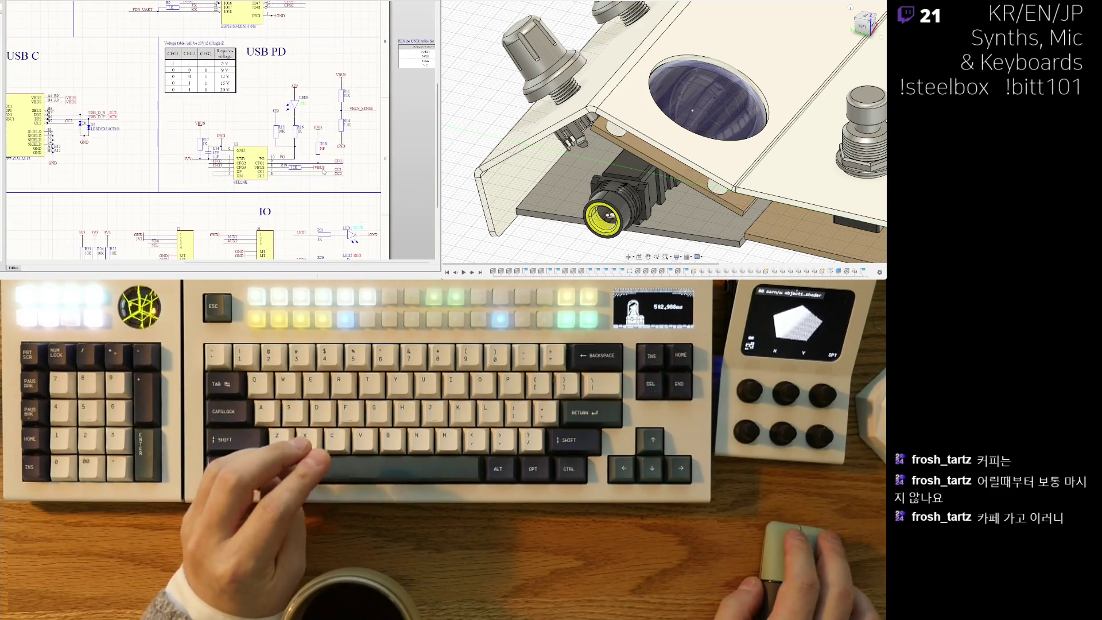
ctrl+scroll(284, 150, up, 2)
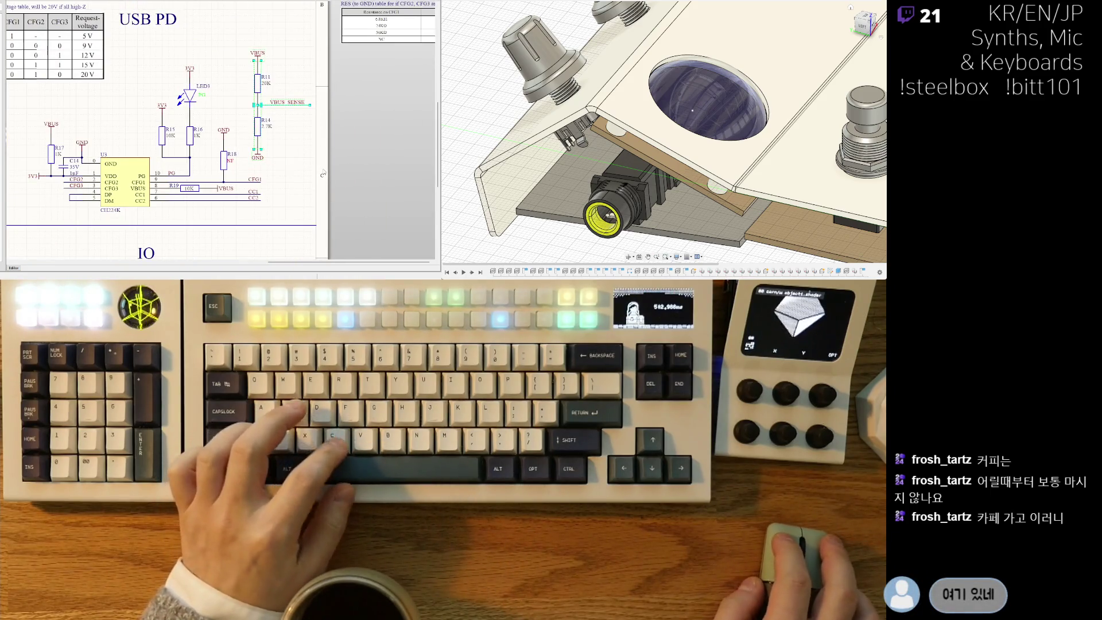
Clear the VBUS_SENSE highlight and box-select the VBUS/R11/R14/GND divider, moving it right and down.
click(278, 132)
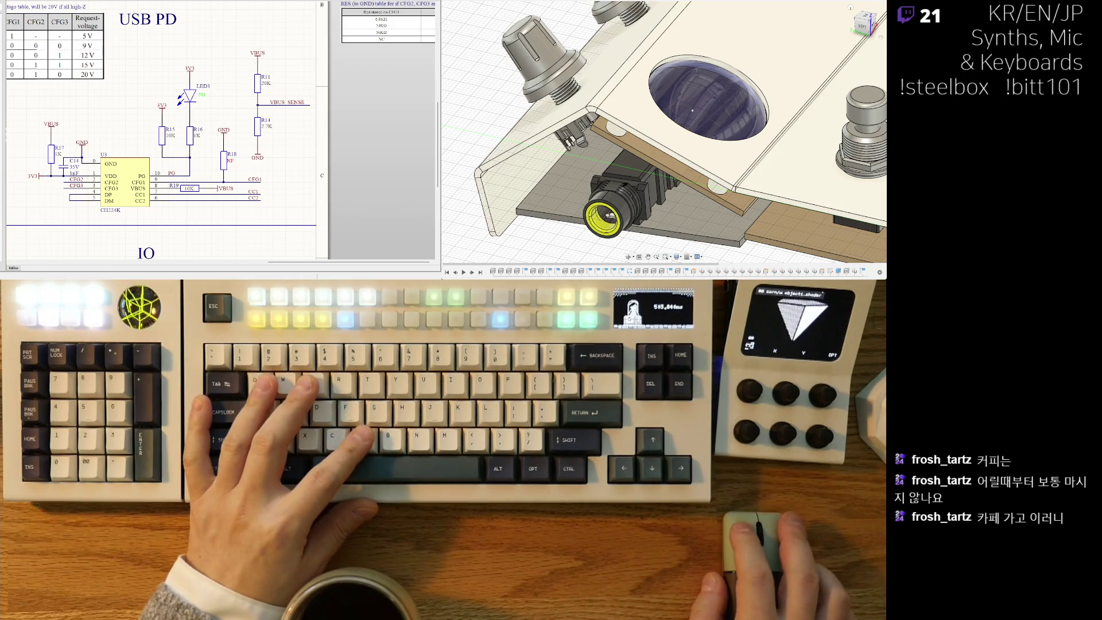
scroll(322, 87, down, 5)
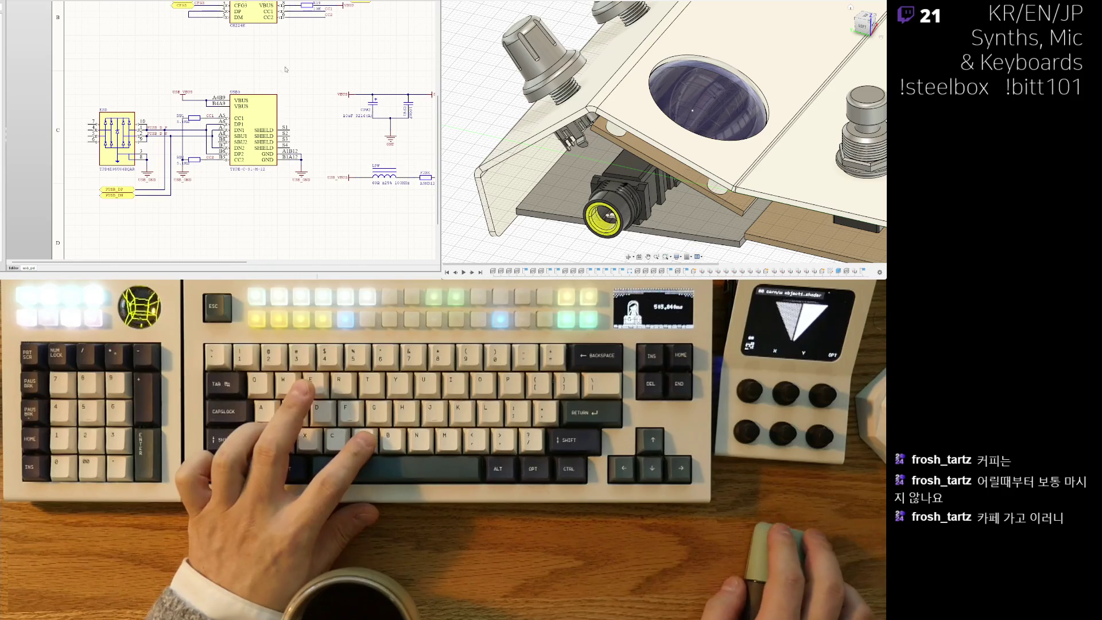
right_drag(349, 55, 251, 102)
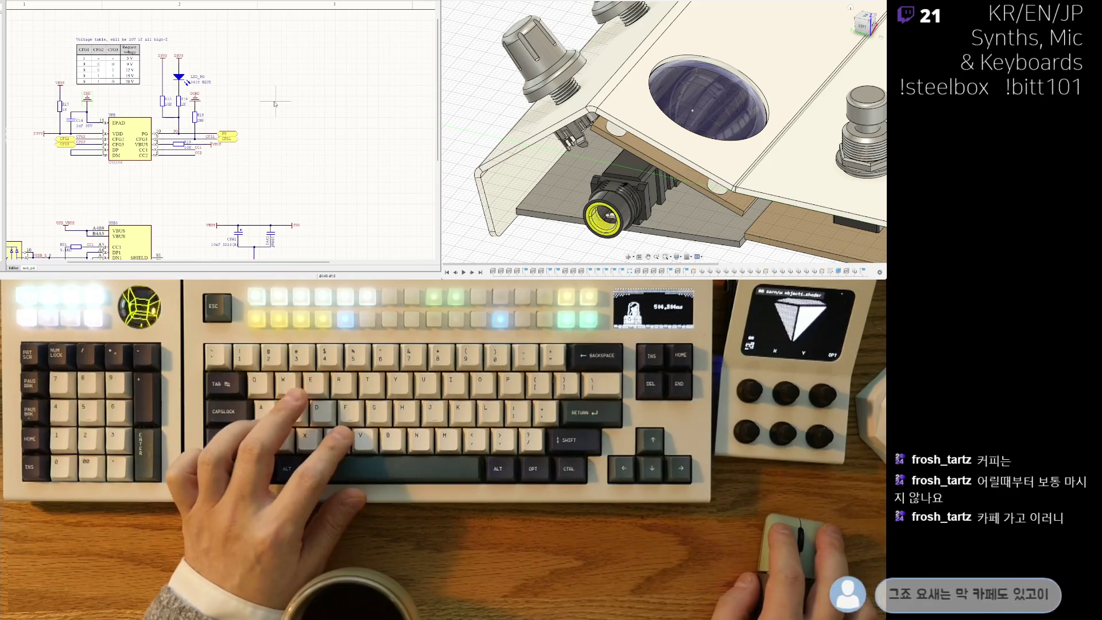
ctrl+scroll(263, 126, up, 2)
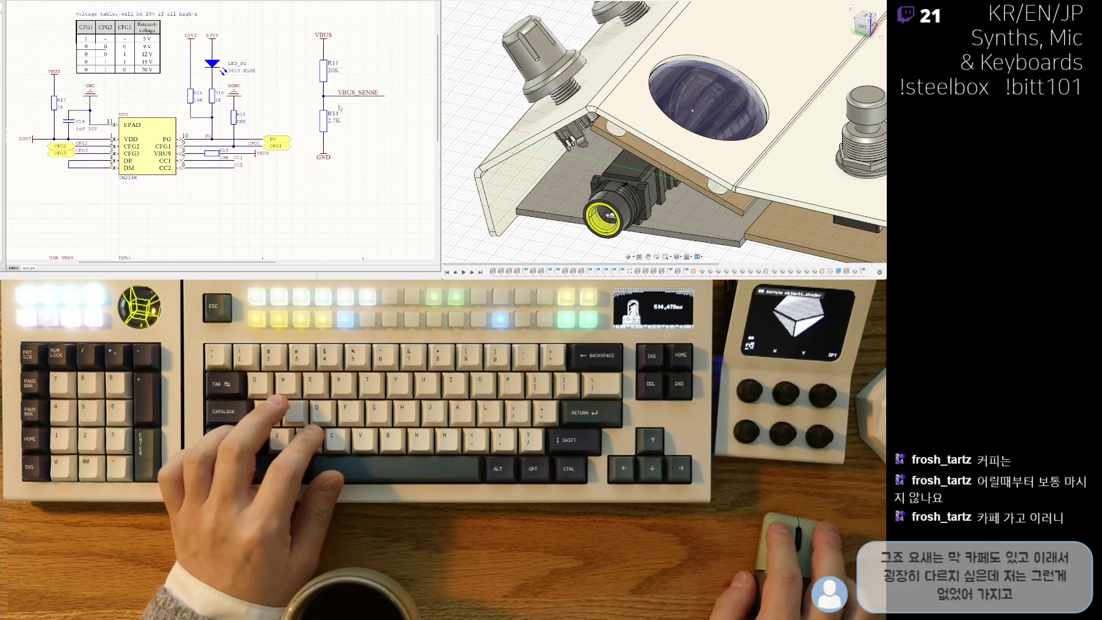
click(401, 10)
mouse_move(324, 68)
mouse_down()
mouse_move(356, 98)
mouse_move(312, 88)
mouse_up()
scroll(299, 93, down, 2)
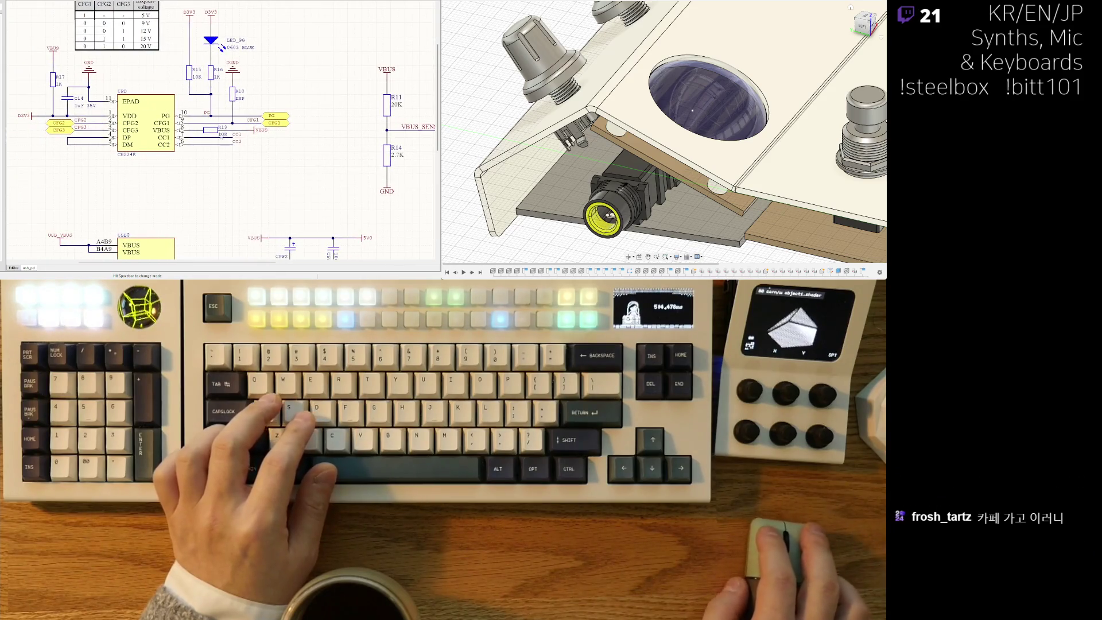
right_drag(223, 136, 187, 167)
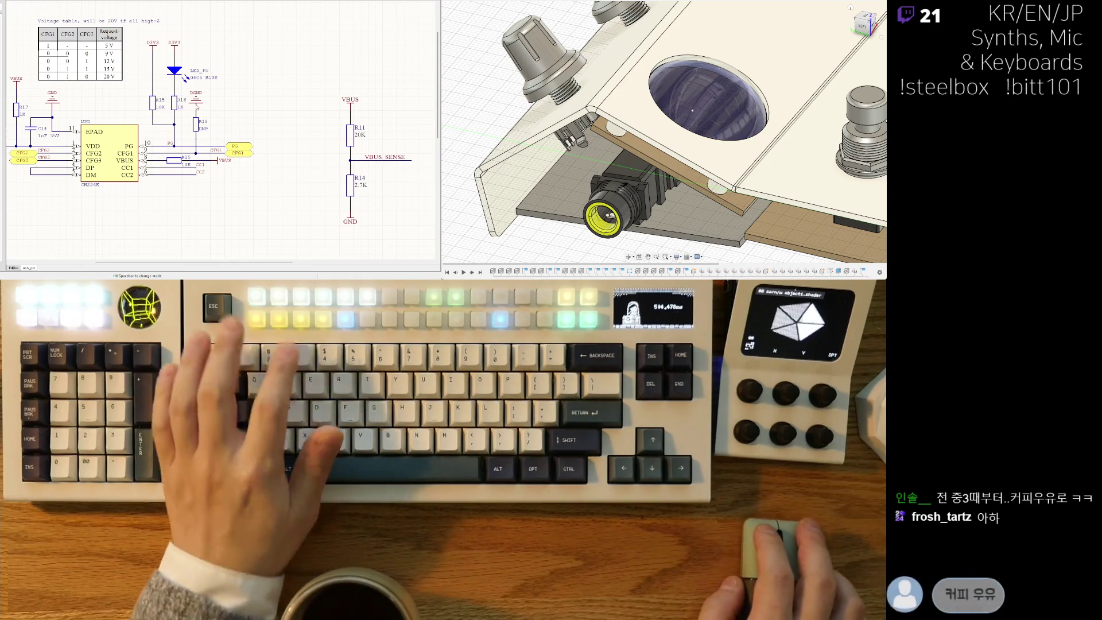
key(ctrl+z)
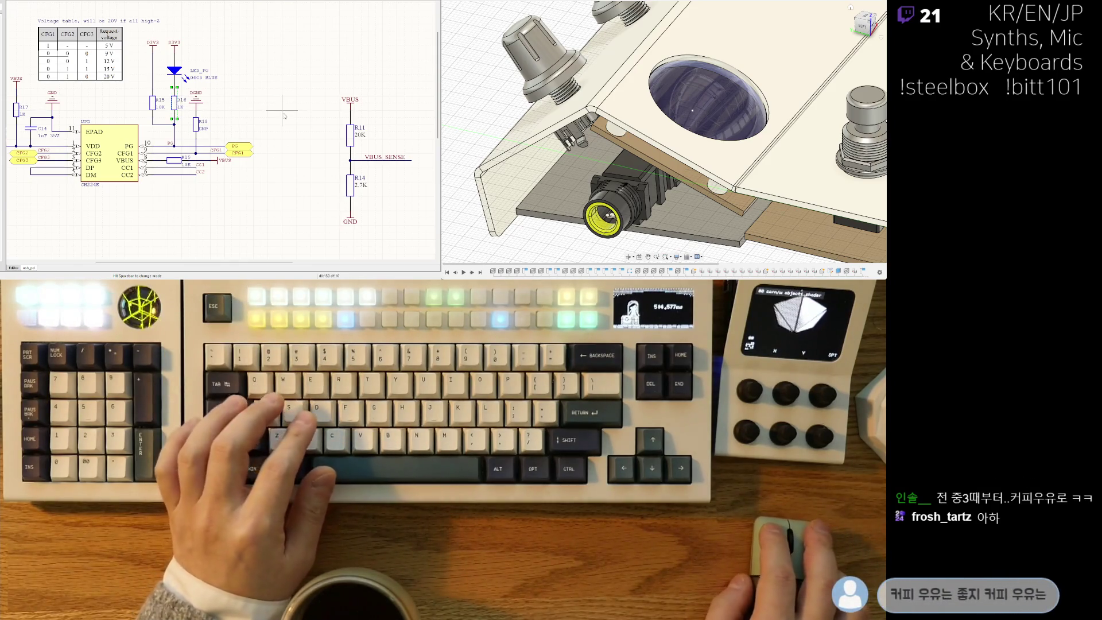
Paste a copy of the 1K resistor and set its value to 20K.
key(ctrl+v)
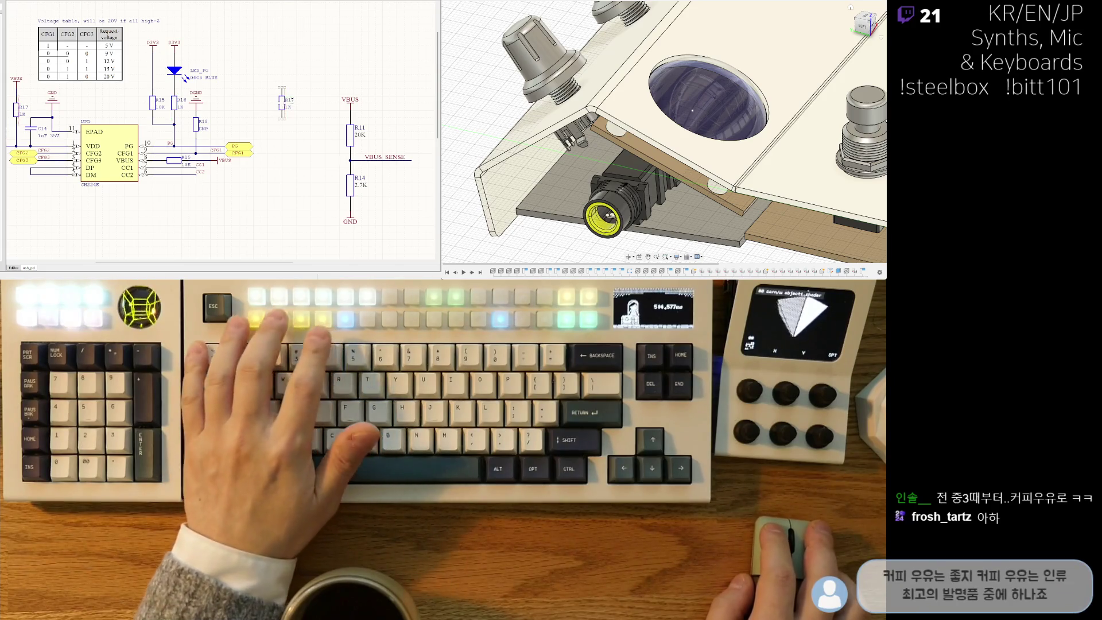
key(Tab)
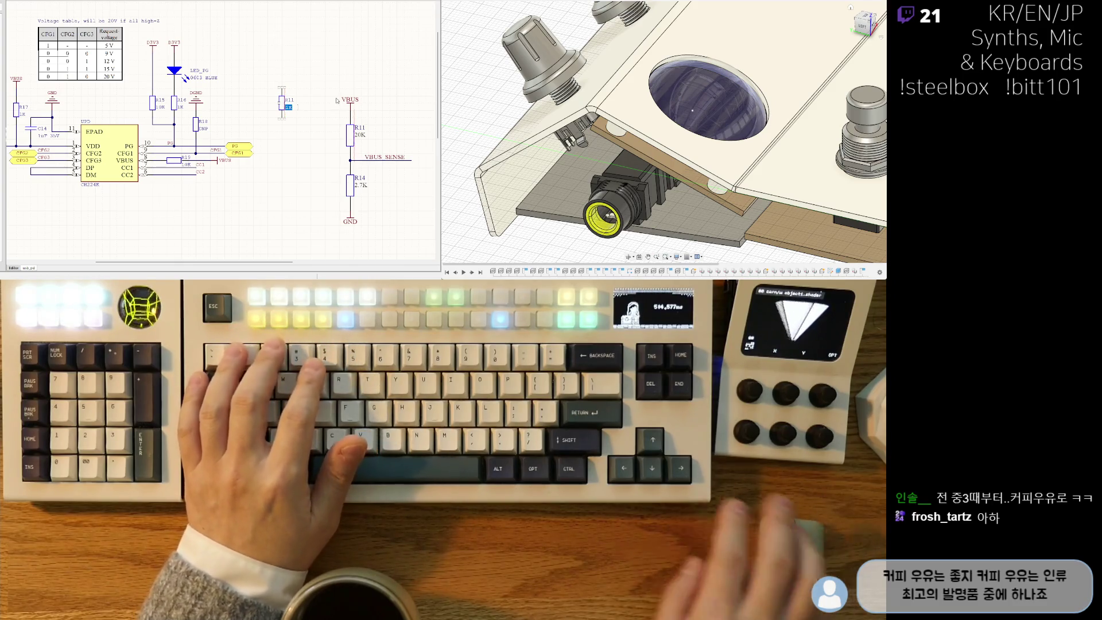
text(20K)
key(Return)
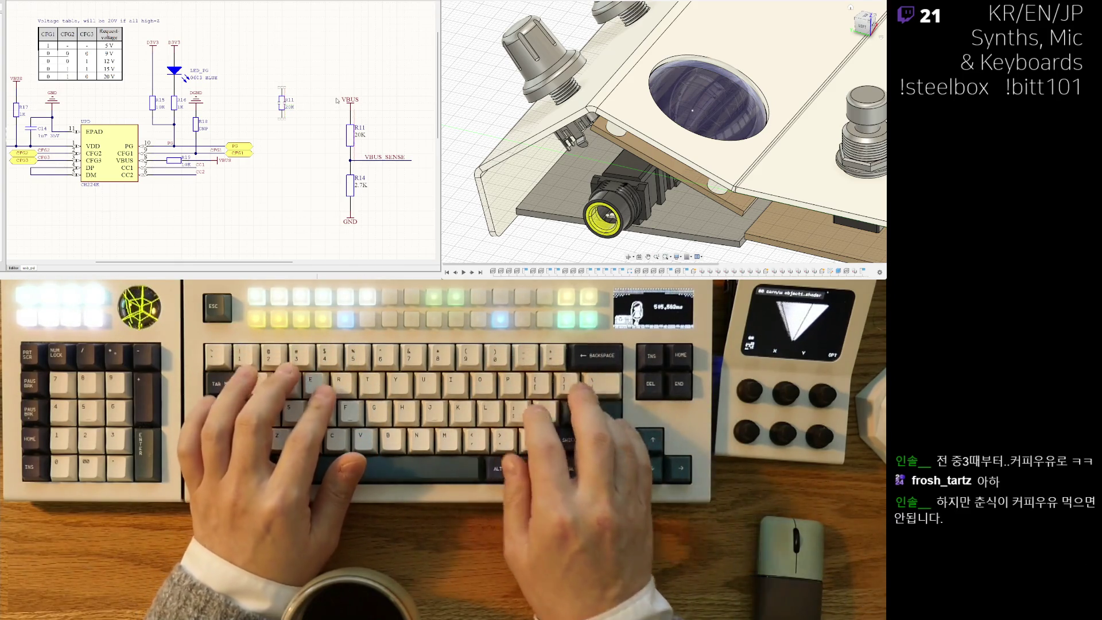
scroll(285, 164, down, 1)
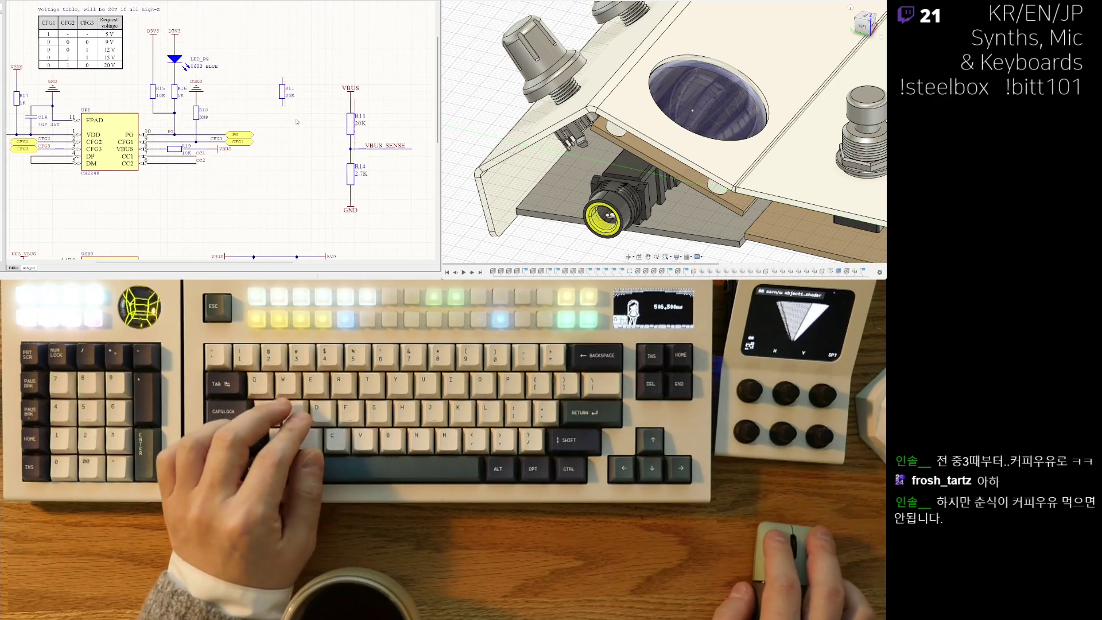
scroll(273, 110, down, 1)
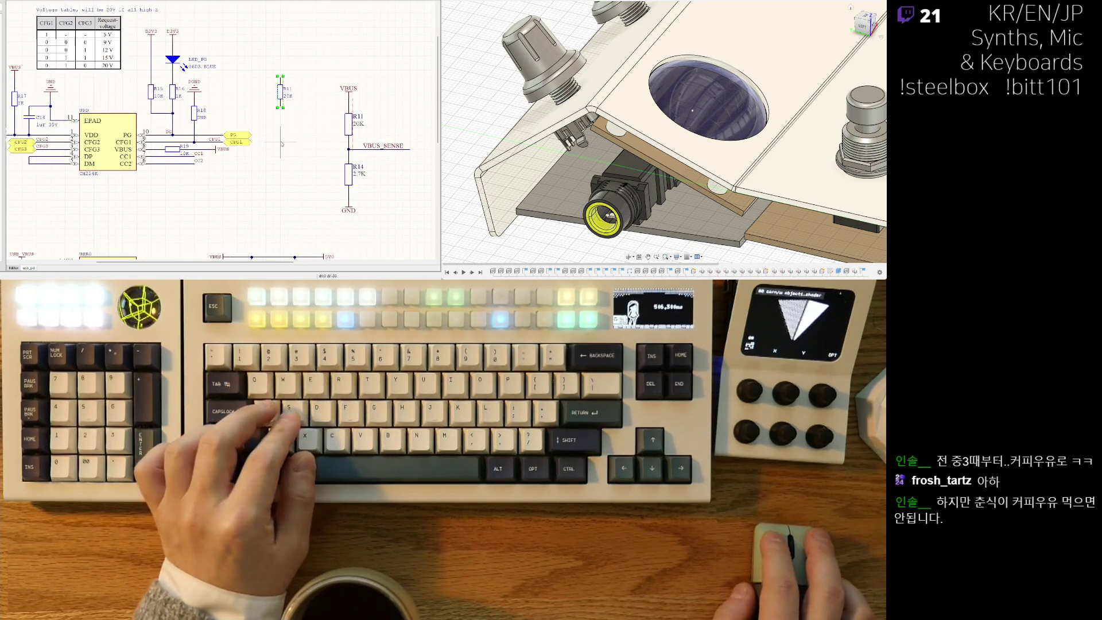
Paste a second 20K resistor, R12, directly below R11.
key(ctrl+v)
click(283, 127)
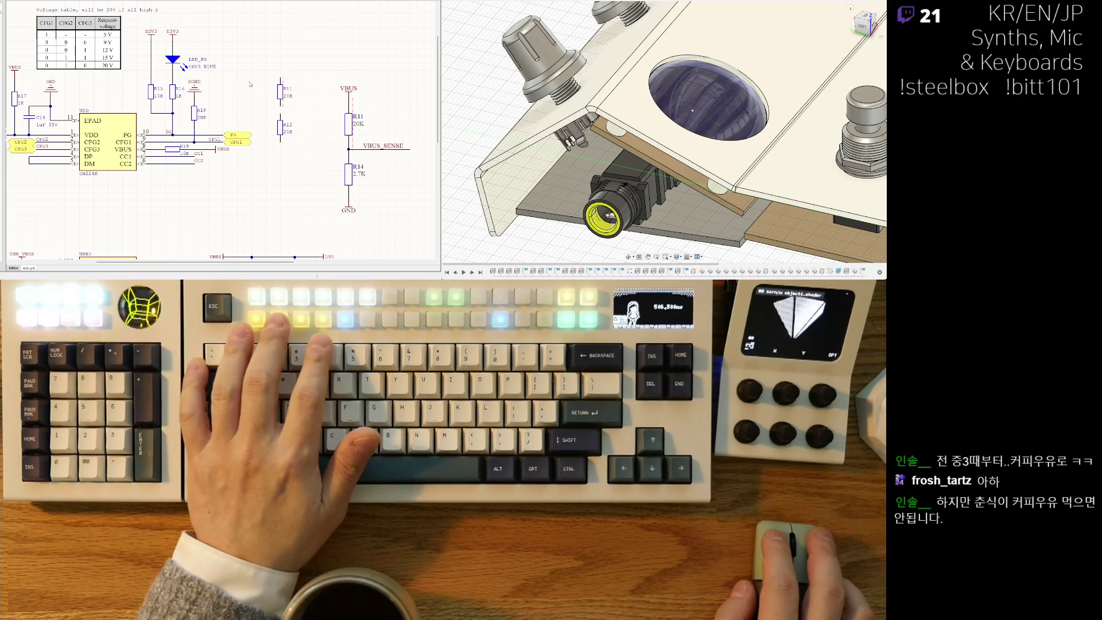
scroll(251, 85, up, 1)
shift+scroll(251, 85, left, 3)
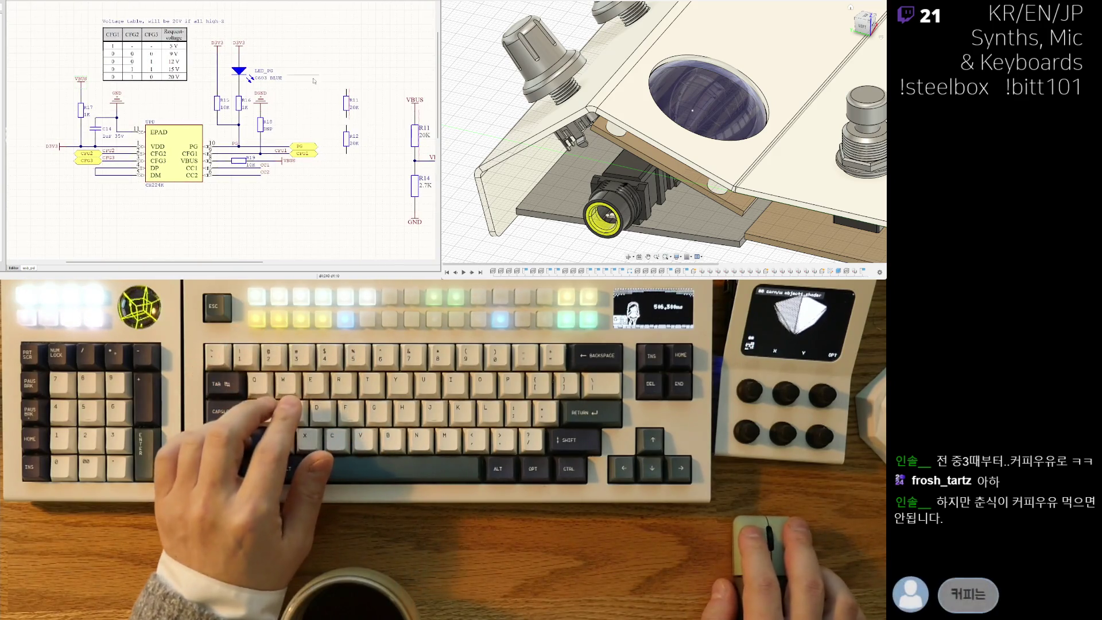
scroll(279, 121, down, 1)
shift+scroll(279, 121, right, 4)
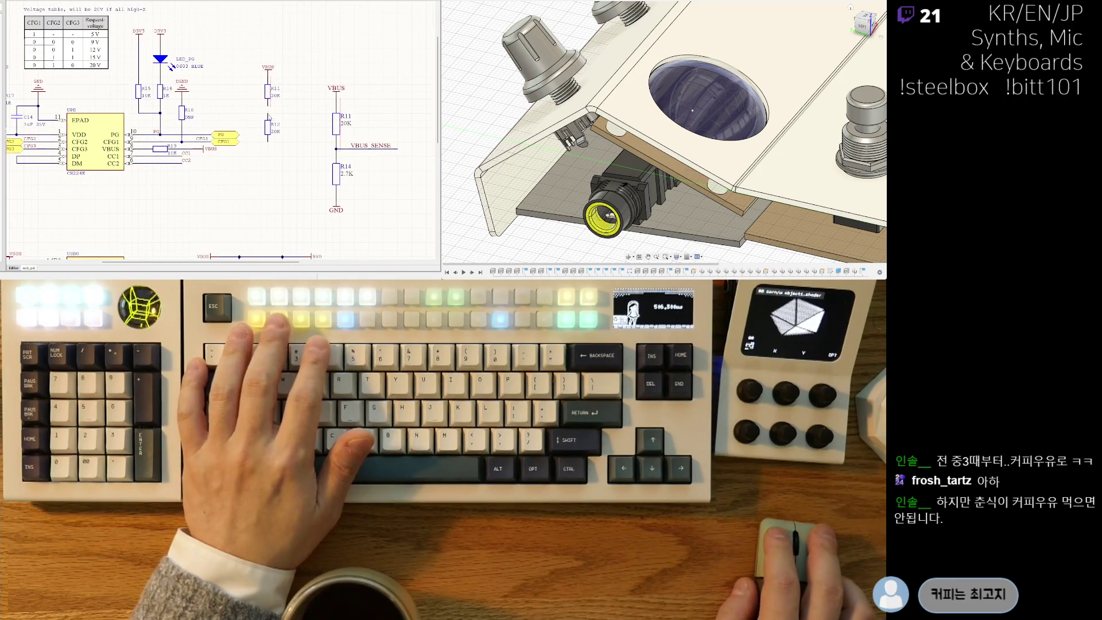
Wire R12 downward and place a GND symbol at the wire's end.
key(ctrl+w)
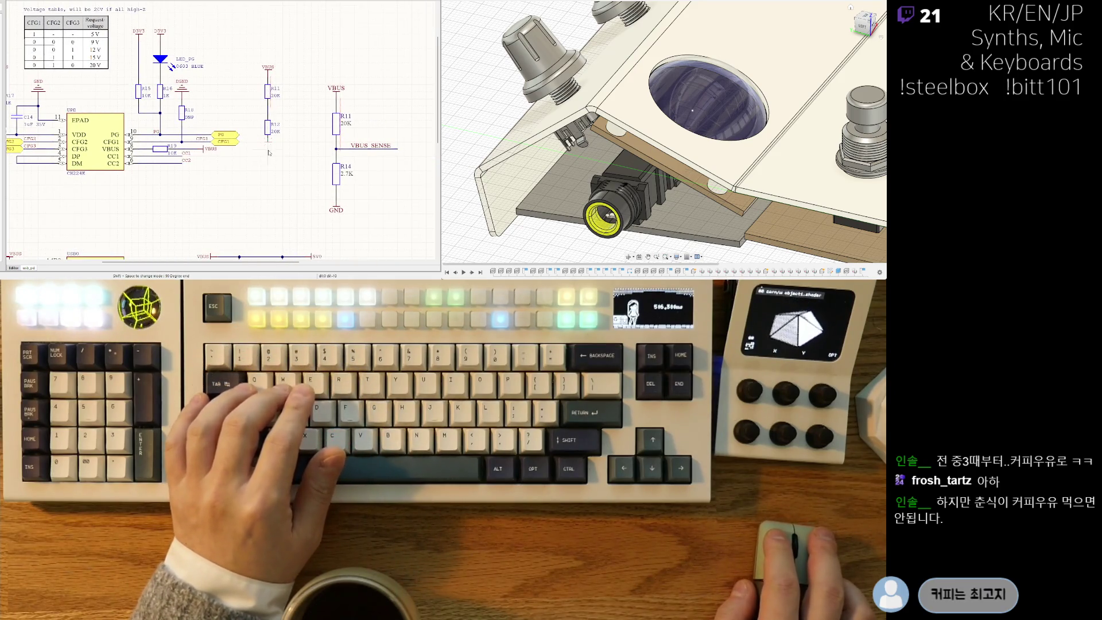
key(p)
key(o)
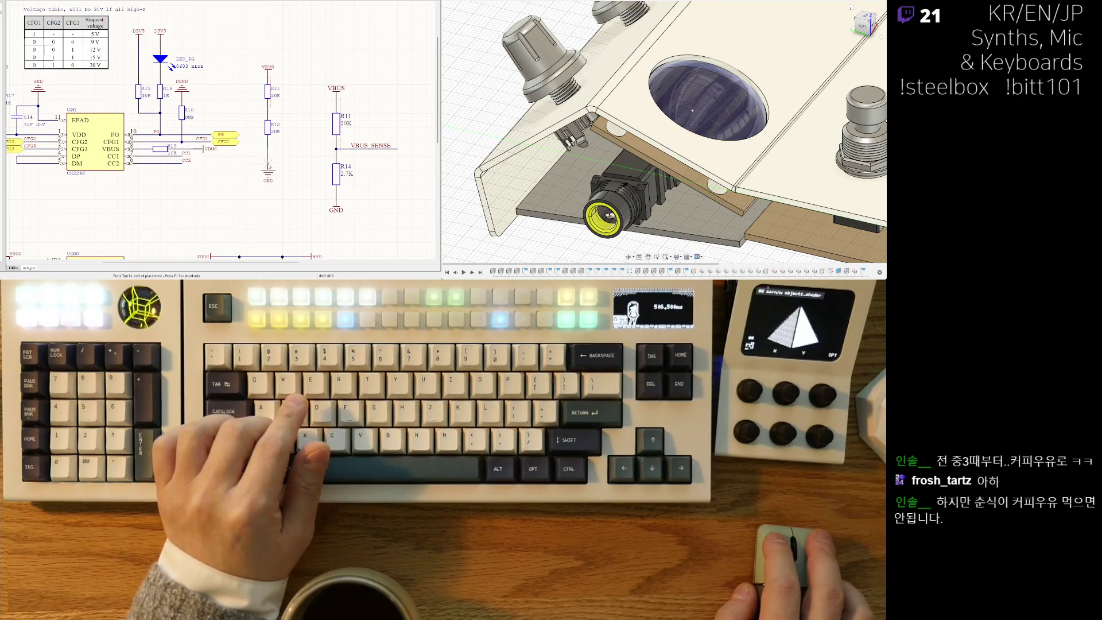
key(Escape)
ctrl+scroll(248, 179, up, 2)
ctrl+scroll(275, 184, down, 2)
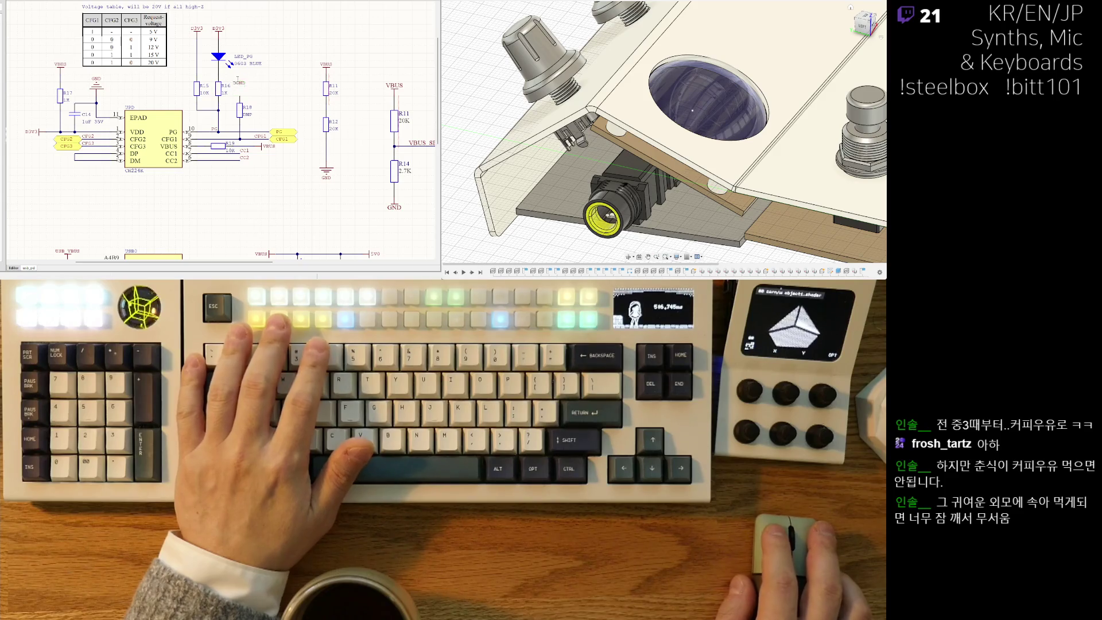
Edit the ground symbol's net name in place and center the new 20K divider in view.
click(240, 79)
key(Return)
right_drag(314, 161, 258, 150)
right_drag(329, 144, 299, 151)
right_drag(241, 108, 285, 135)
Draw a wire from the R11/R12 junction out to the right.
key(shift+space)
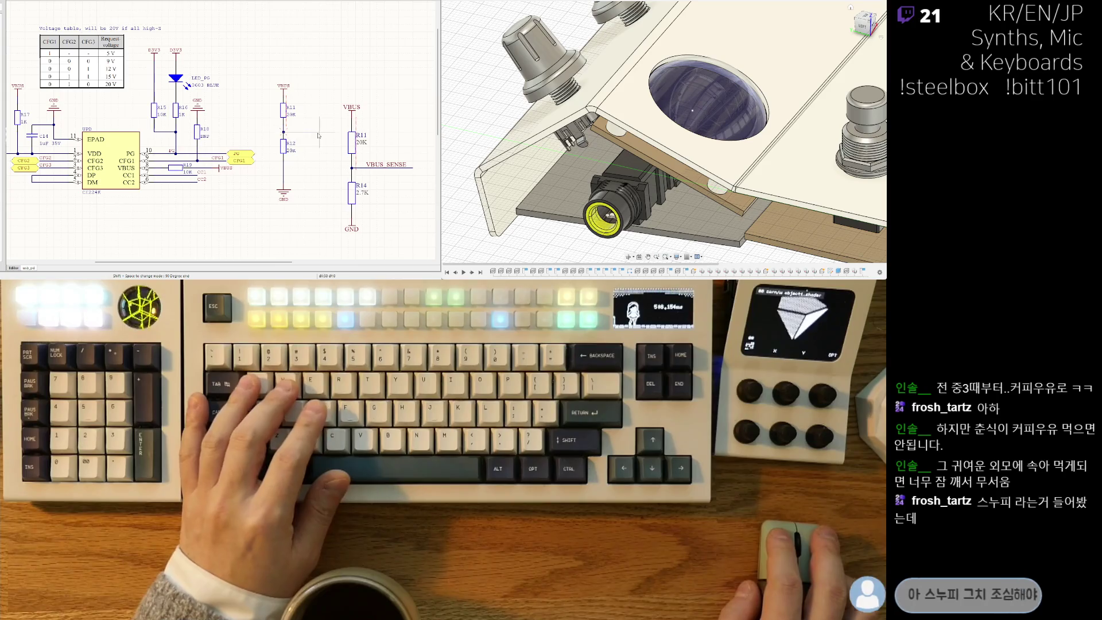
key(Escape)
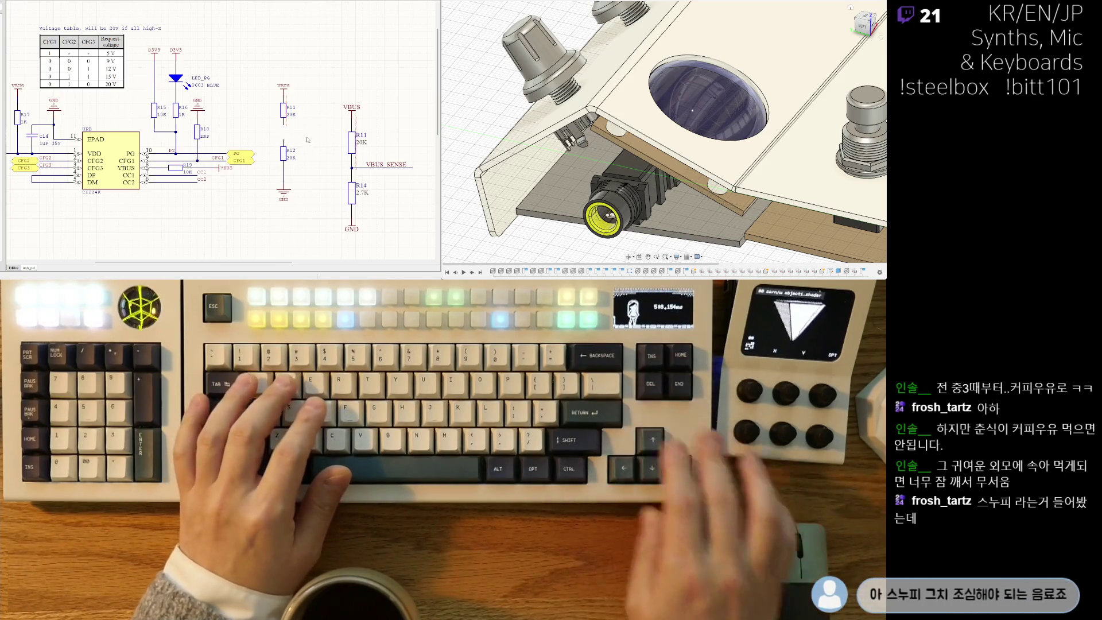
key(ctrl+w)
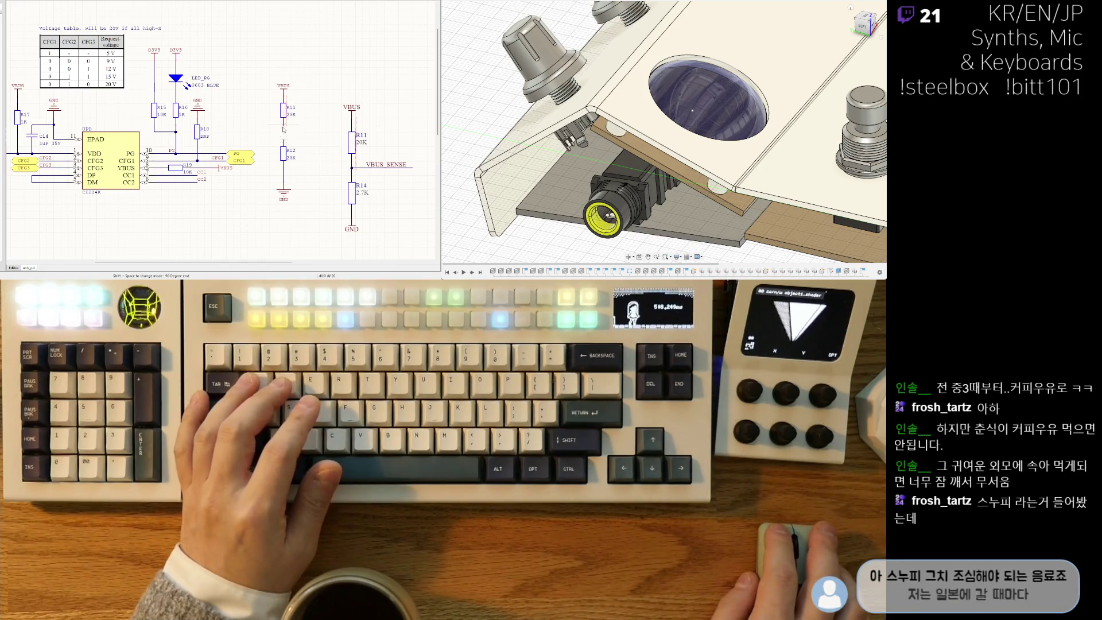
key(shift+space)
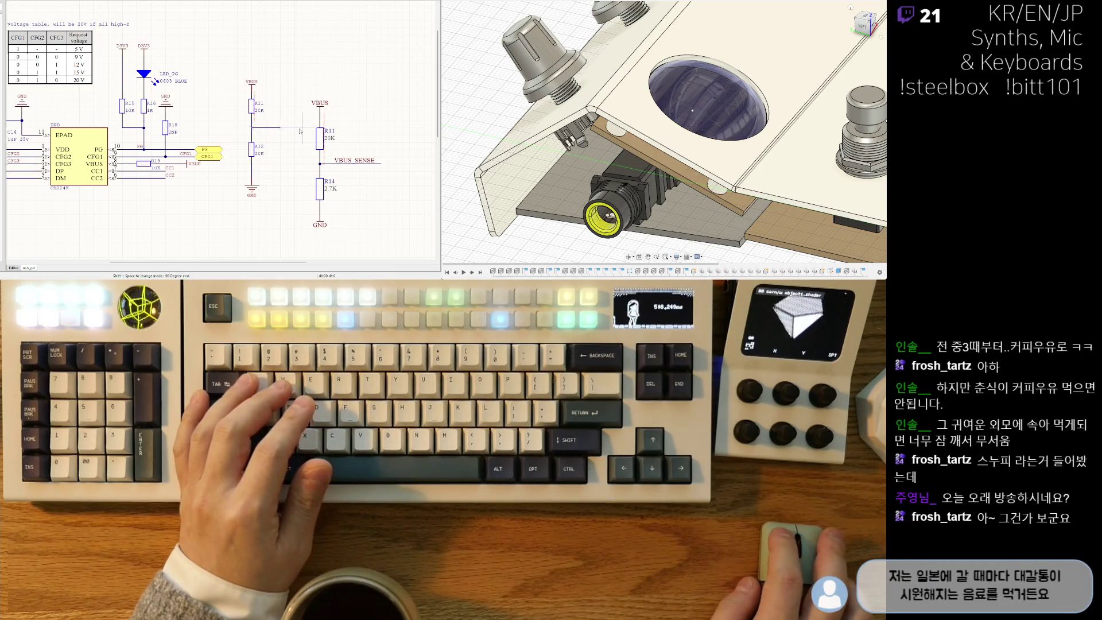
key(Escape)
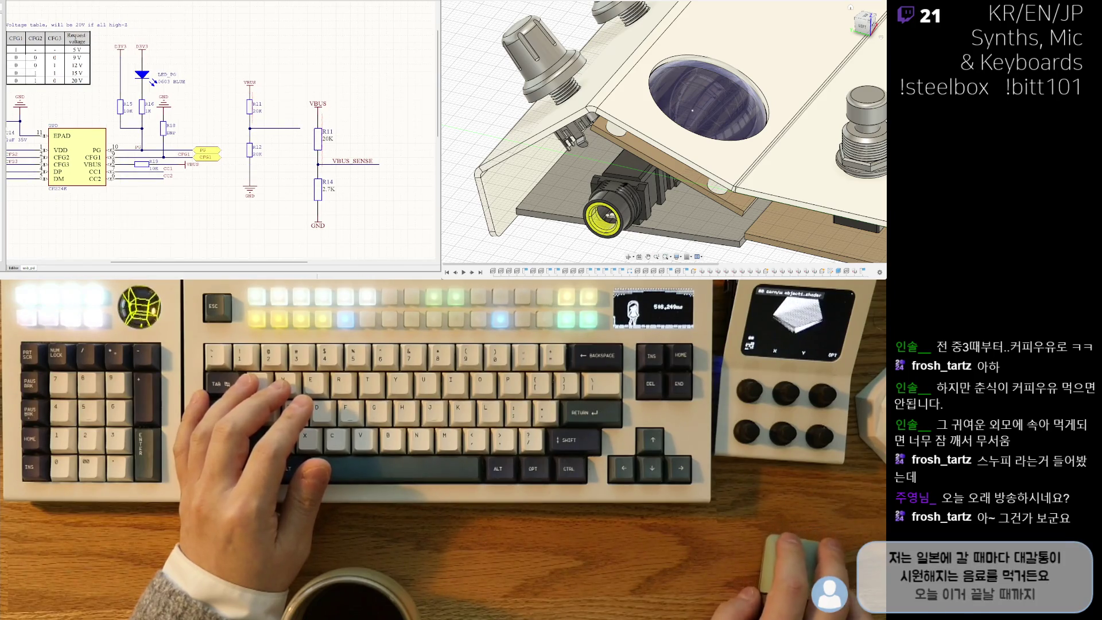
Place a copy of the CFG3 net label on the new midpoint wire.
click(387, 63)
key(Escape)
mouse_move(168, 127)
middle_down()
mouse_move(222, 123)
mouse_move(281, 152)
middle_up()
scroll(221, 123, down, 2)
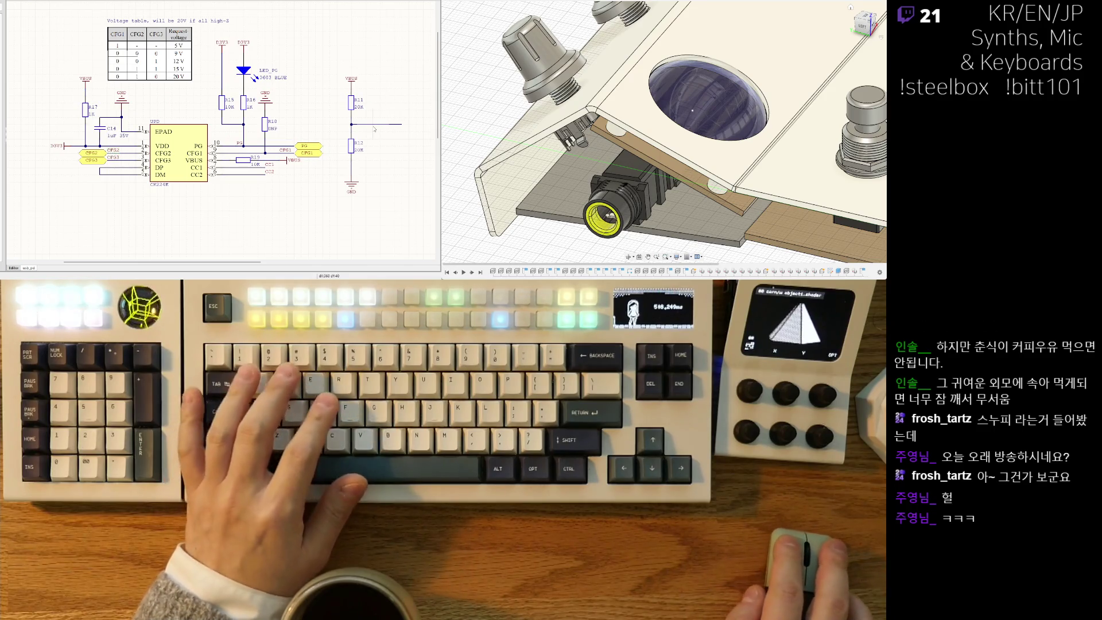
key(ctrl+d)
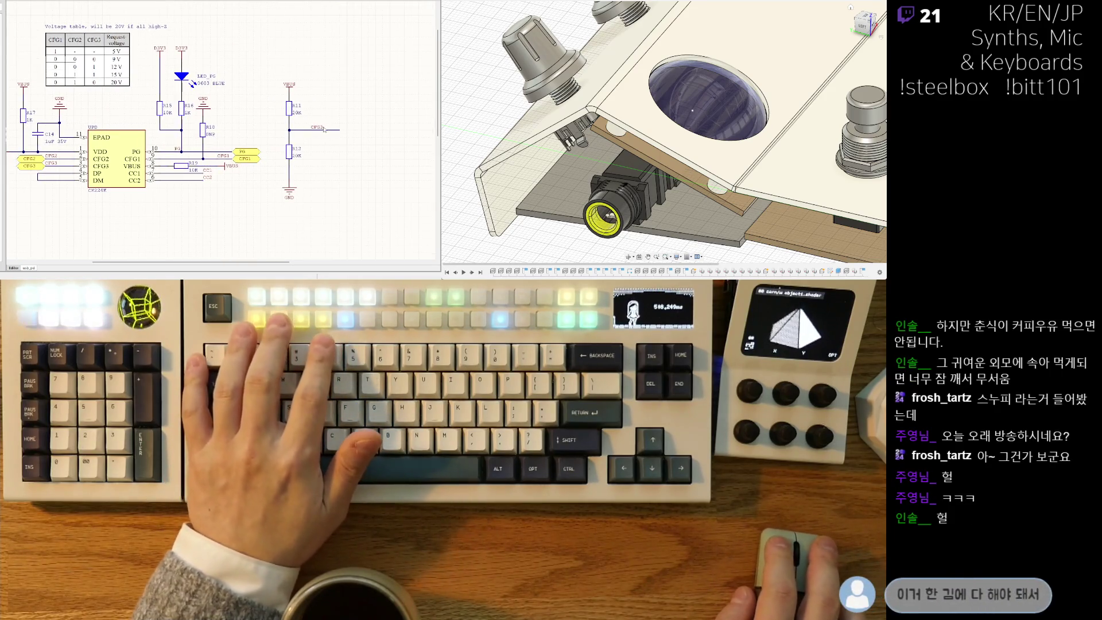
Rename the copied net label to VBUS_SENSE.
key(e)
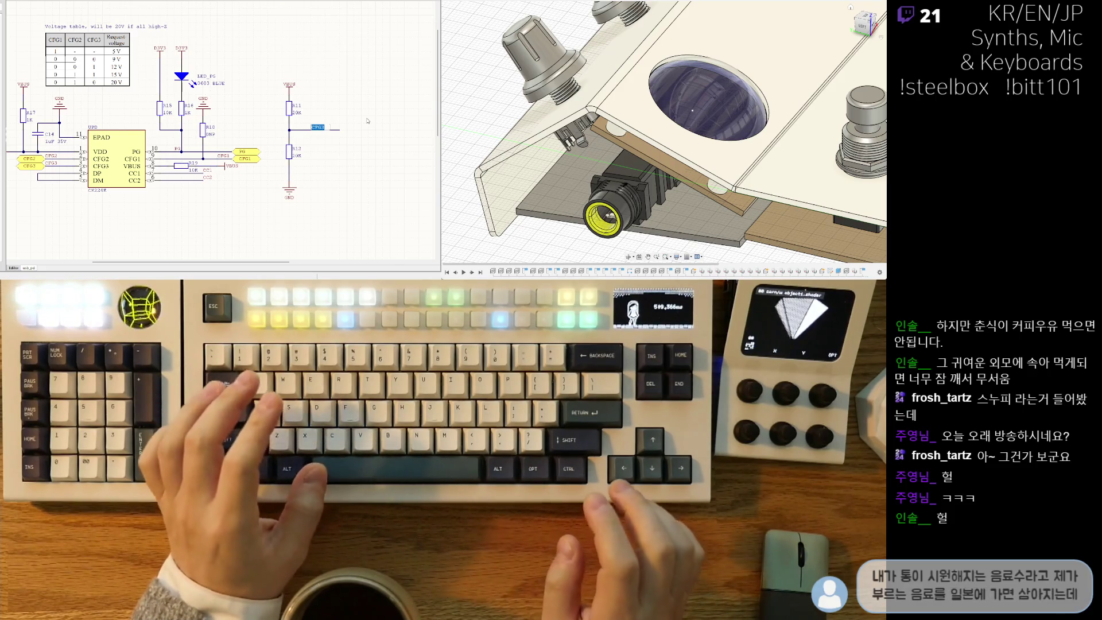
text(VRUS_)
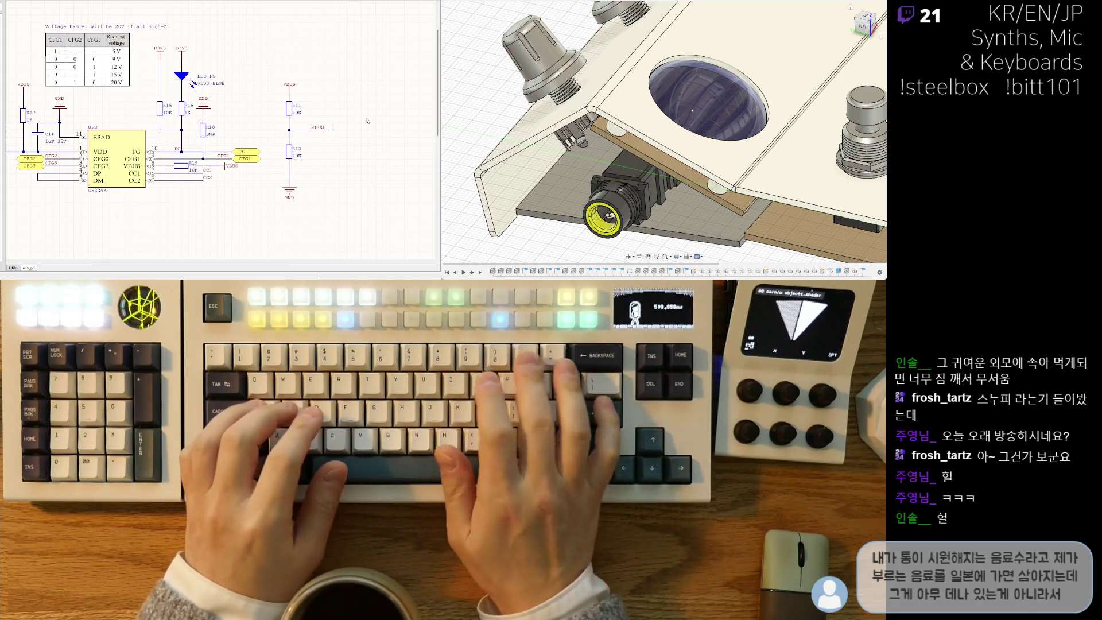
text(SENSE)
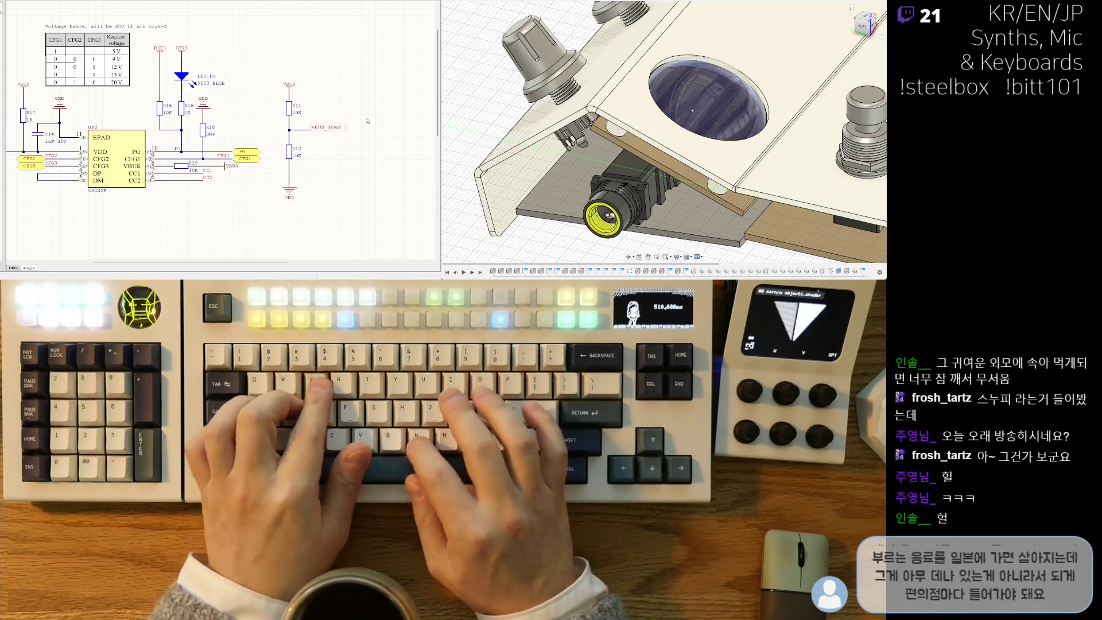
key(Return)
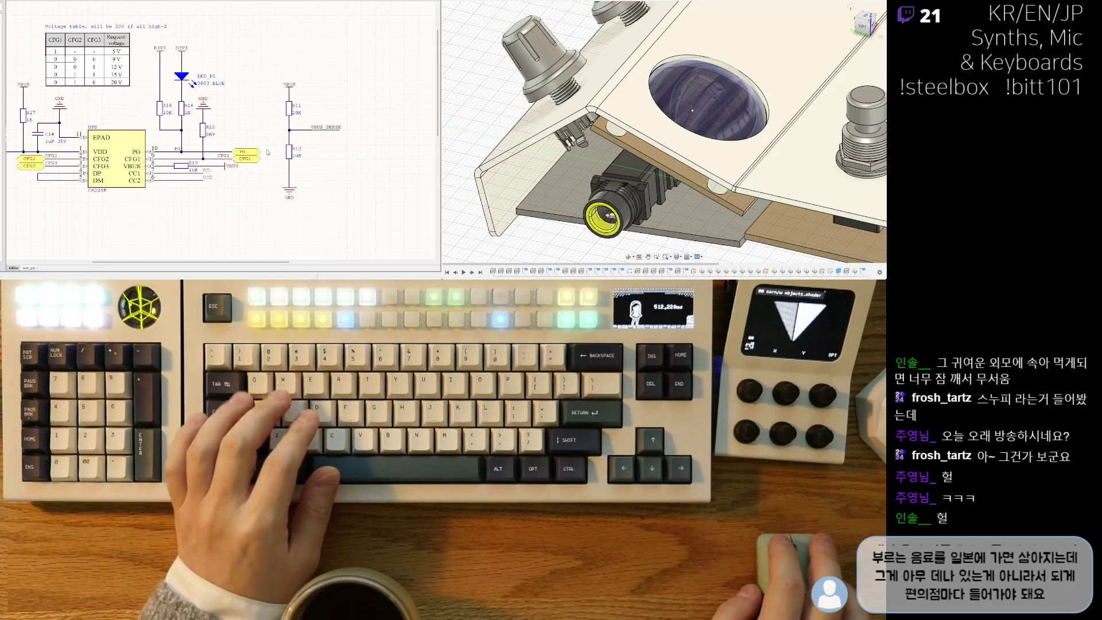
Put a copy of the PG port at the VBUS_SENSE wire end and wire it in.
key(ctrl+c)
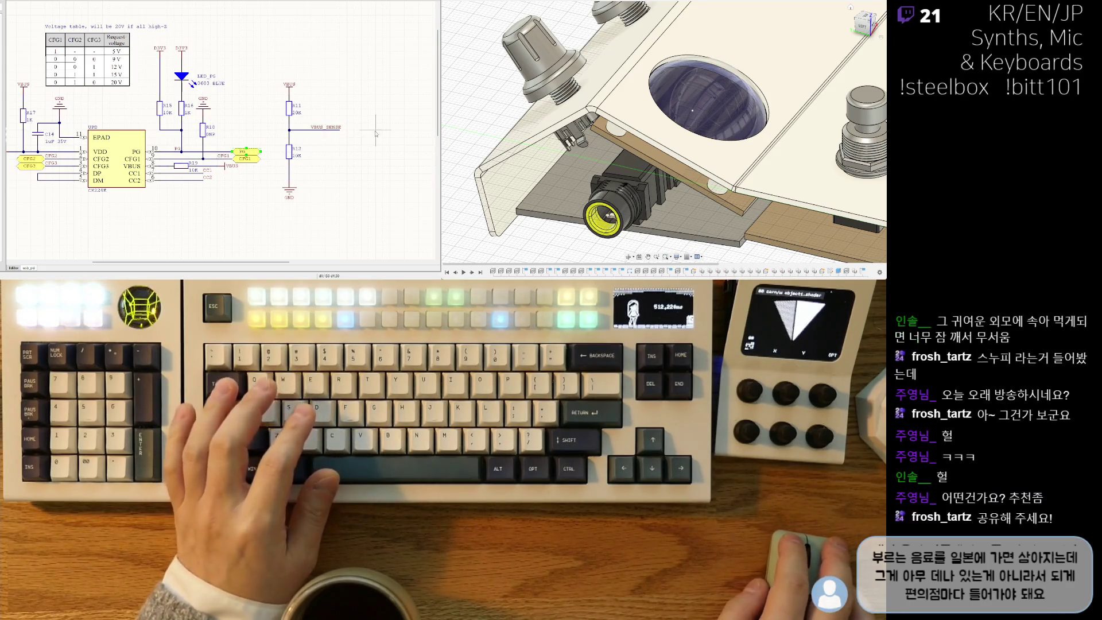
key(ctrl+v)
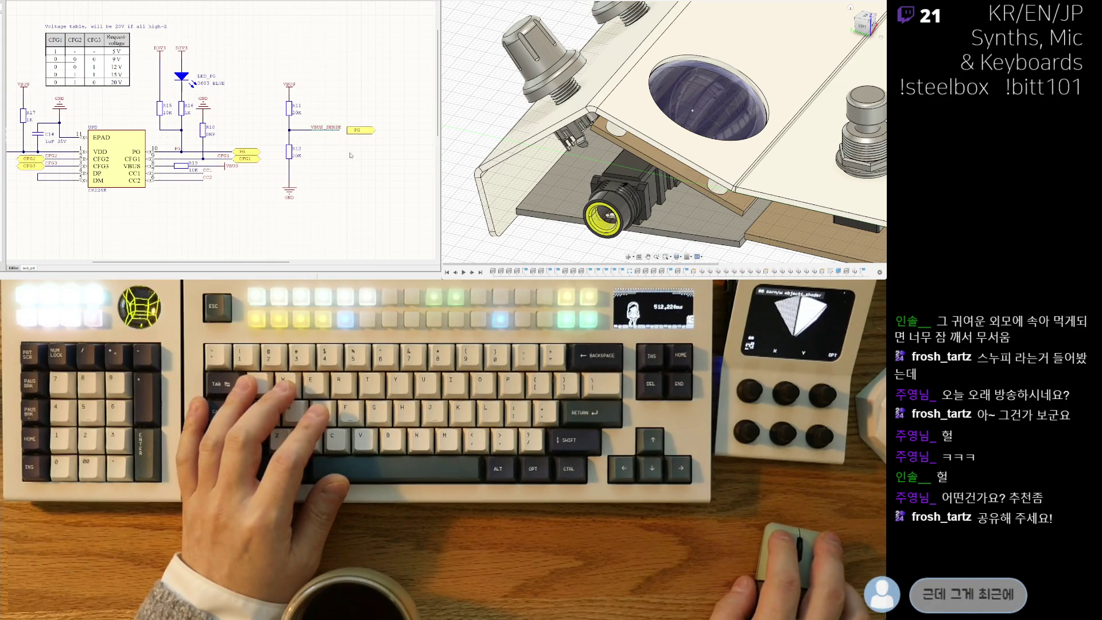
key(ctrl+w)
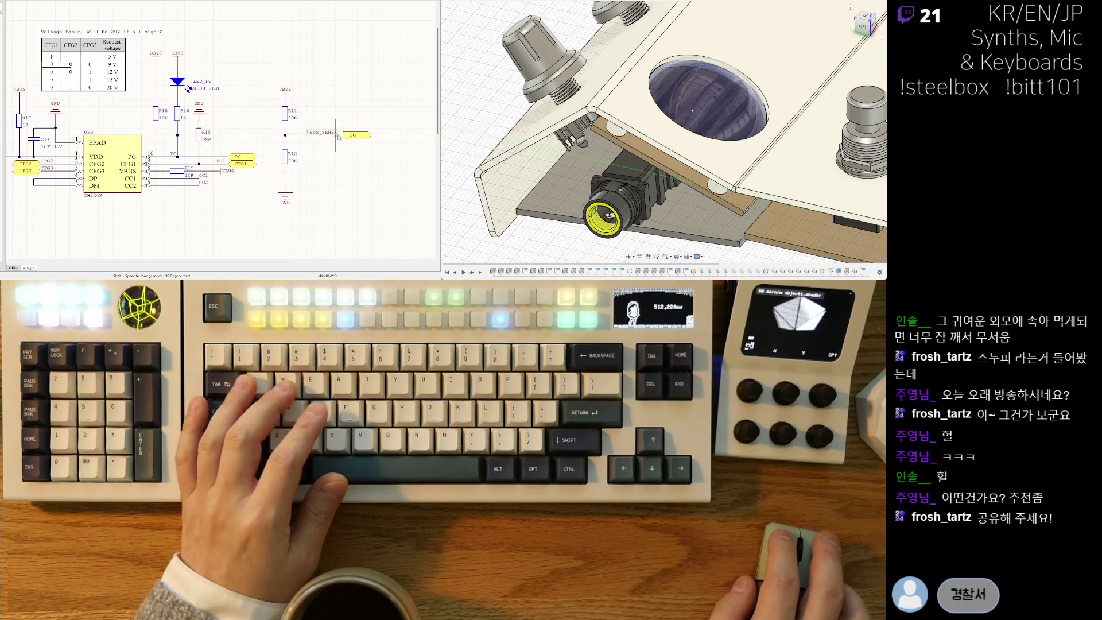
key(Escape)
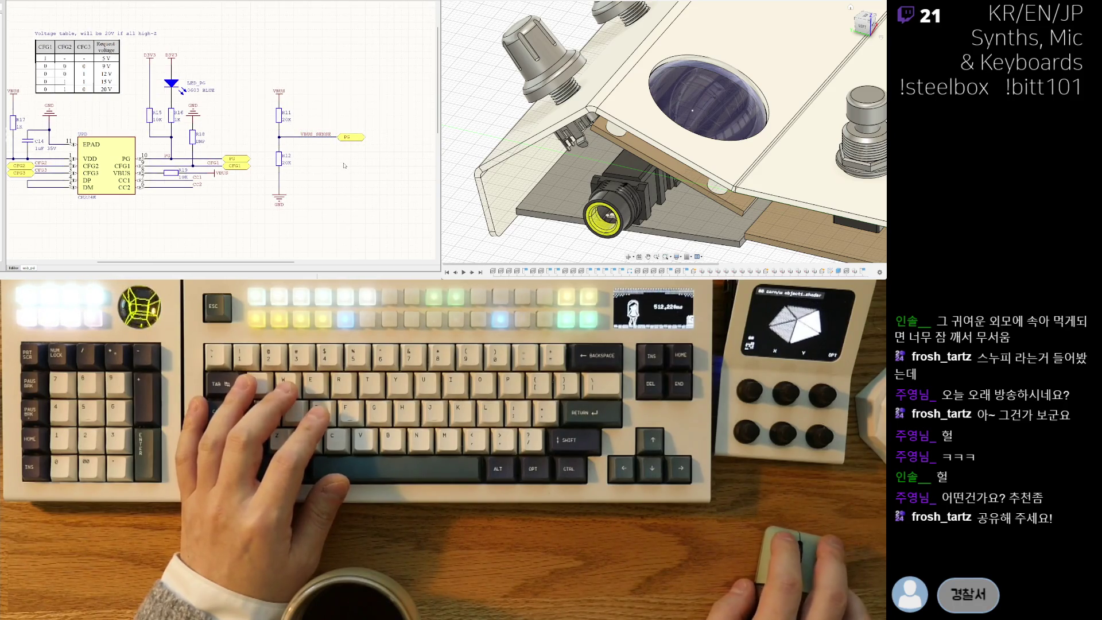
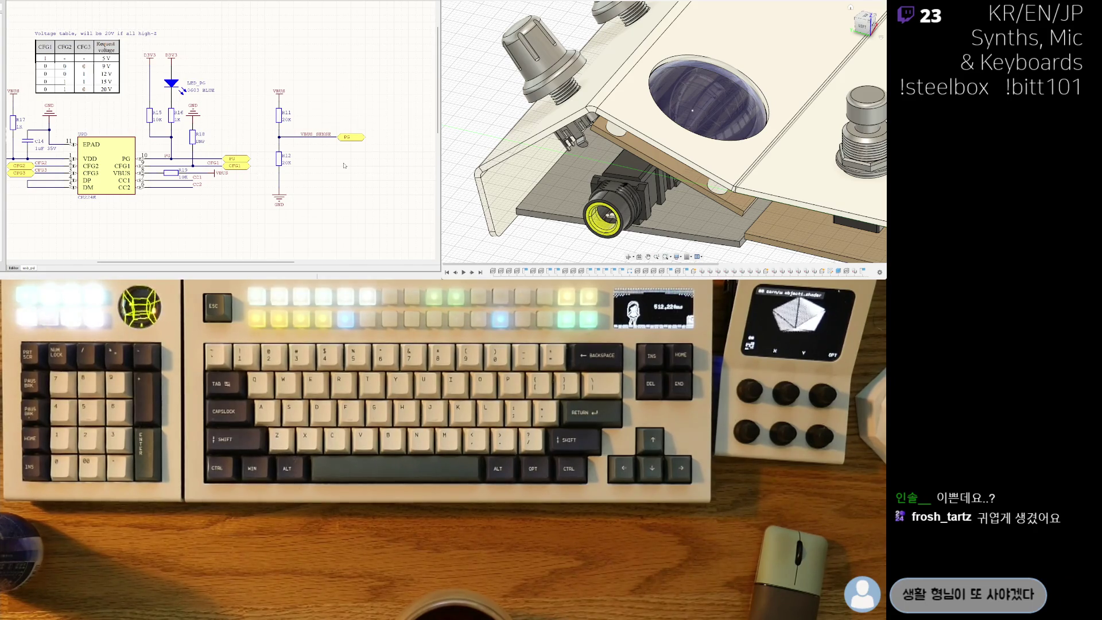
Change the PG net label's text to VBUS_SENSE, then zoom out.
click(347, 137)
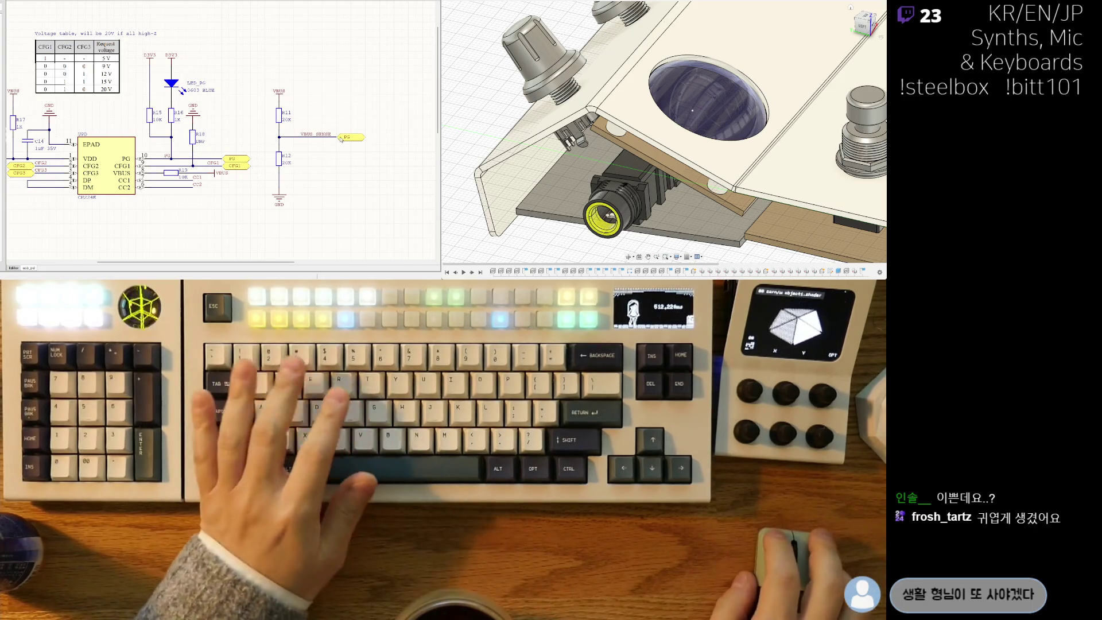
click(346, 137)
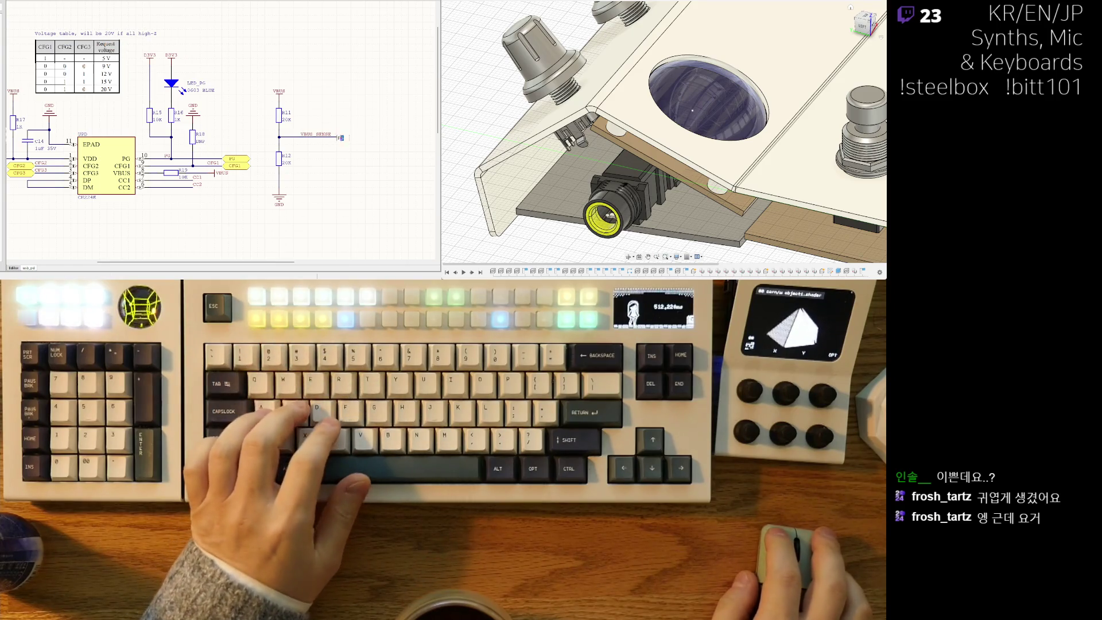
text(VBUS_SENSE)
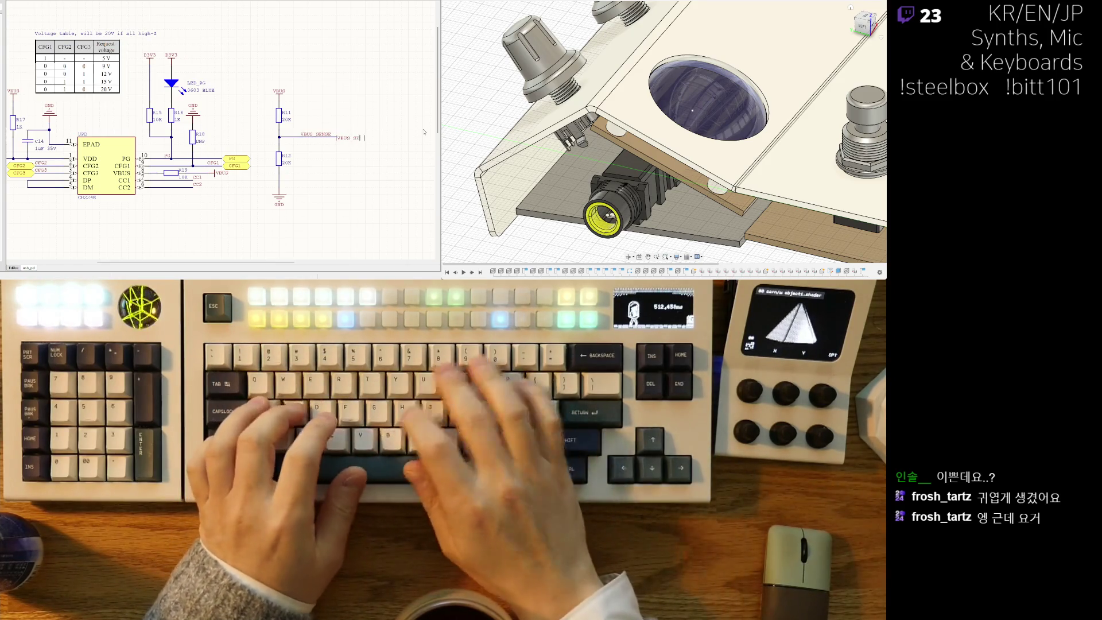
key(Return)
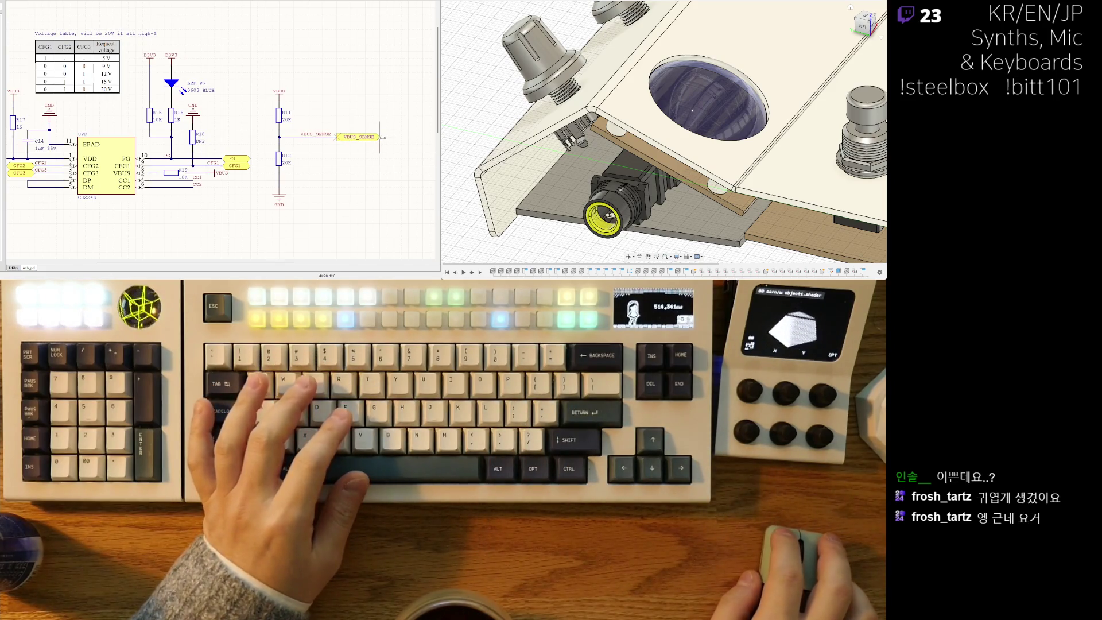
scroll(390, 137, down, 3)
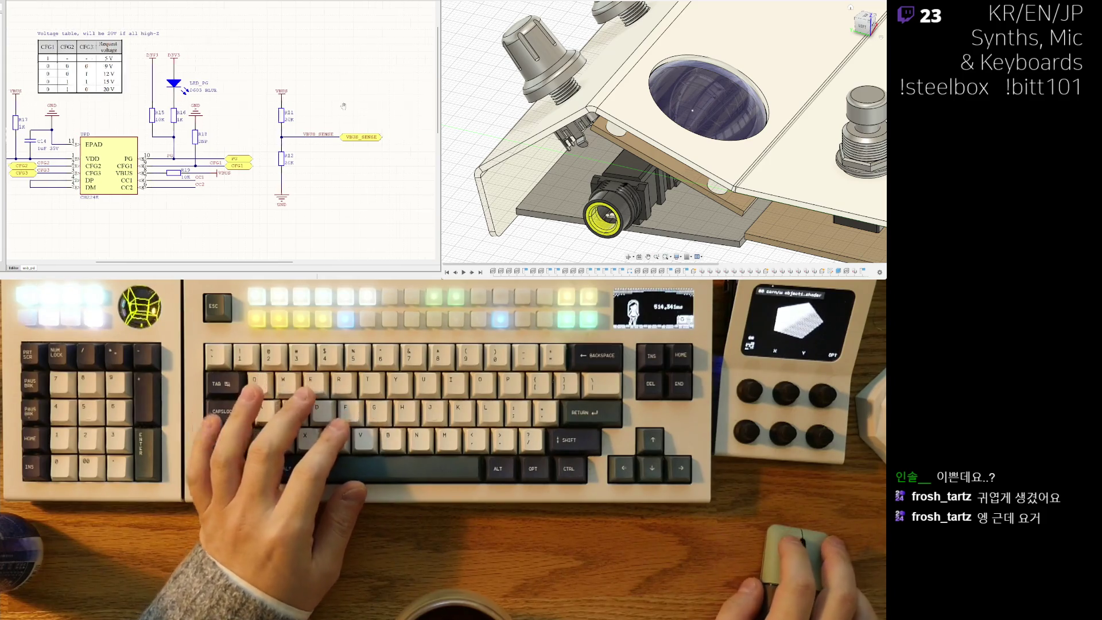
scroll(298, 156, down, 1)
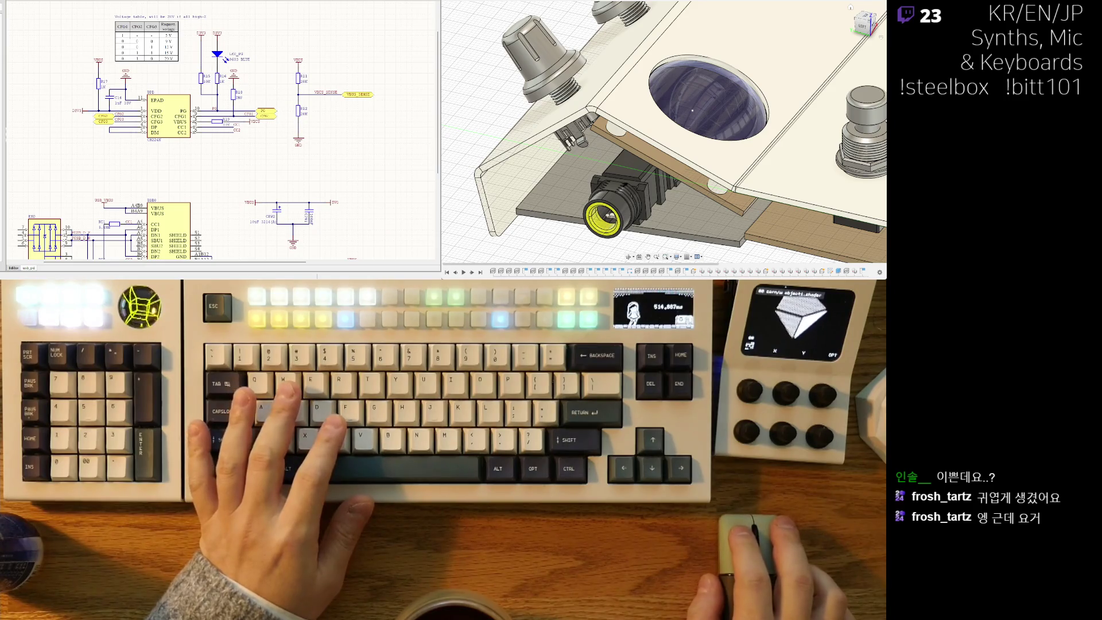
On the main sheet, move the VBUS_SENSE sheet entry to U_usb_pd's left edge above CFG3.
key(ctrl+Tab)
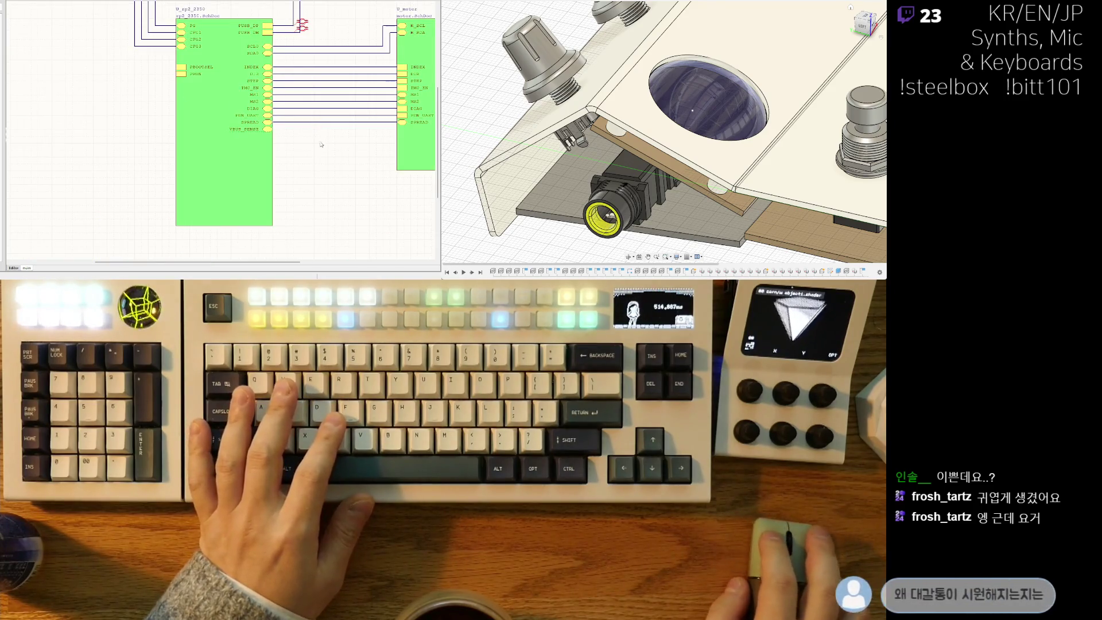
scroll(322, 142, right, 3)
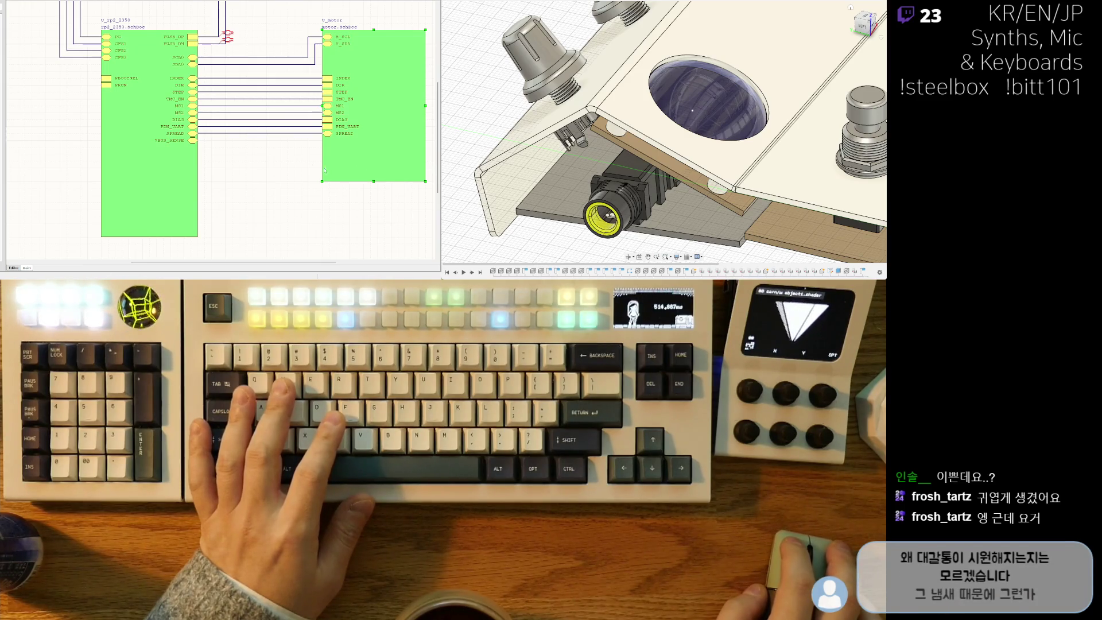
click(191, 183)
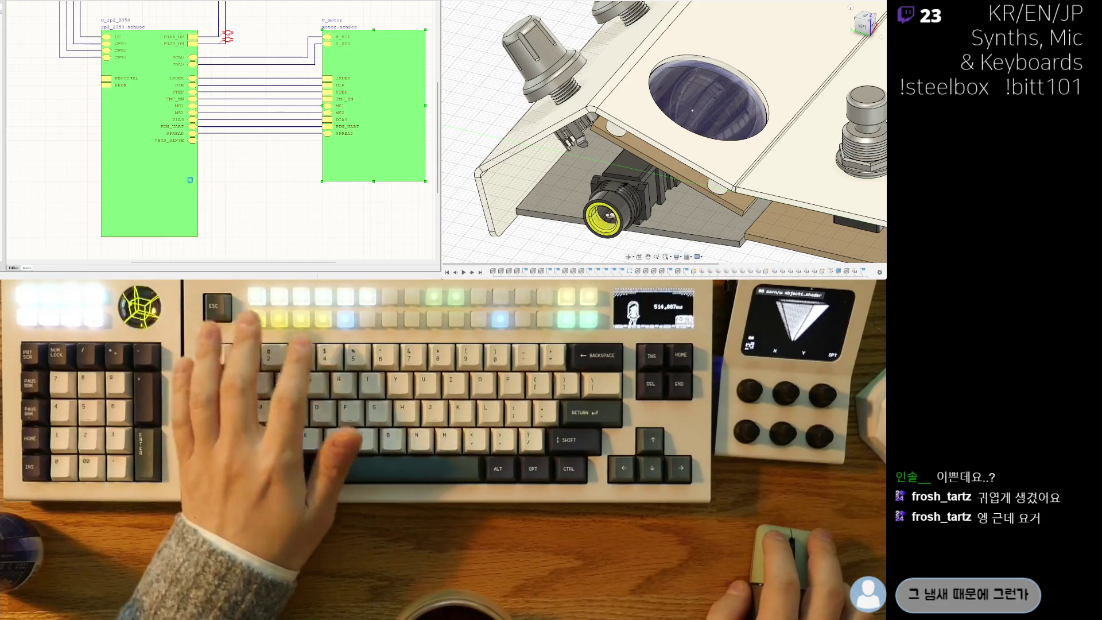
ctrl+scroll(192, 182, down, 1)
mouse_move(212, 58)
right_down()
mouse_move(261, 112)
mouse_move(262, 130)
right_up()
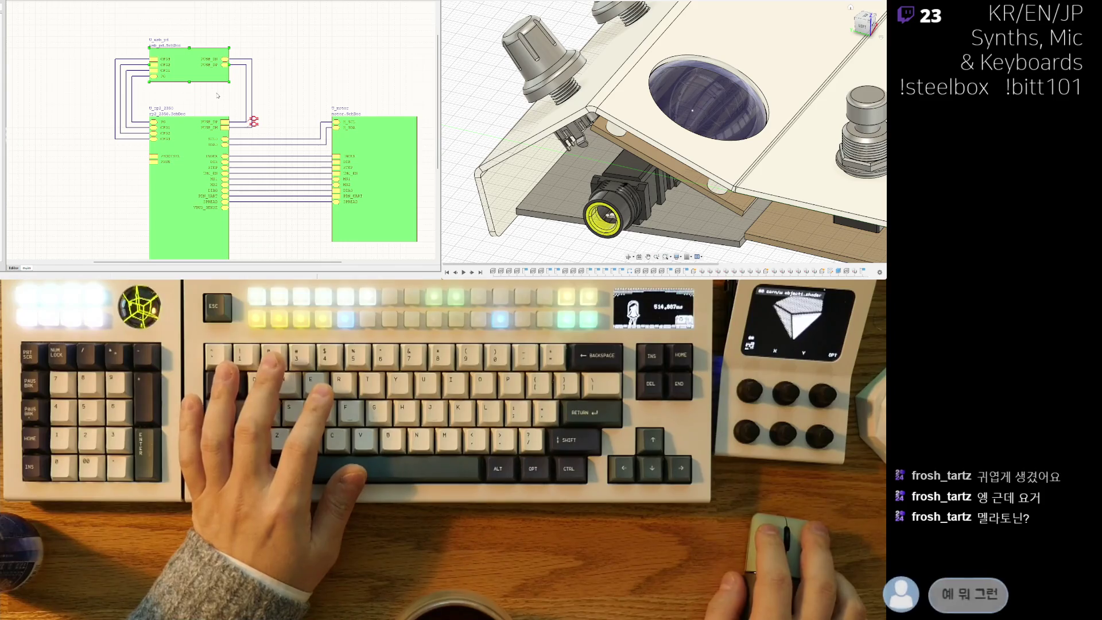
ctrl+scroll(174, 74, up, 5)
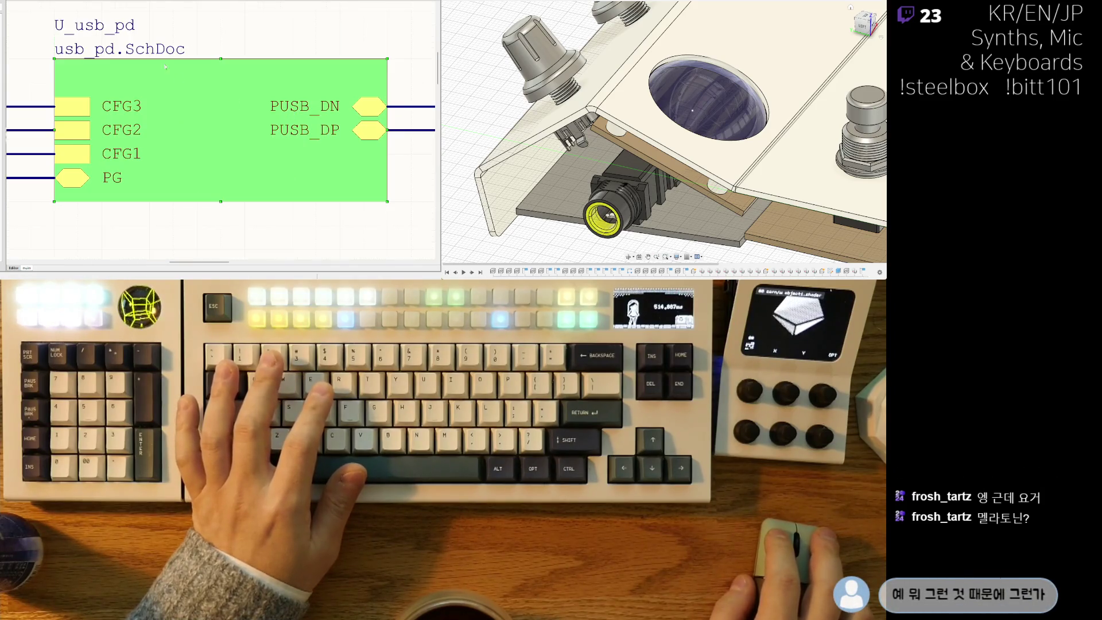
click(105, 12)
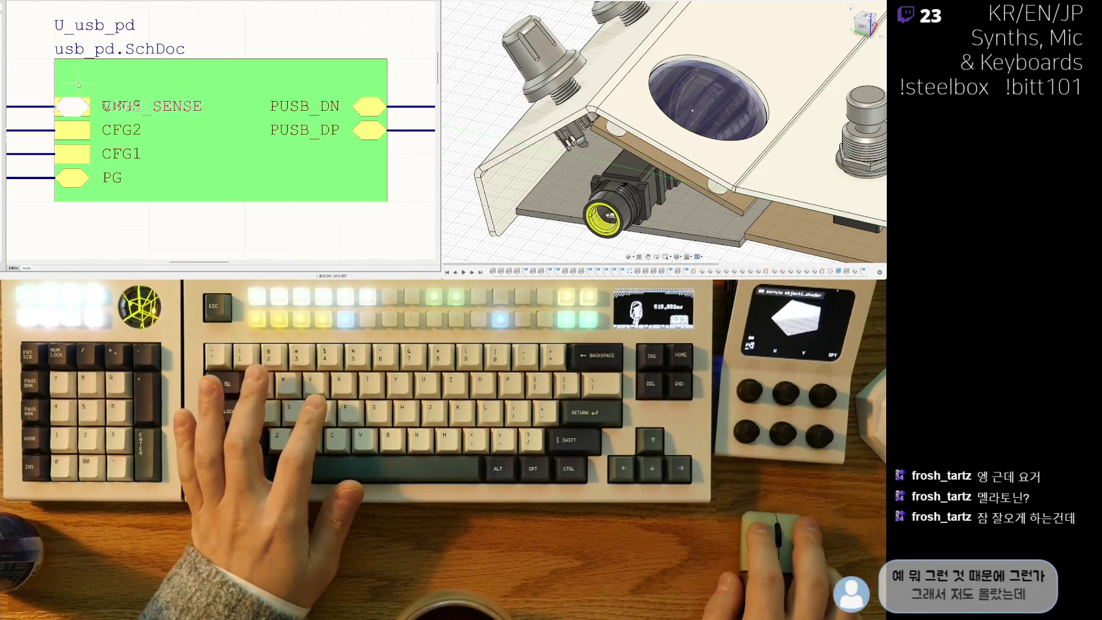
drag(81, 76, 71, 83)
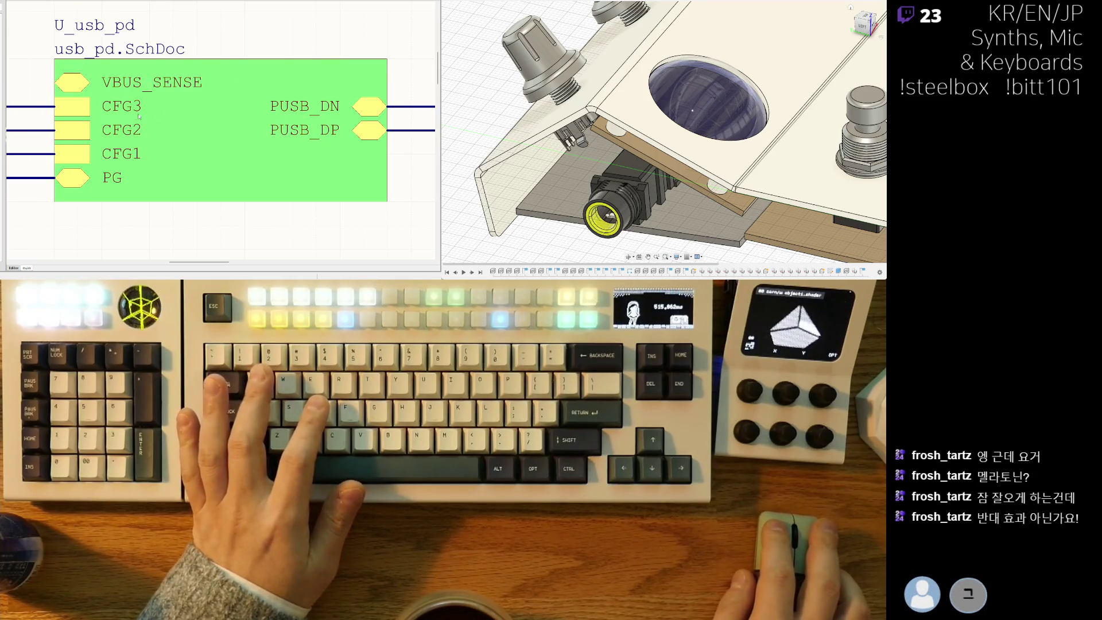
ctrl+scroll(237, 109, down, 5)
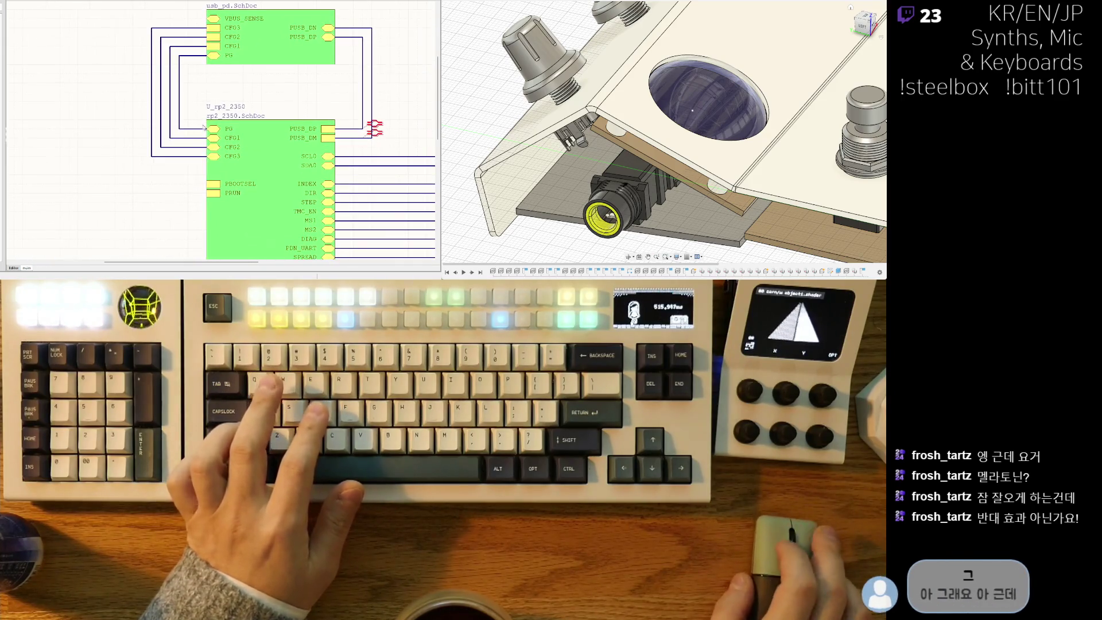
ctrl+scroll(257, 184, down, 4)
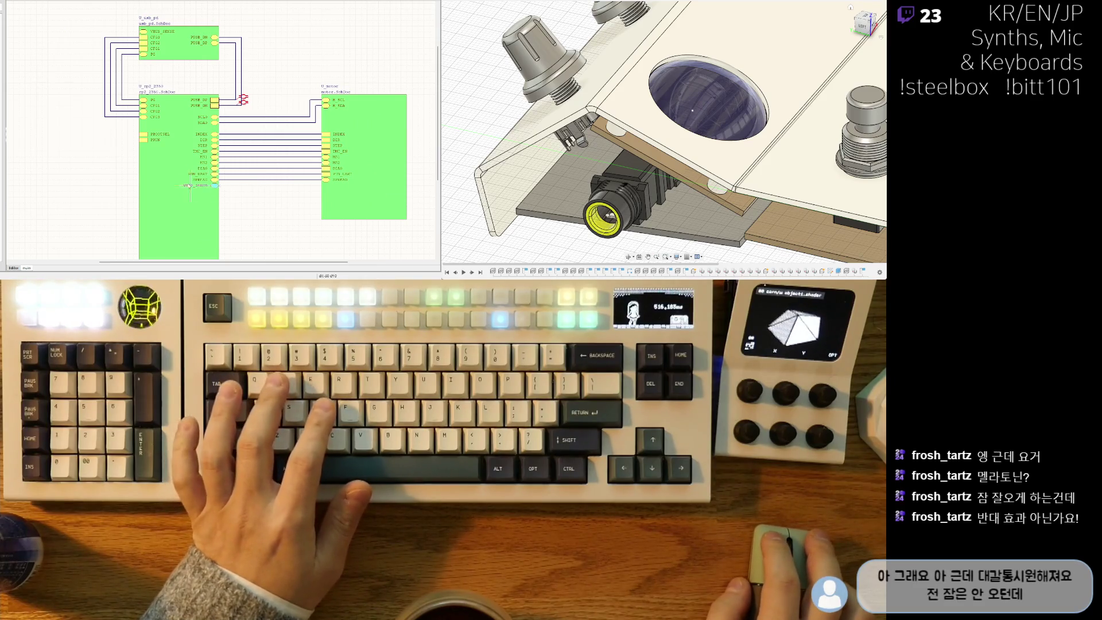
ctrl+scroll(126, 123, up, 2)
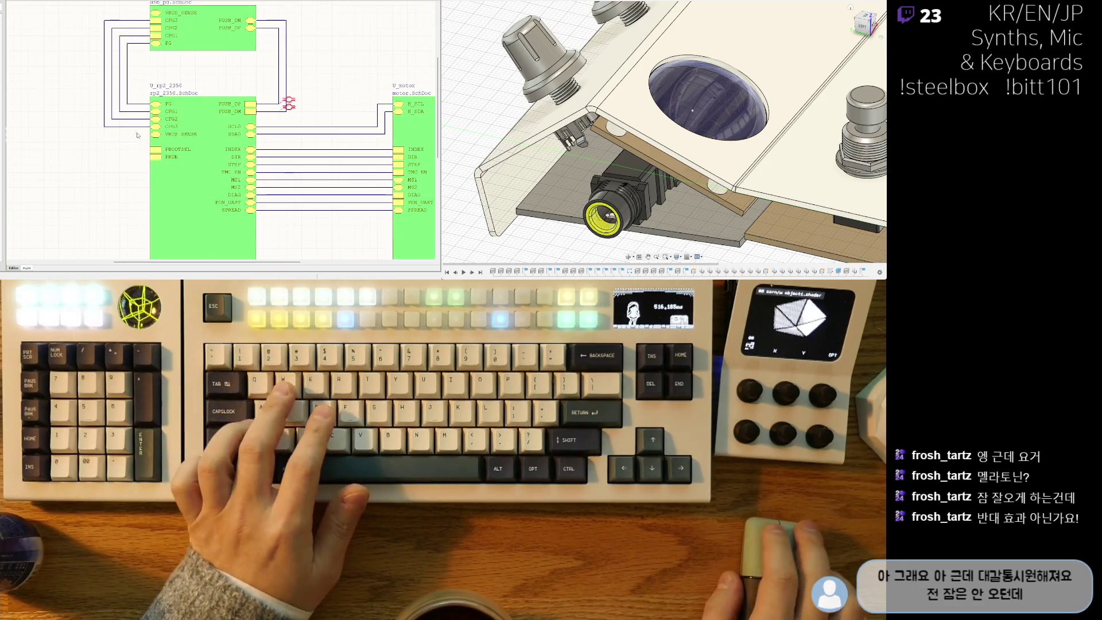
key(ctrl+w)
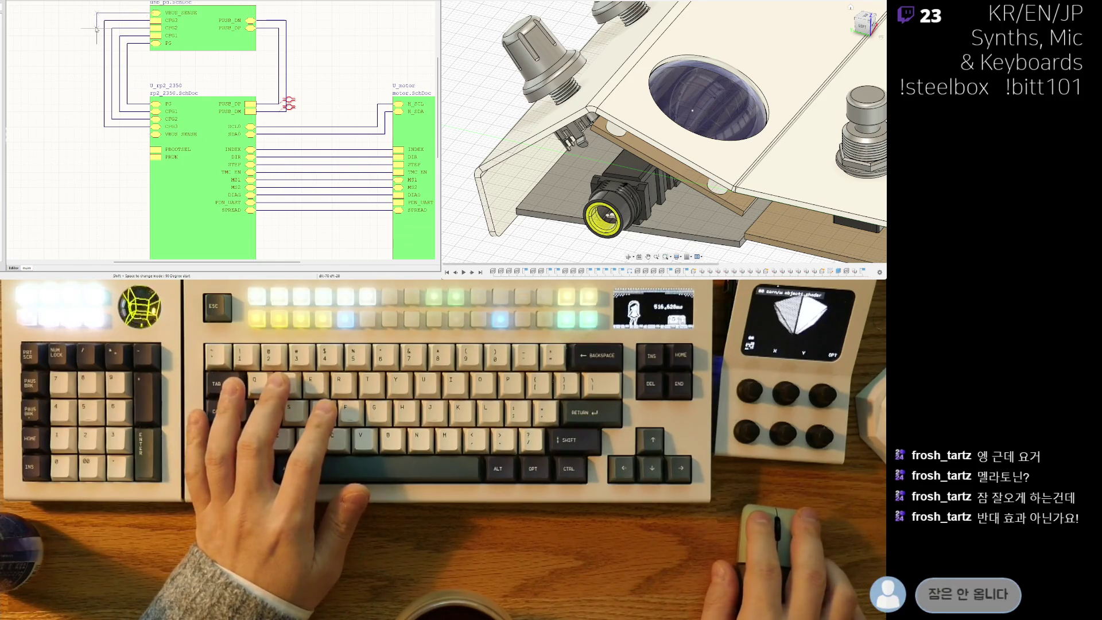
key(Escape)
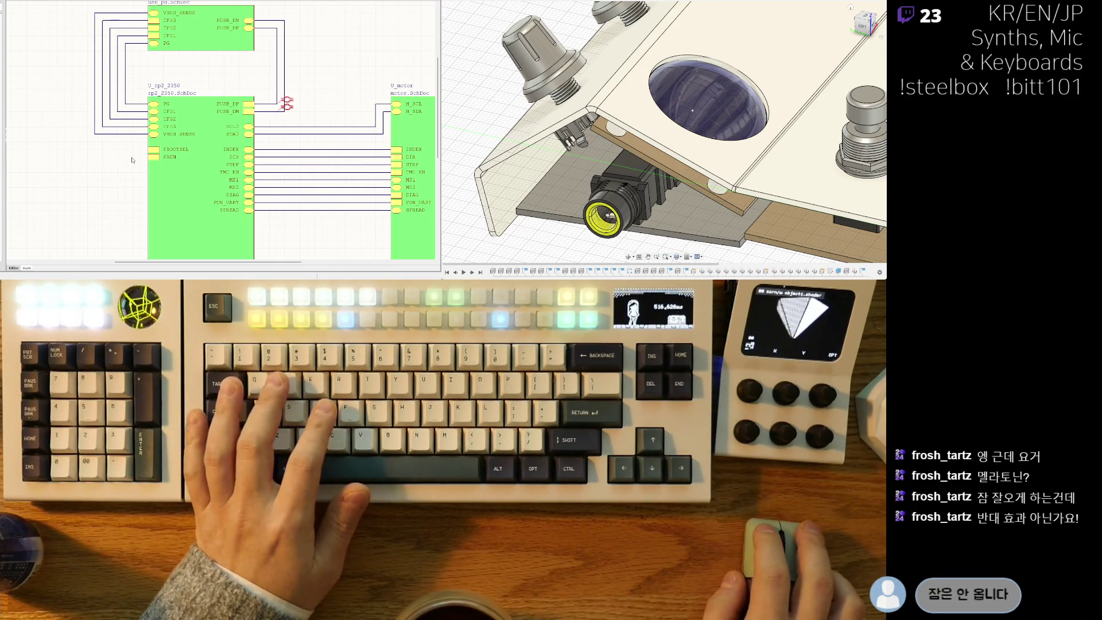
ctrl+scroll(152, 143, up, 3)
ctrl+scroll(136, 182, down, 2)
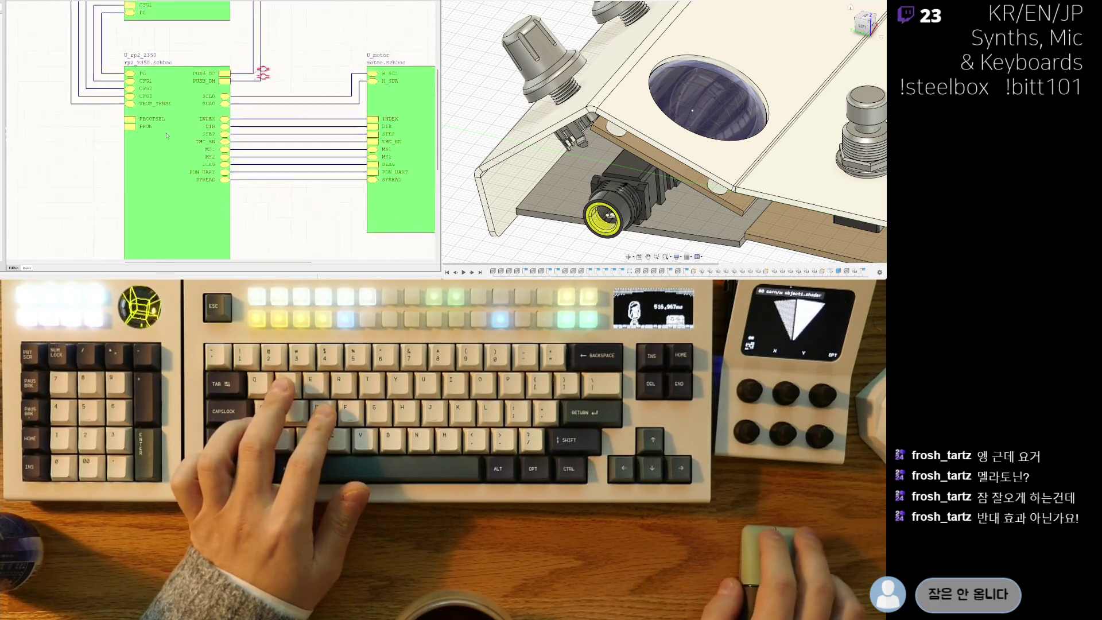
ctrl+scroll(231, 188, down, 1)
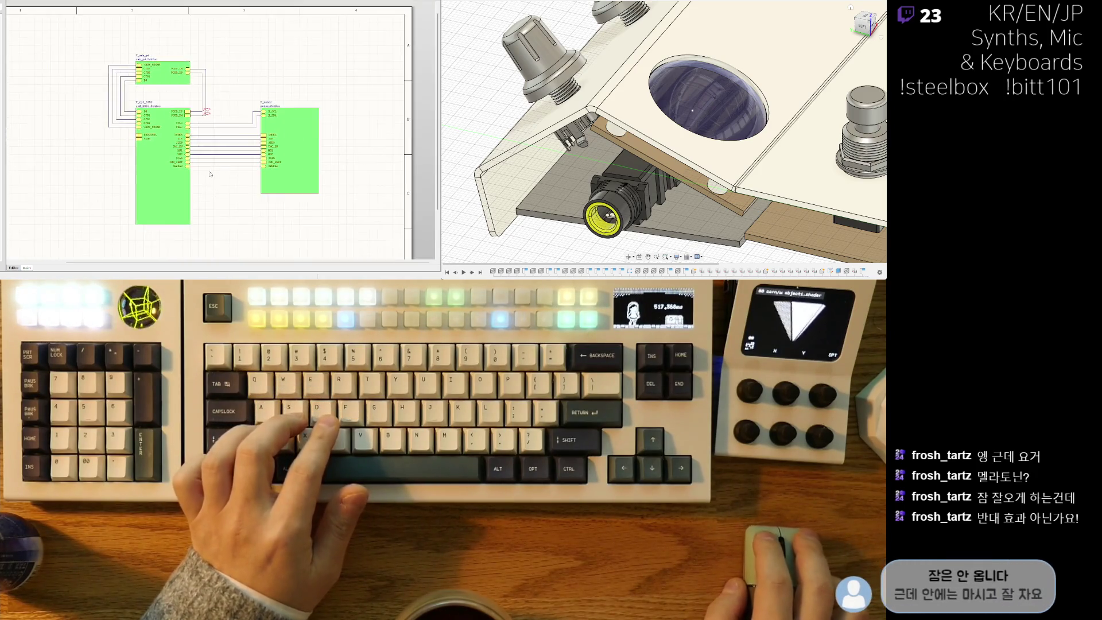
ctrl+scroll(348, 158, up, 1)
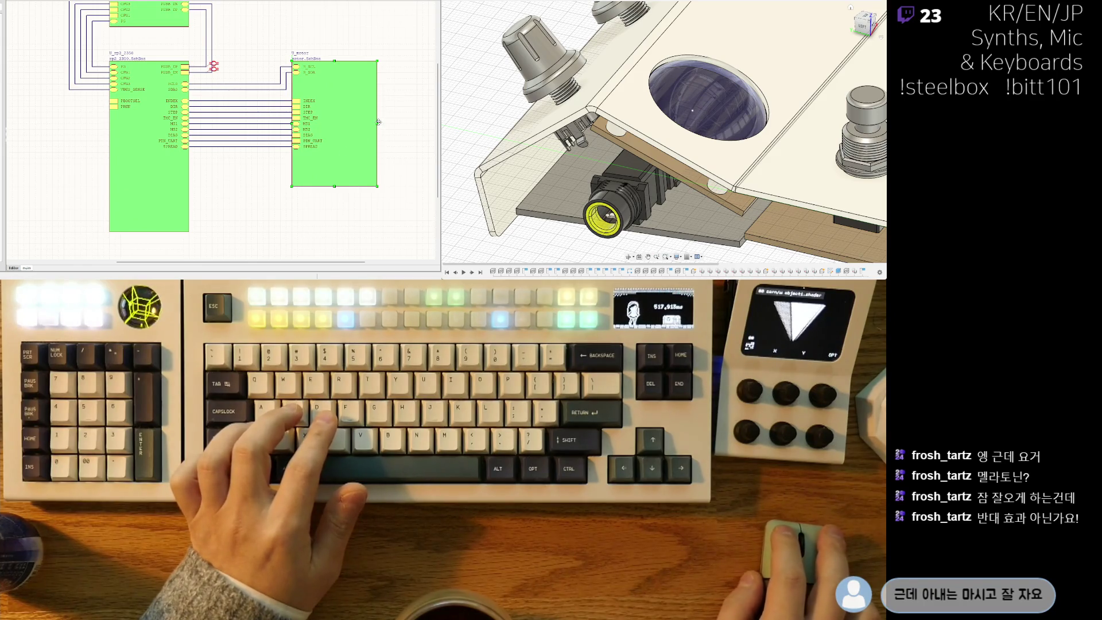
drag(376, 124, 340, 121)
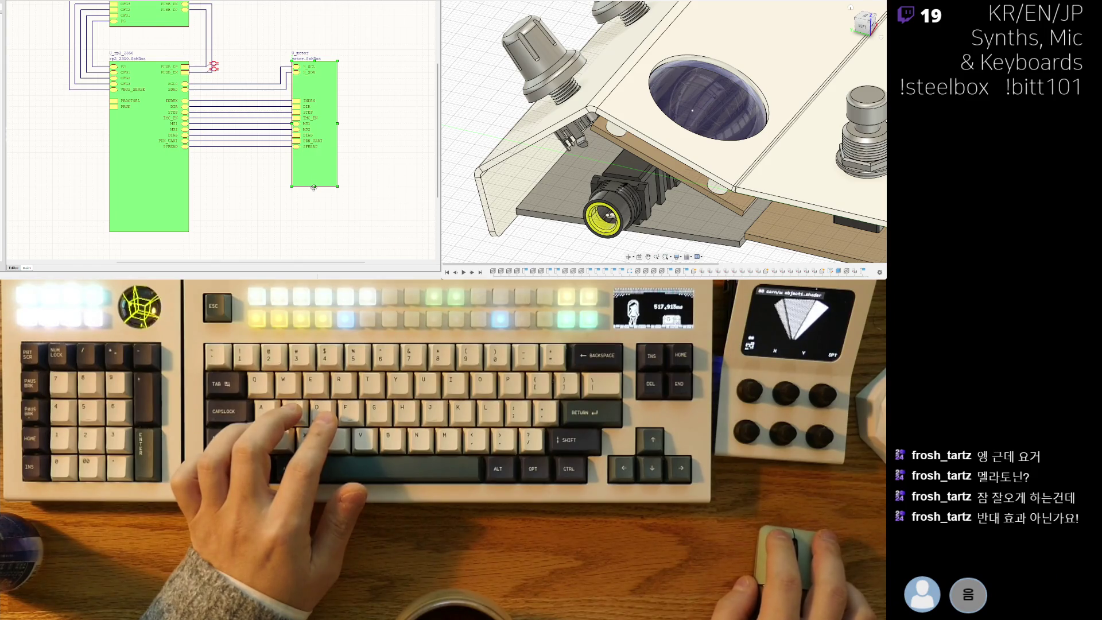
drag(313, 186, 312, 152)
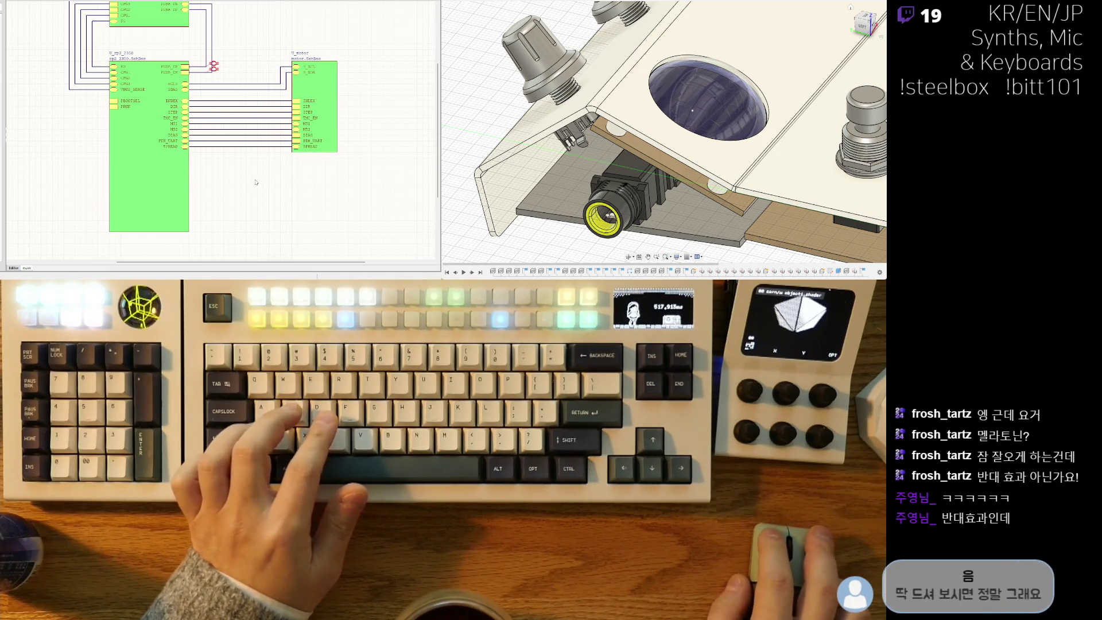
click(176, 179)
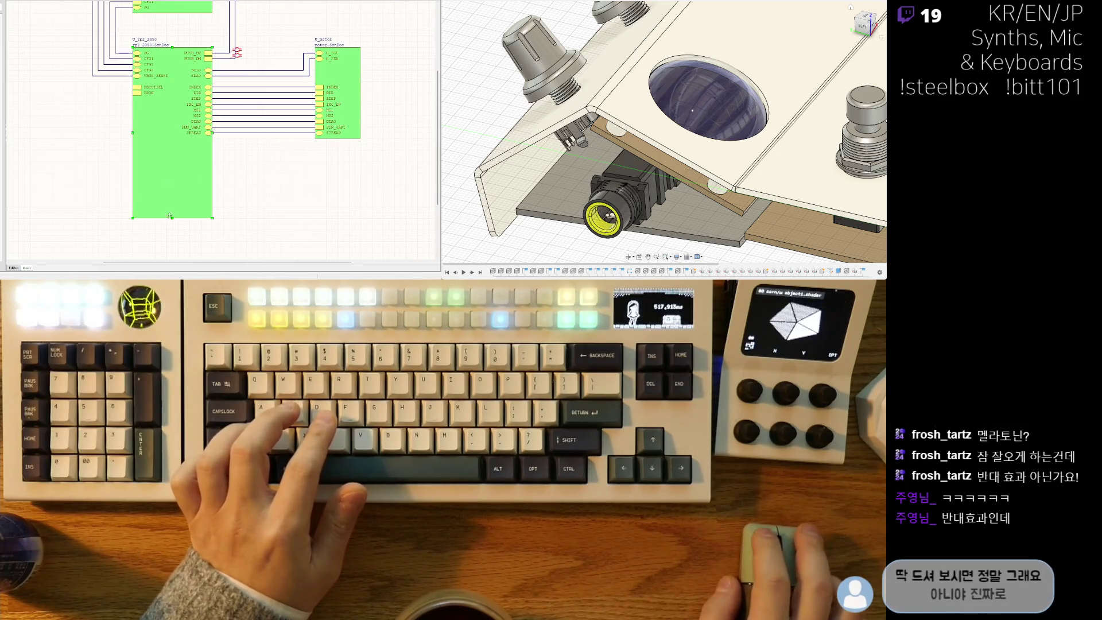
drag(171, 219, 172, 138)
ctrl+scroll(218, 179, up, 2)
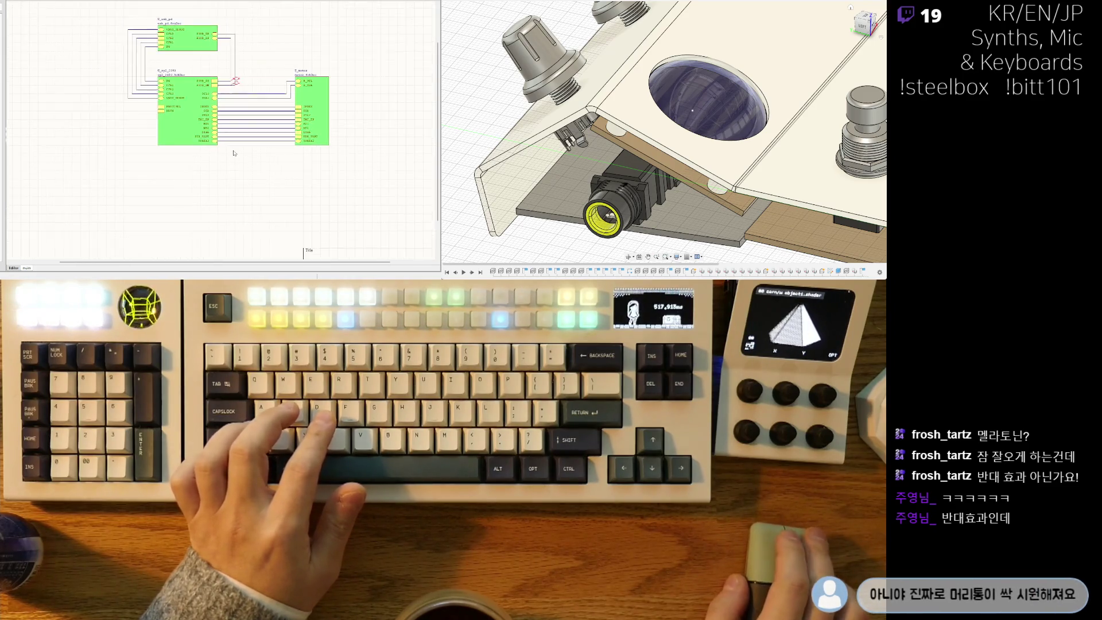
ctrl+scroll(228, 184, down, 3)
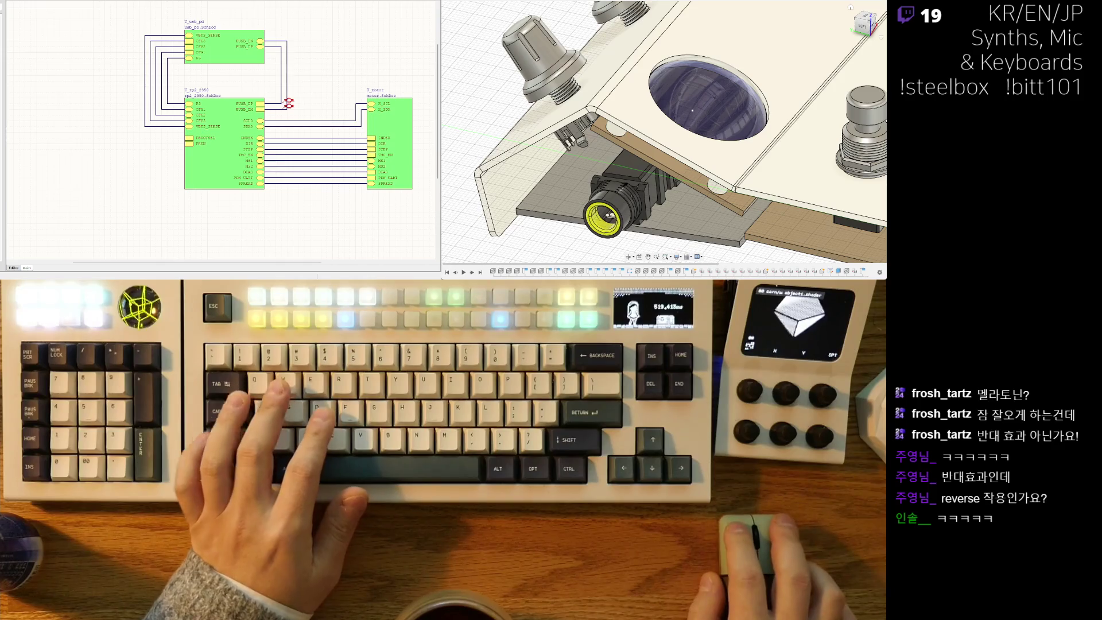
key(ctrl+Tab)
Pan across the RP2350 sheet, then follow the SPREAD port to the TMC2209 motor sheet.
scroll(225, 108, down, 1)
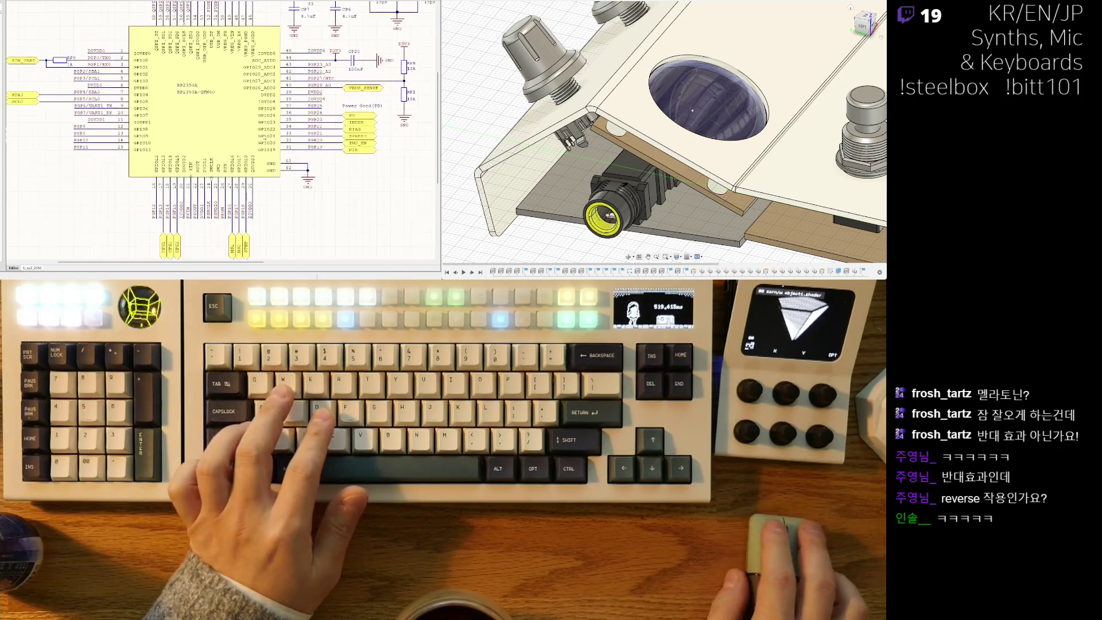
middle_drag(225, 108, 265, 140)
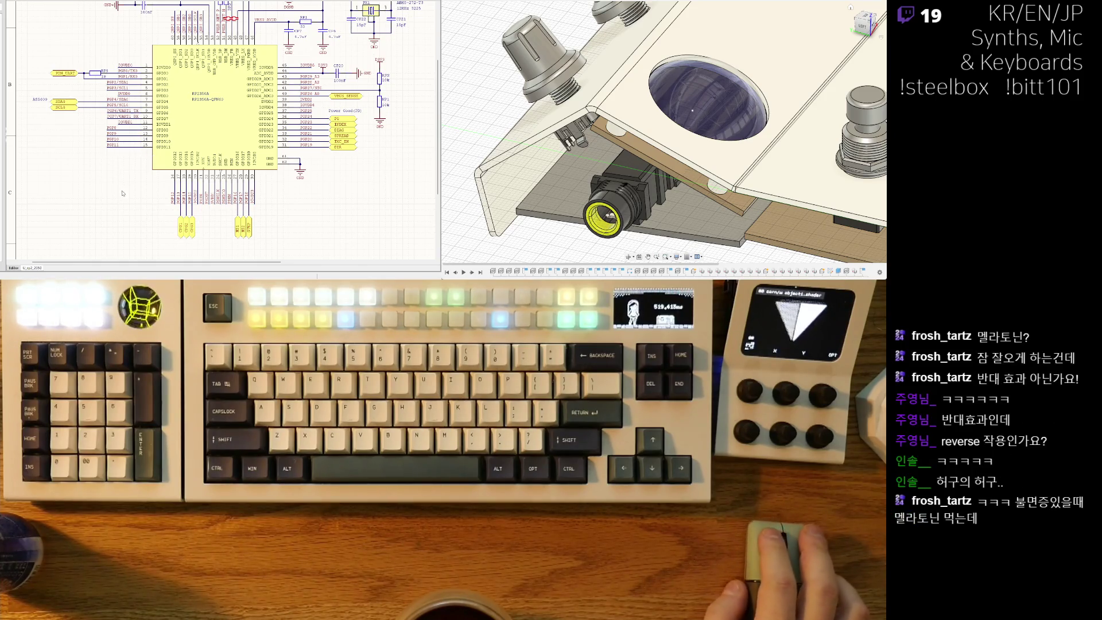
scroll(105, 173, down, 1)
scroll(91, 178, up, 3)
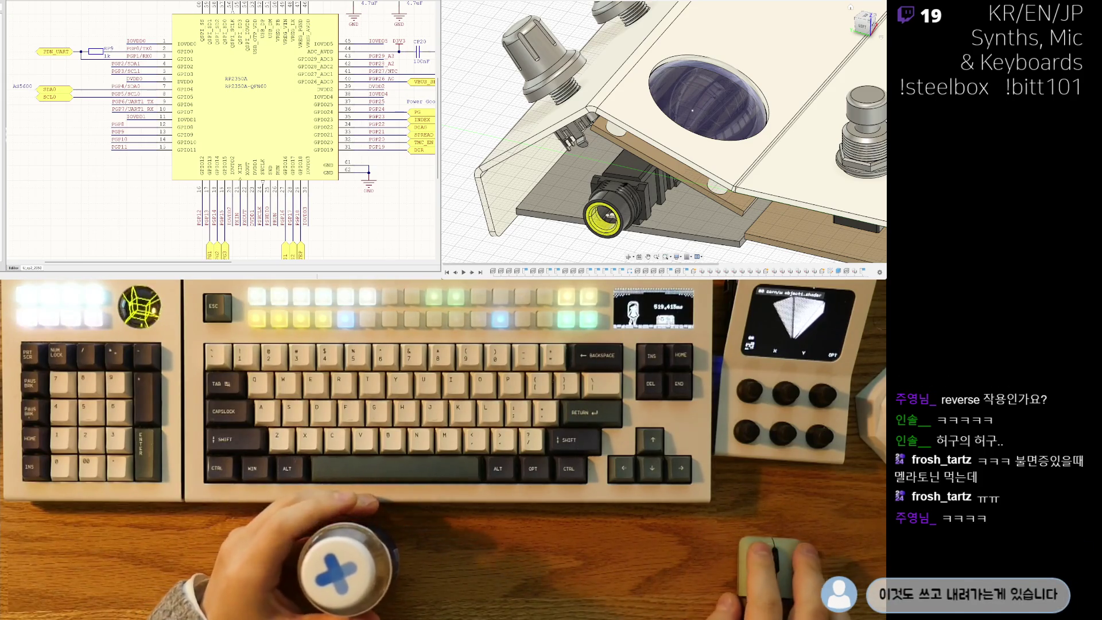
ctrl+double_click(422, 134)
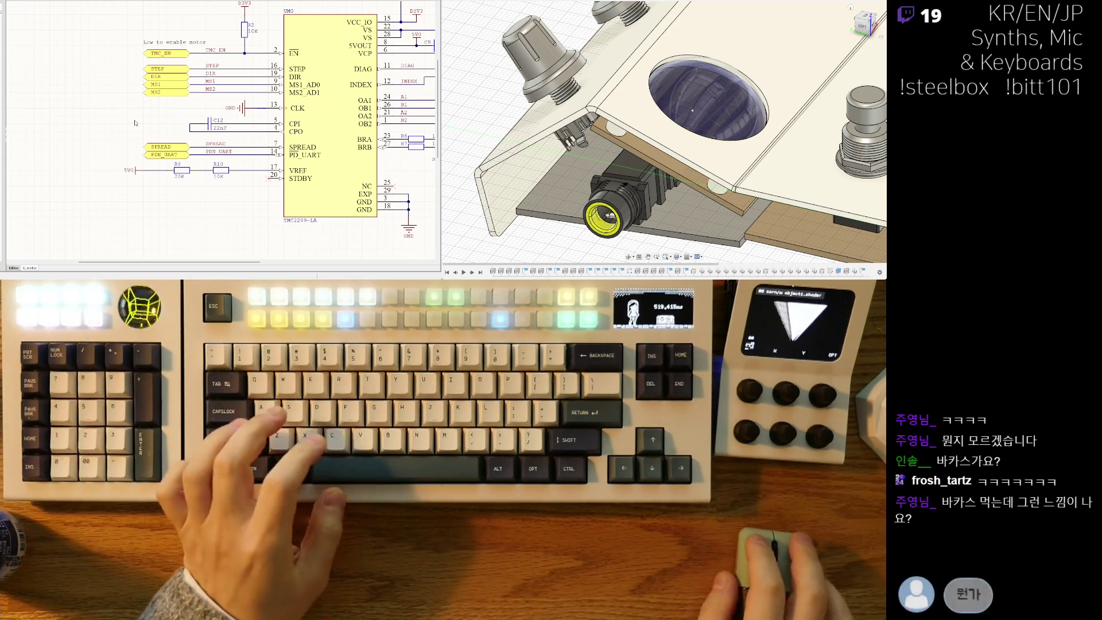
Pan around the TMC2209 sheet, then switch over to the PCB layout document.
middle_drag(102, 115, 97, 143)
scroll(87, 166, down, 2)
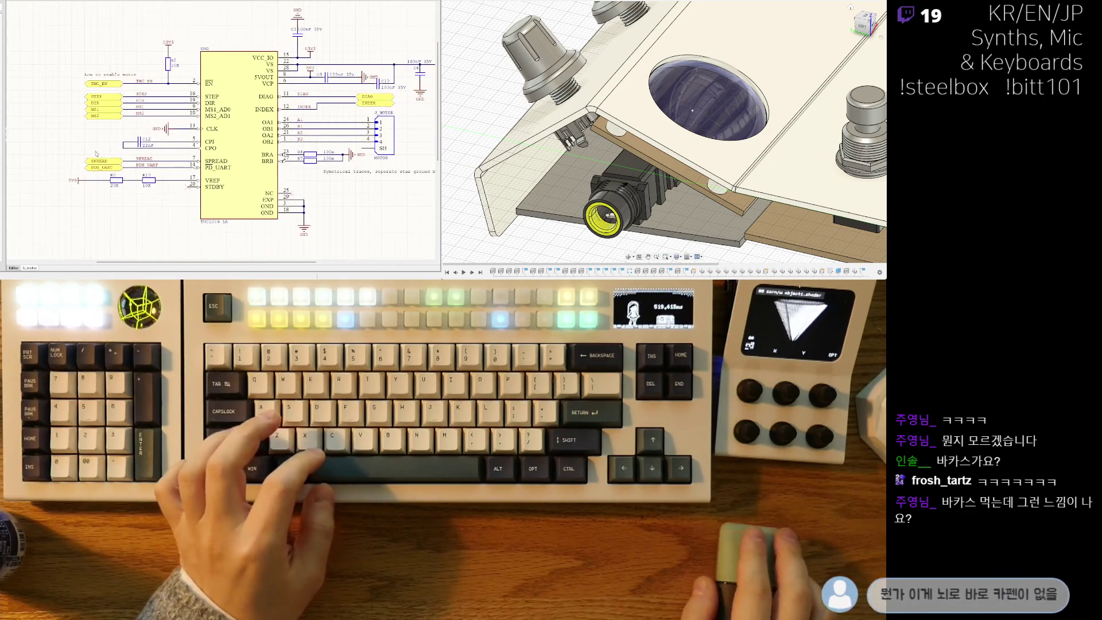
middle_drag(106, 215, 139, 181)
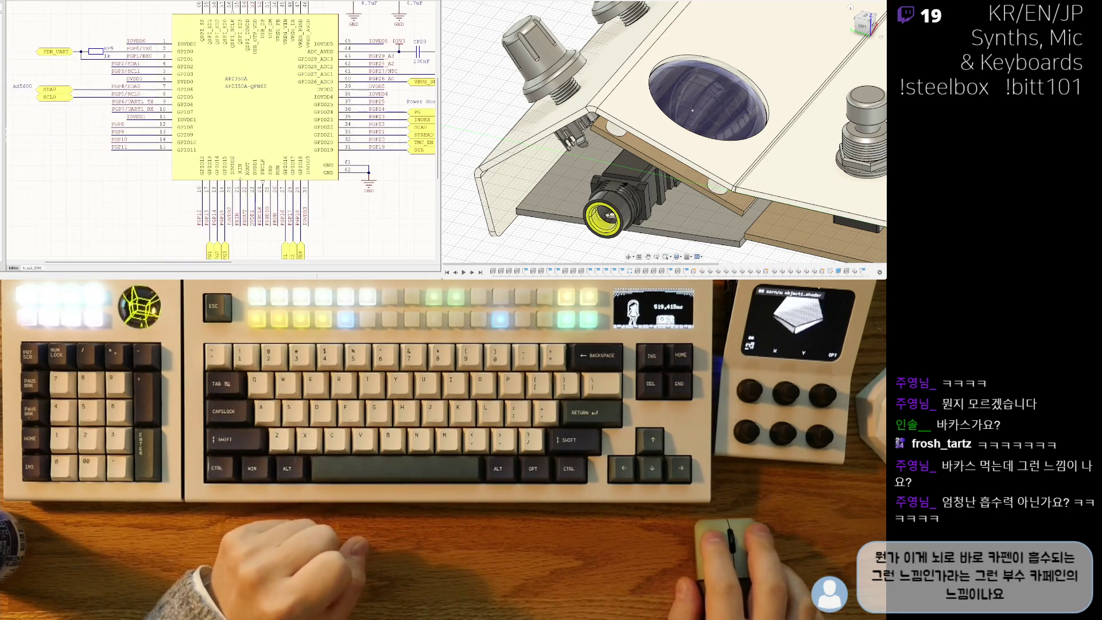
scroll(78, 166, down, 3)
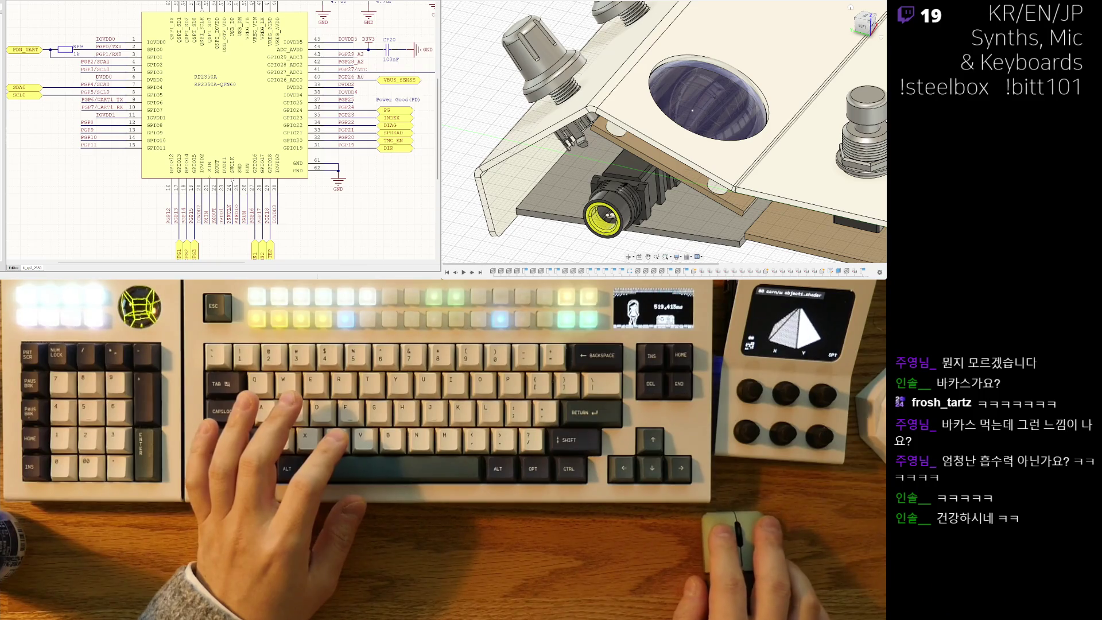
ctrl+scroll(170, 188, down, 3)
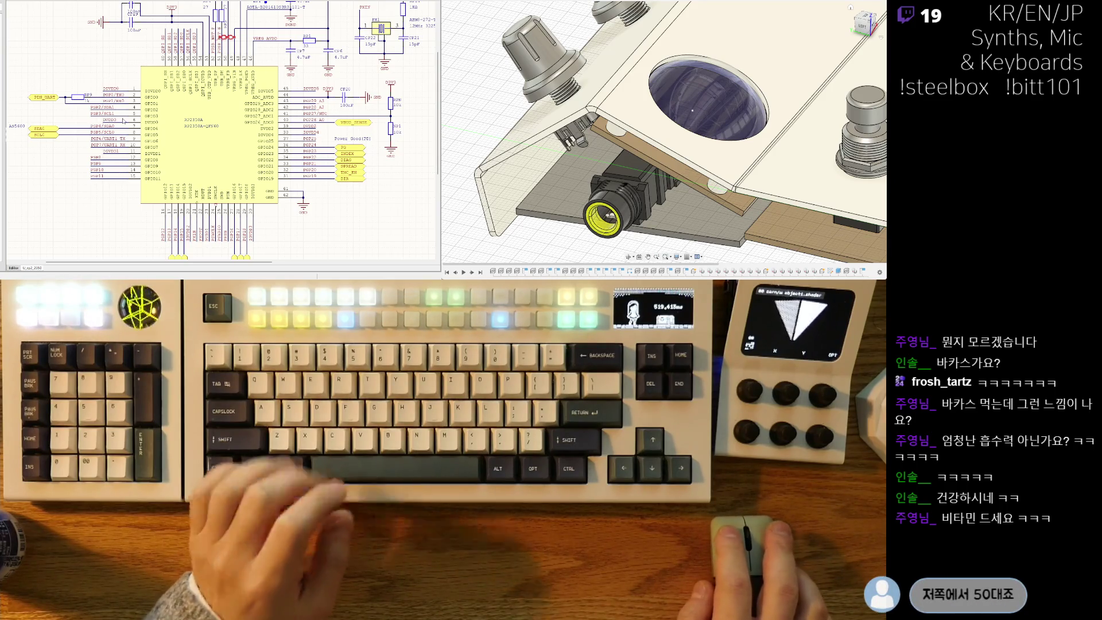
key(ctrl+Tab)
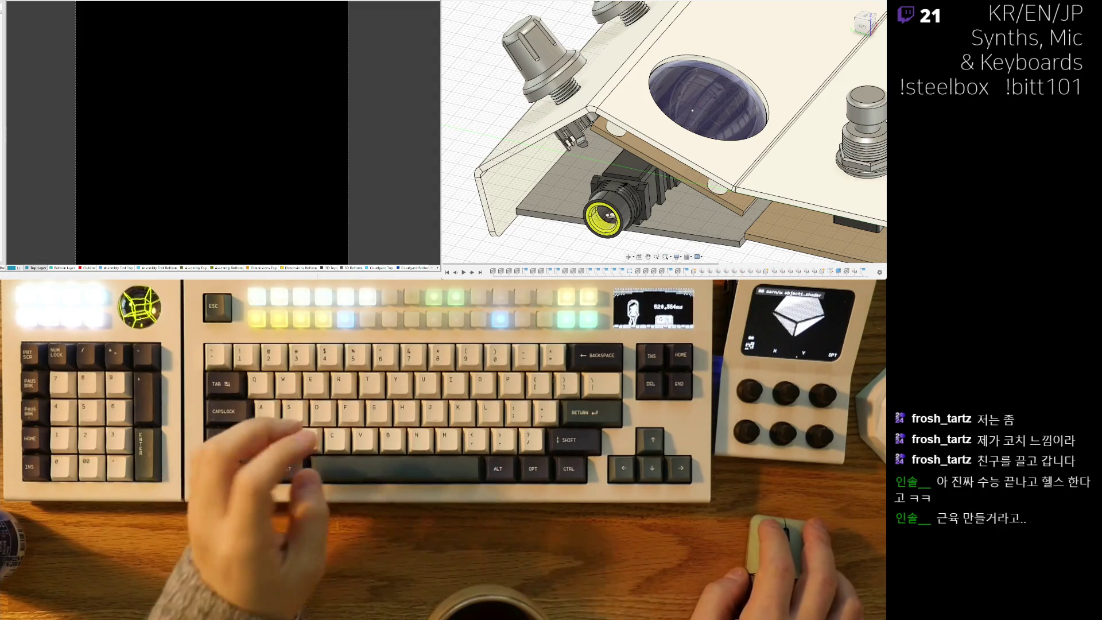
Zoom the PCB editor so the black board area fills the left panel.
scroll(155, 209, down, 2)
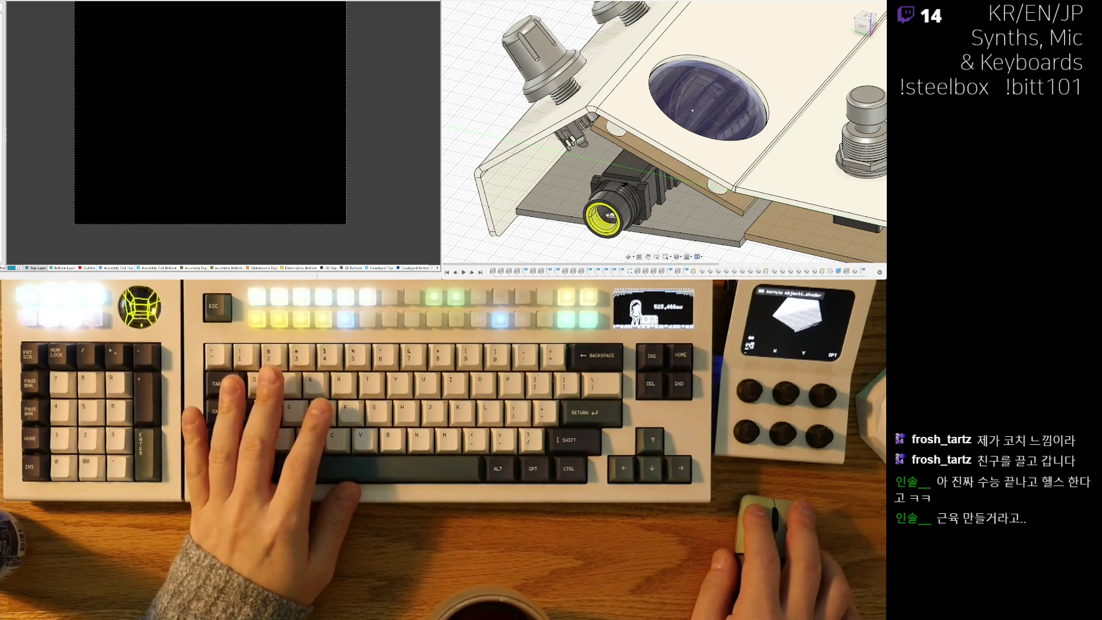
middle_drag(49, 133, 8, 154)
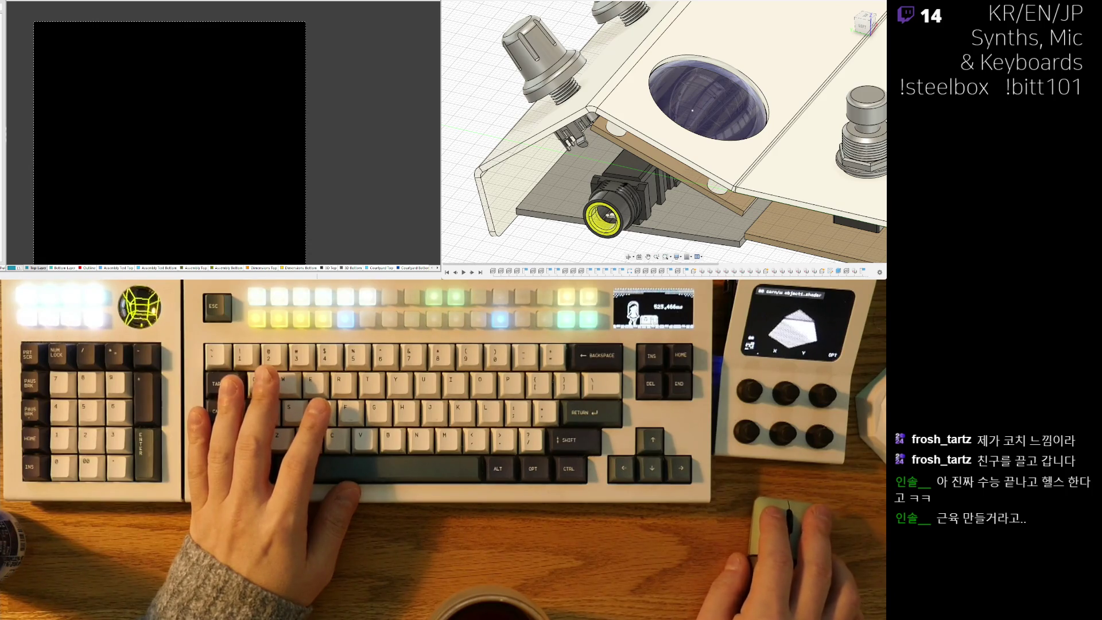
scroll(143, 108, down, 2)
middle_drag(132, 89, 127, 102)
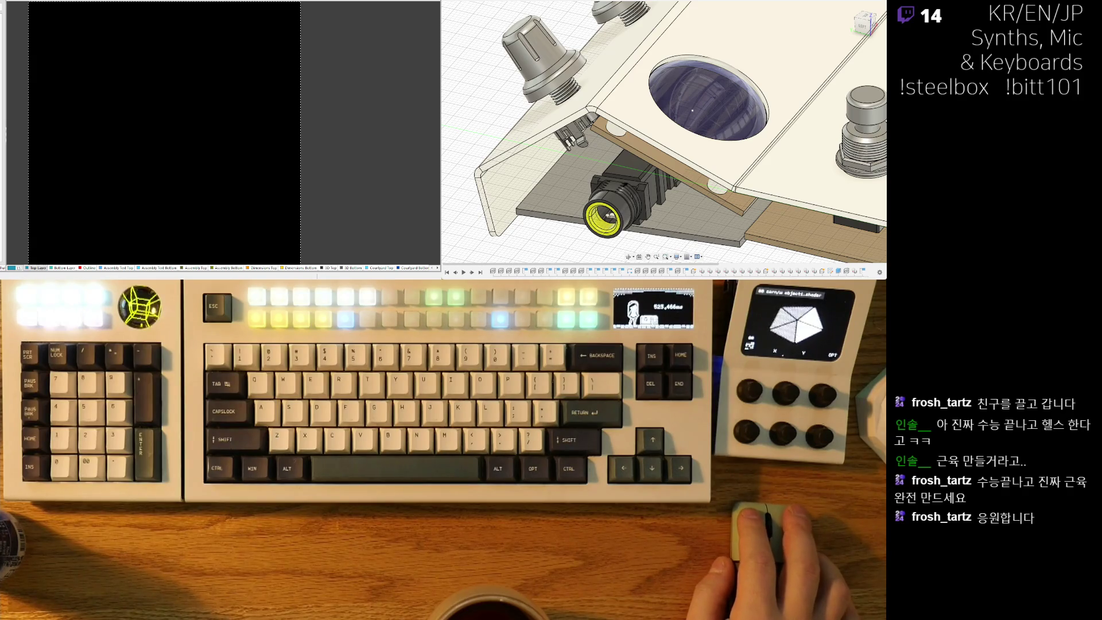
scroll(86, 75, up, 1)
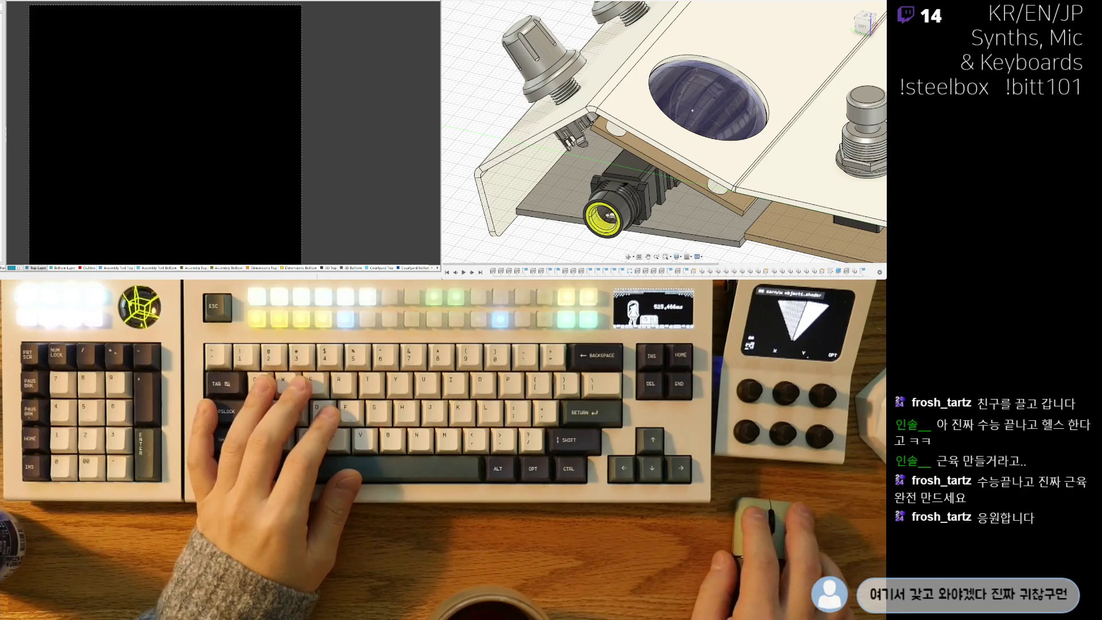
In the Data Panel, create a momo8_head folder under ORDINARY LAB > amic8 and open it.
click(451, 2)
click(481, 7)
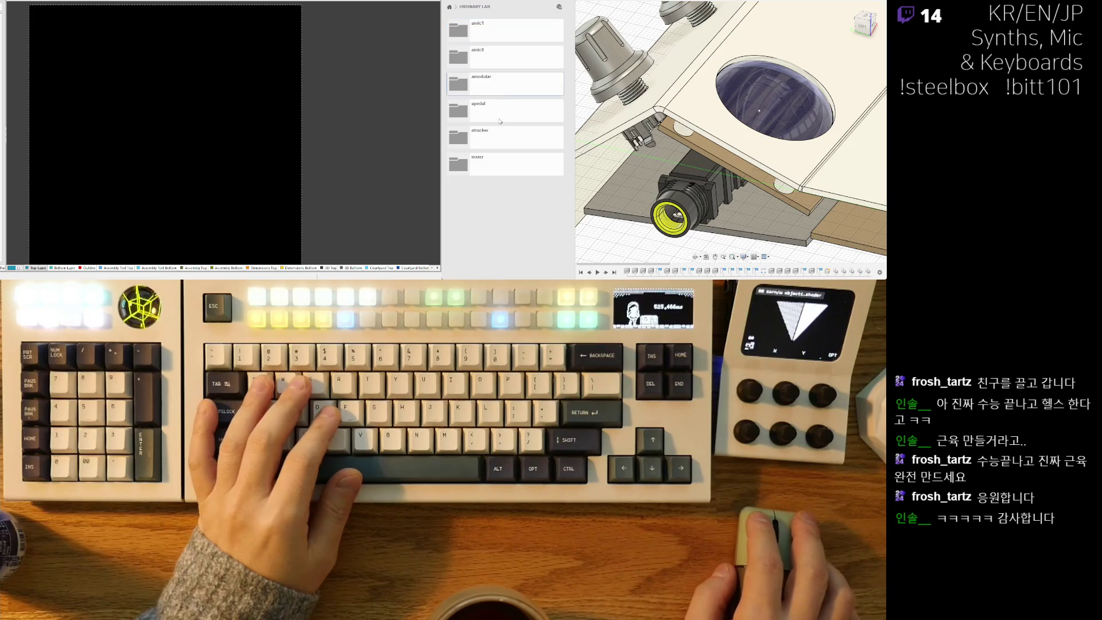
click(511, 53)
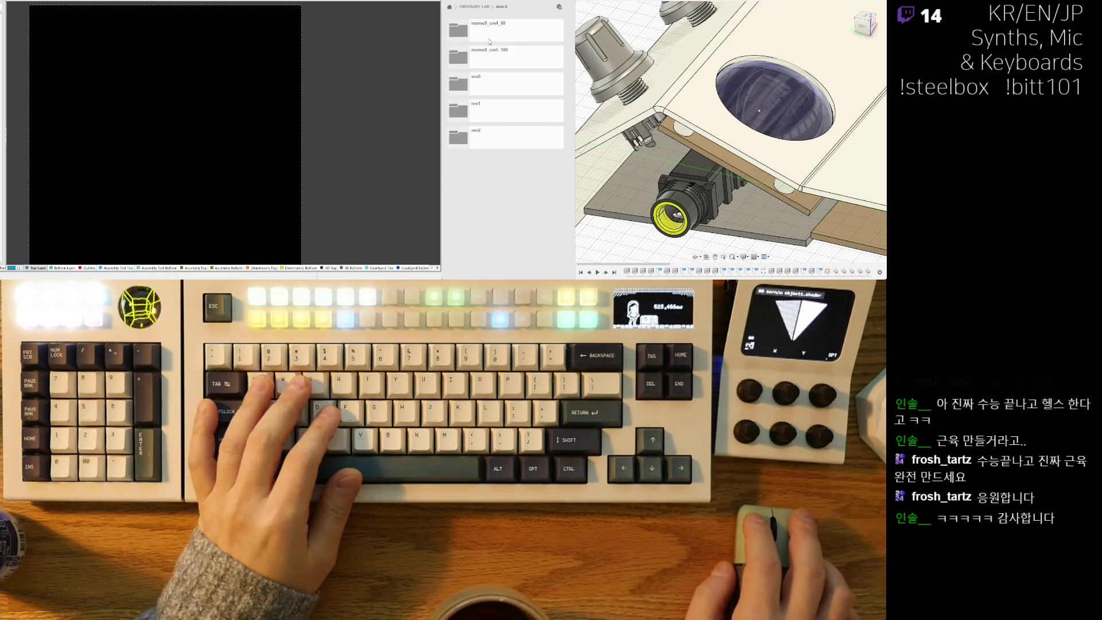
click(521, 34)
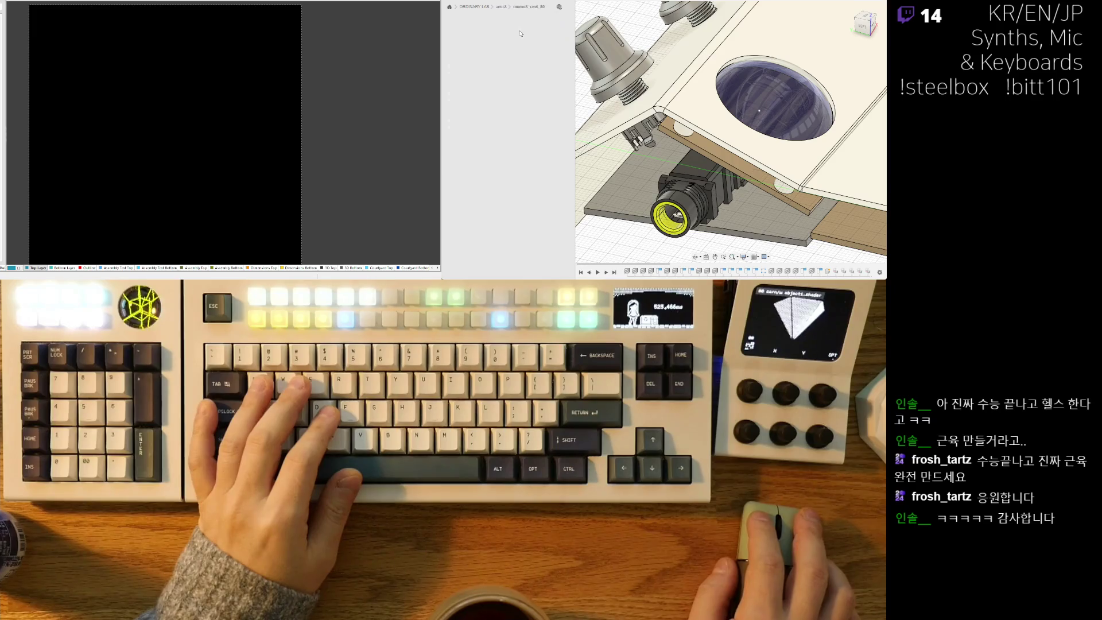
click(503, 7)
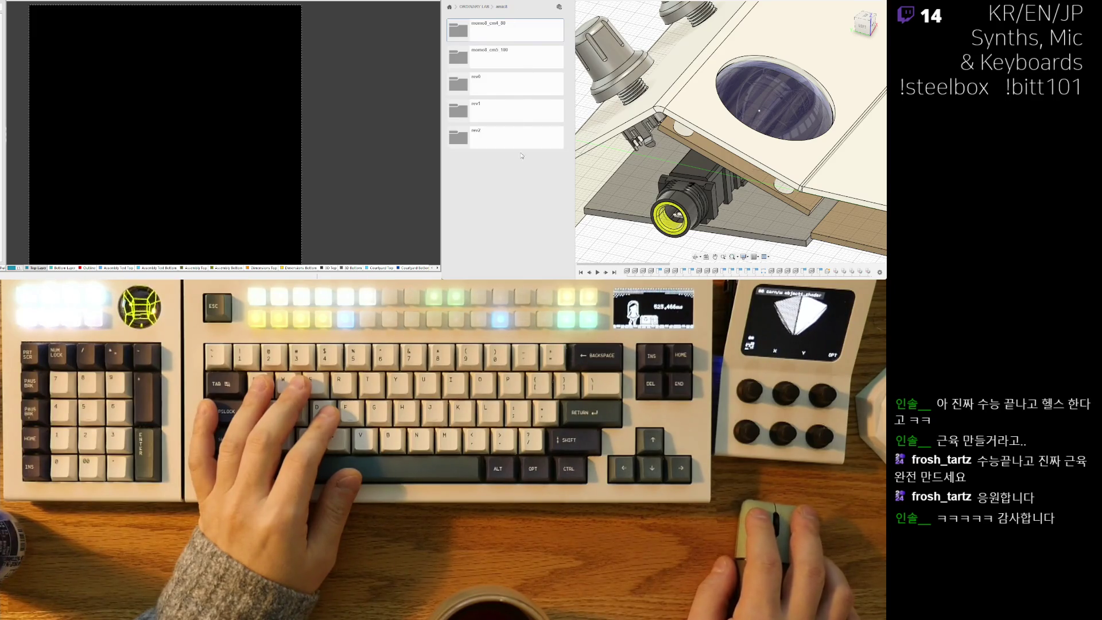
click(537, 3)
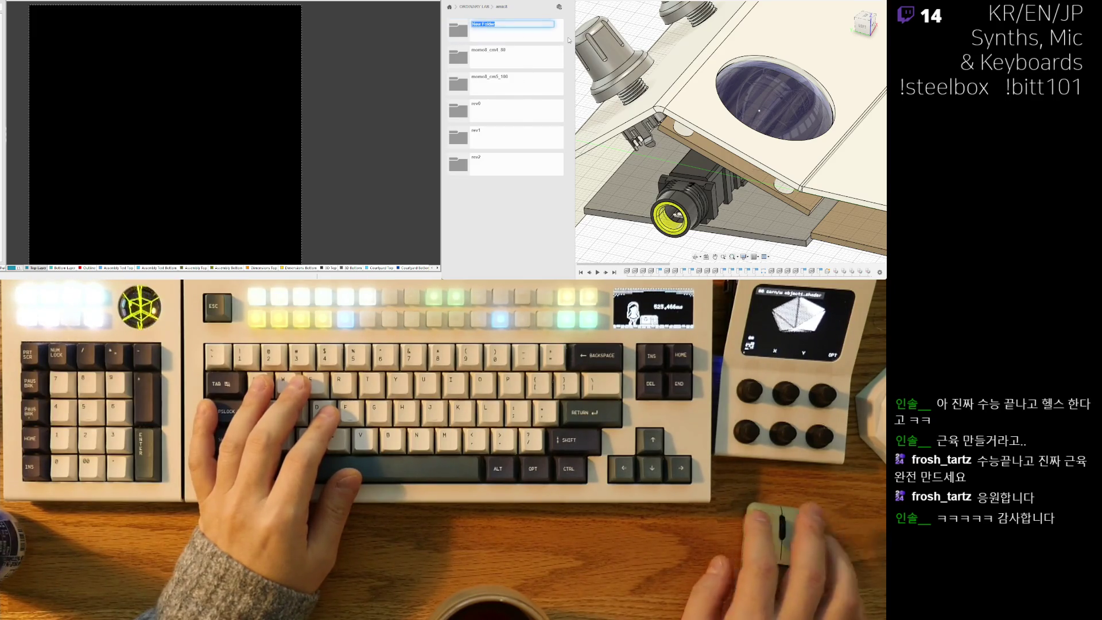
text(momo8_head)
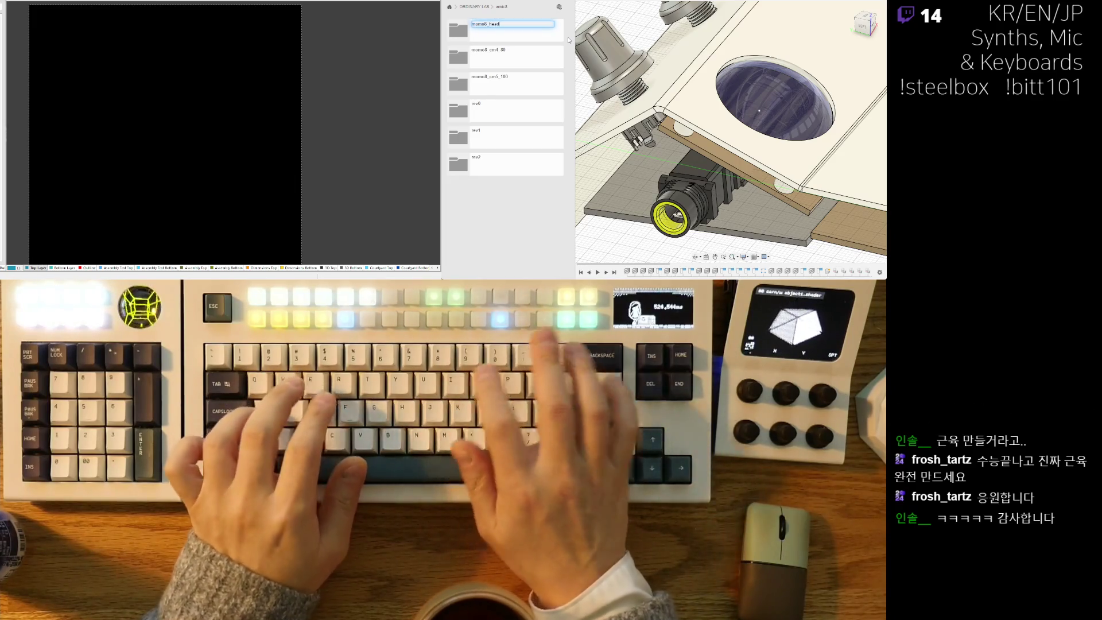
key(Return)
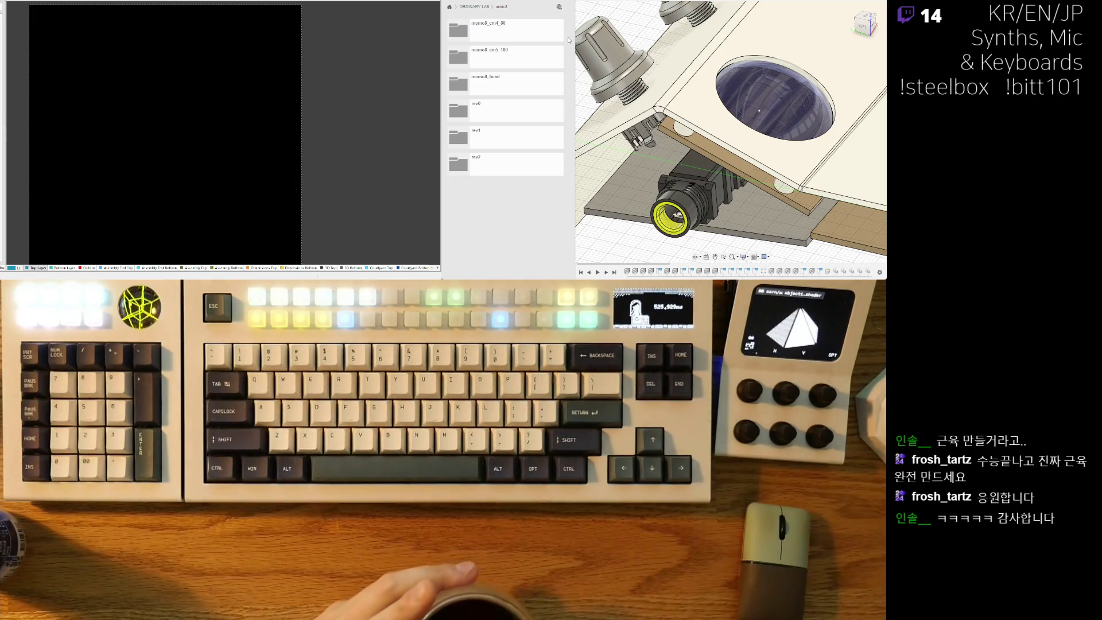
click(531, 95)
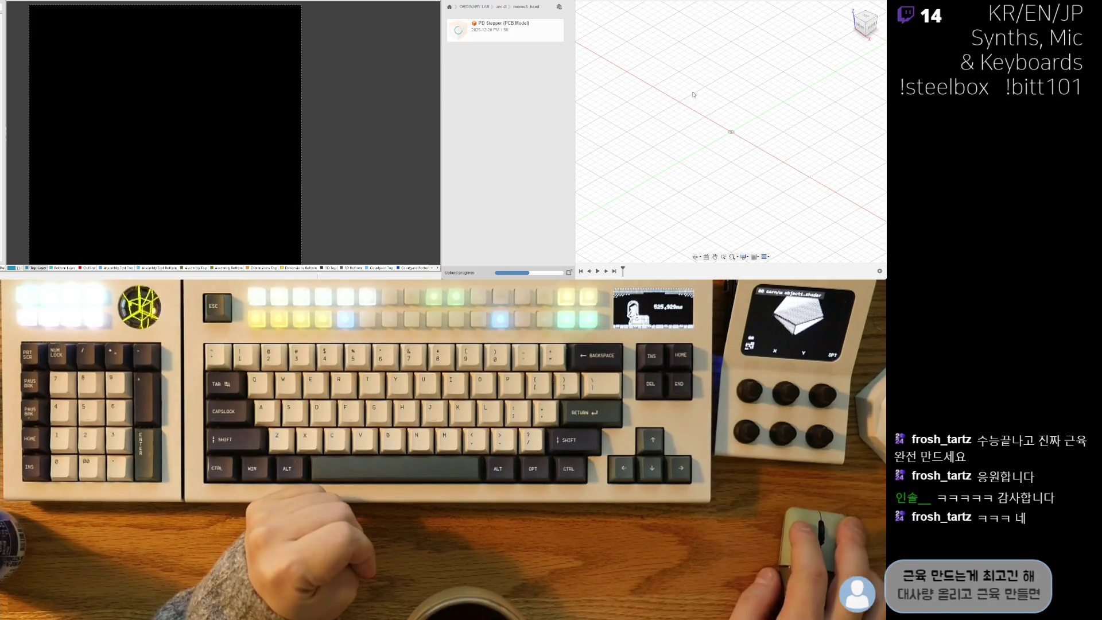
scroll(717, 92, down, 2)
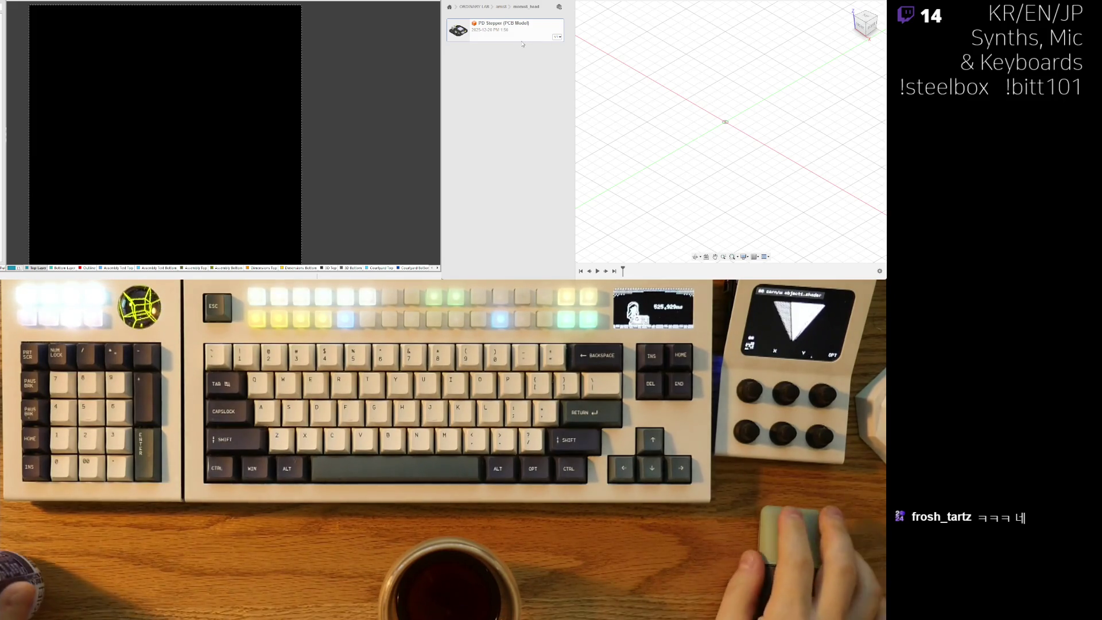
Insert the PD Stepper model into the current design and view its underside.
right_click(527, 41)
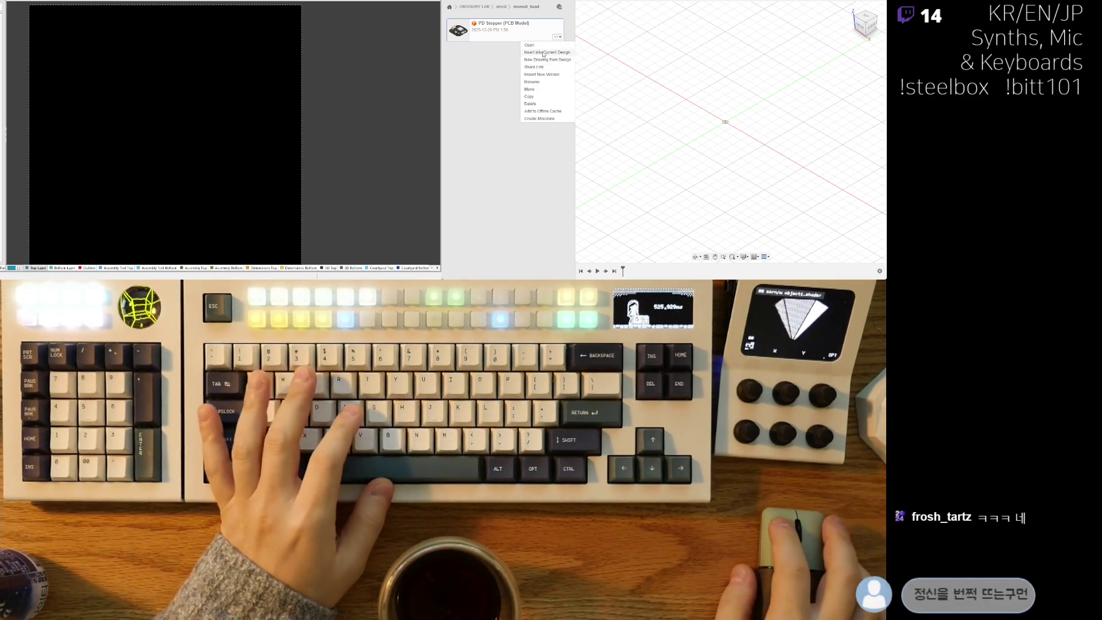
click(543, 54)
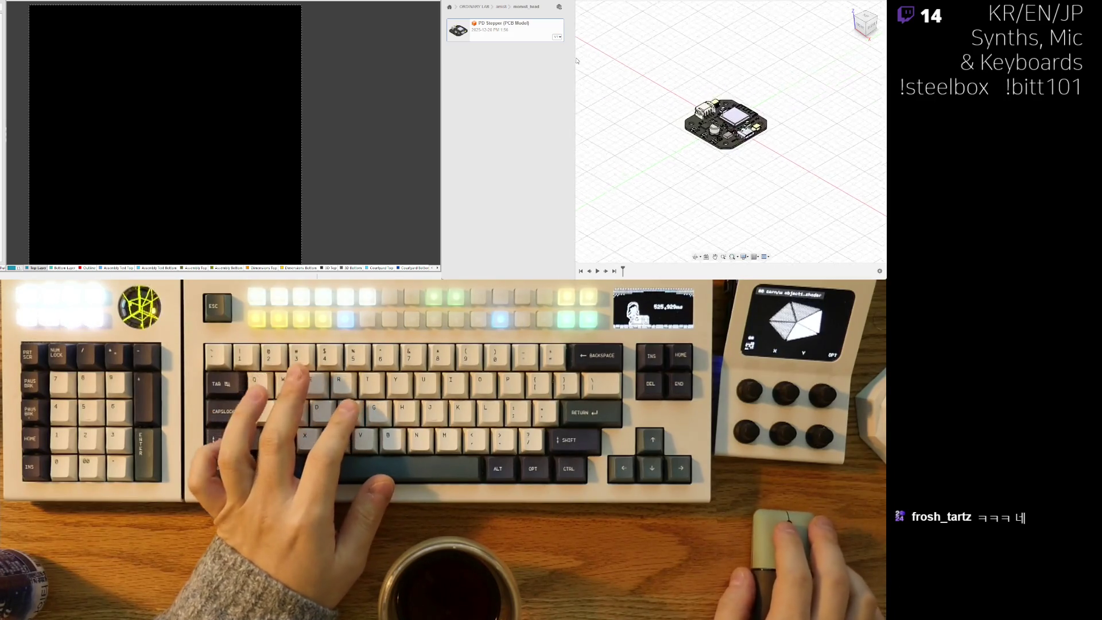
scroll(731, 119, down, 1)
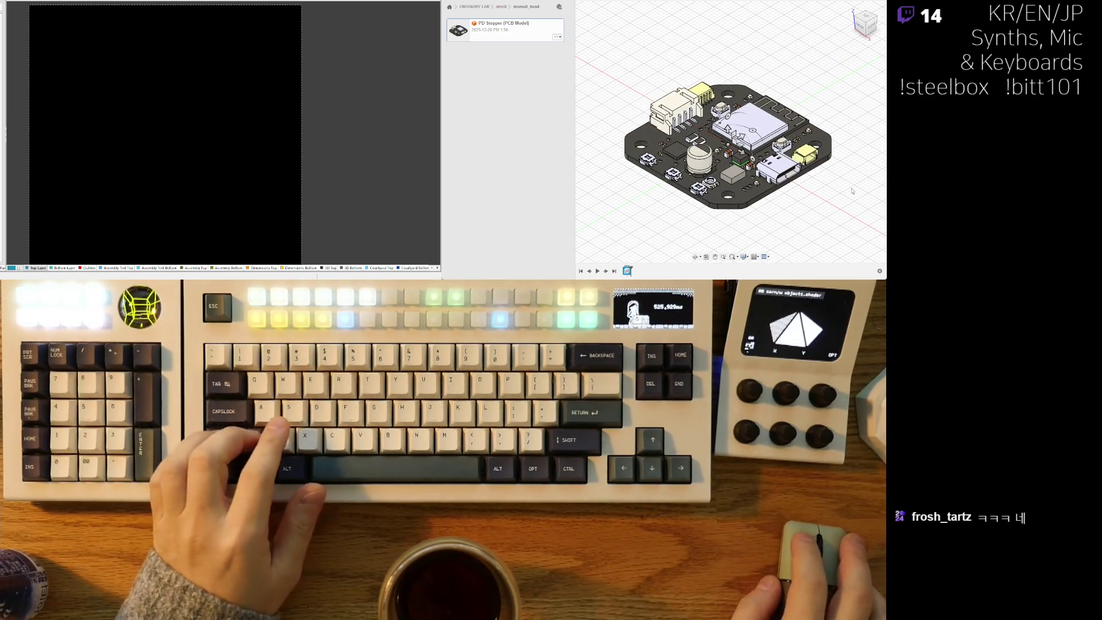
shift+middle_drag(748, 226, 797, 105)
scroll(696, 174, up, 3)
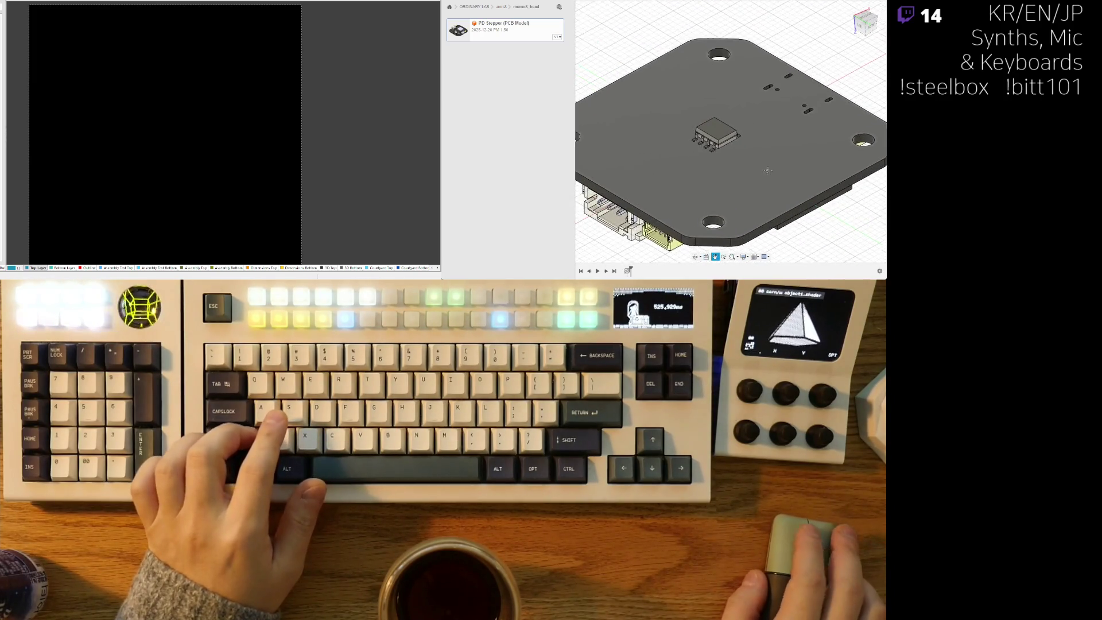
Orbit and pan the board to examine its populated top side, ending near top-down.
mouse_move(749, 231)
shift+middle_down()
mouse_move(772, 114)
mouse_move(805, 241)
mouse_move(800, 187)
mouse_move(631, 218)
shift+middle_up()
scroll(776, 223, up, 5)
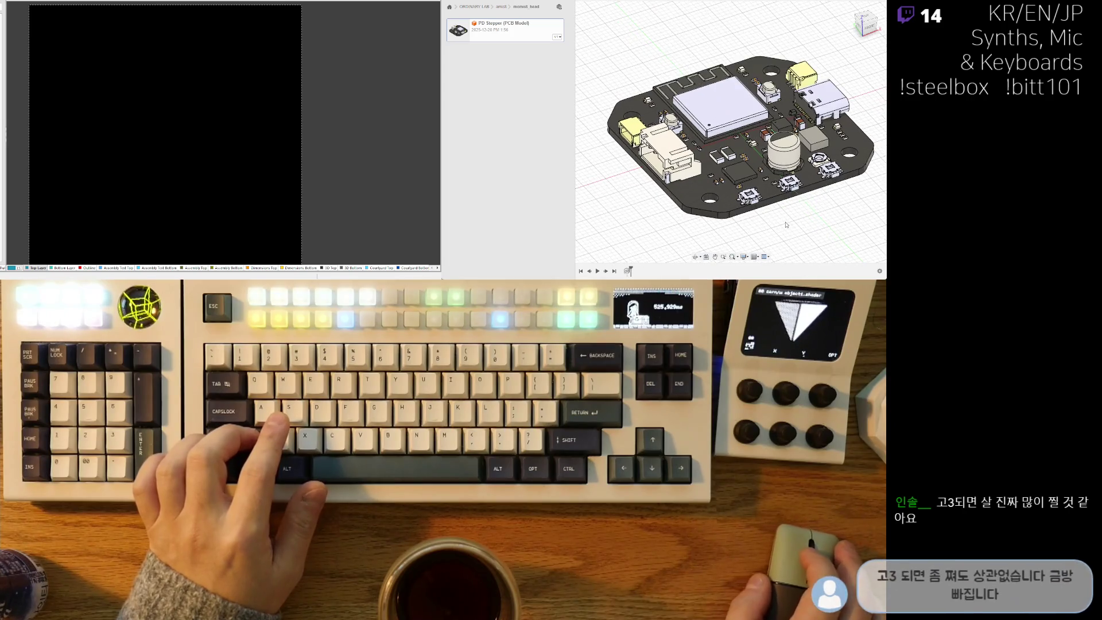
shift+middle_drag(776, 223, 795, 213)
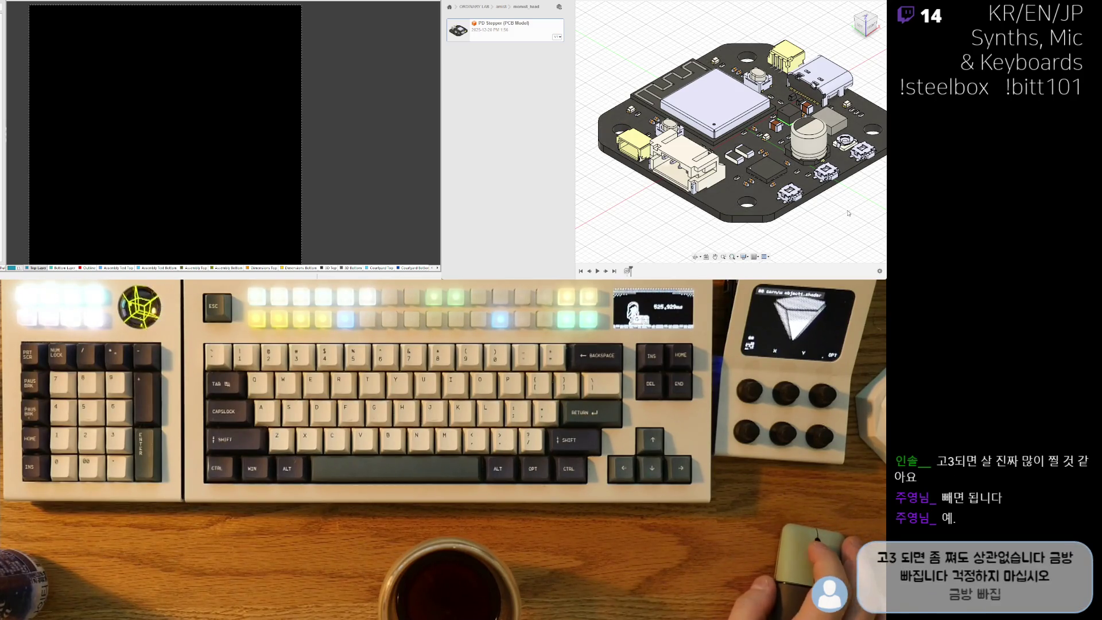
middle_drag(853, 213, 827, 210)
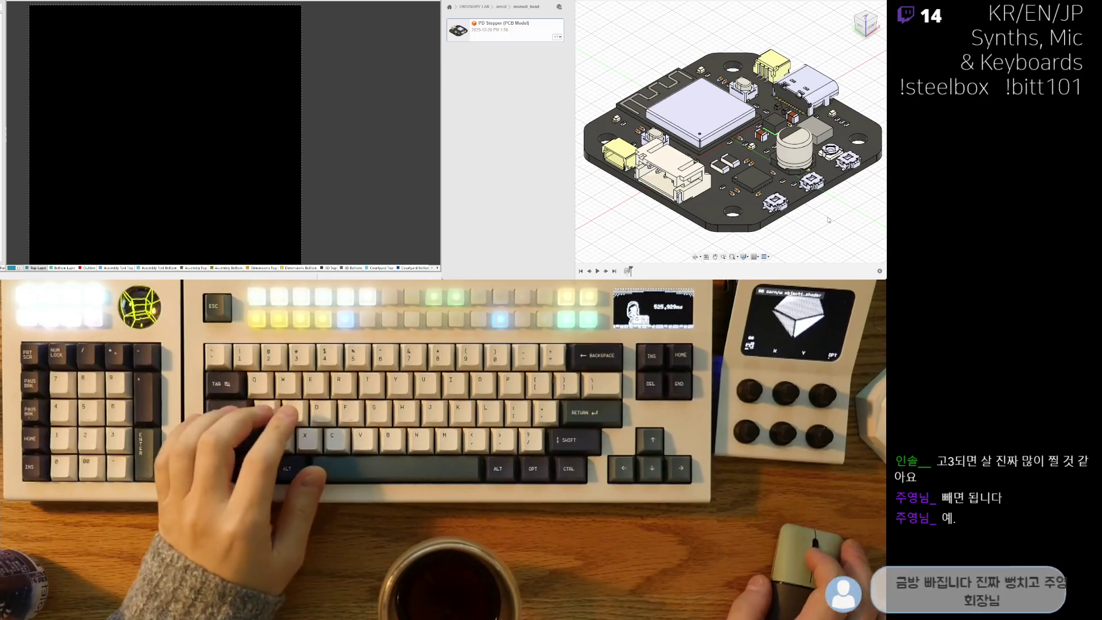
shift+middle_drag(827, 209, 808, 239)
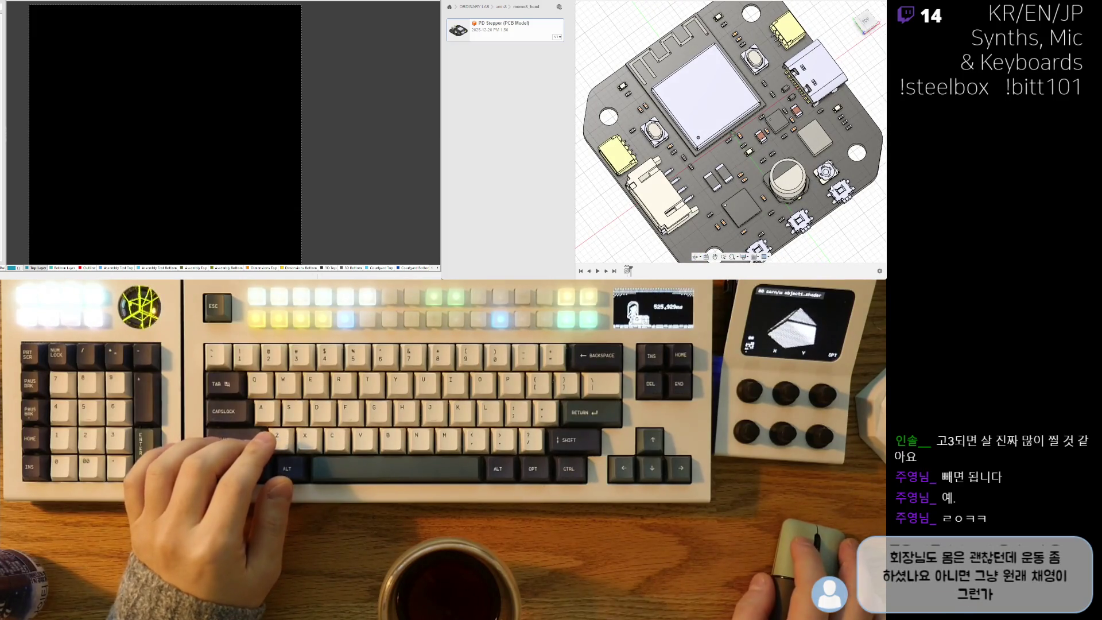
middle_drag(850, 229, 843, 203)
shift+middle_drag(793, 129, 769, 138)
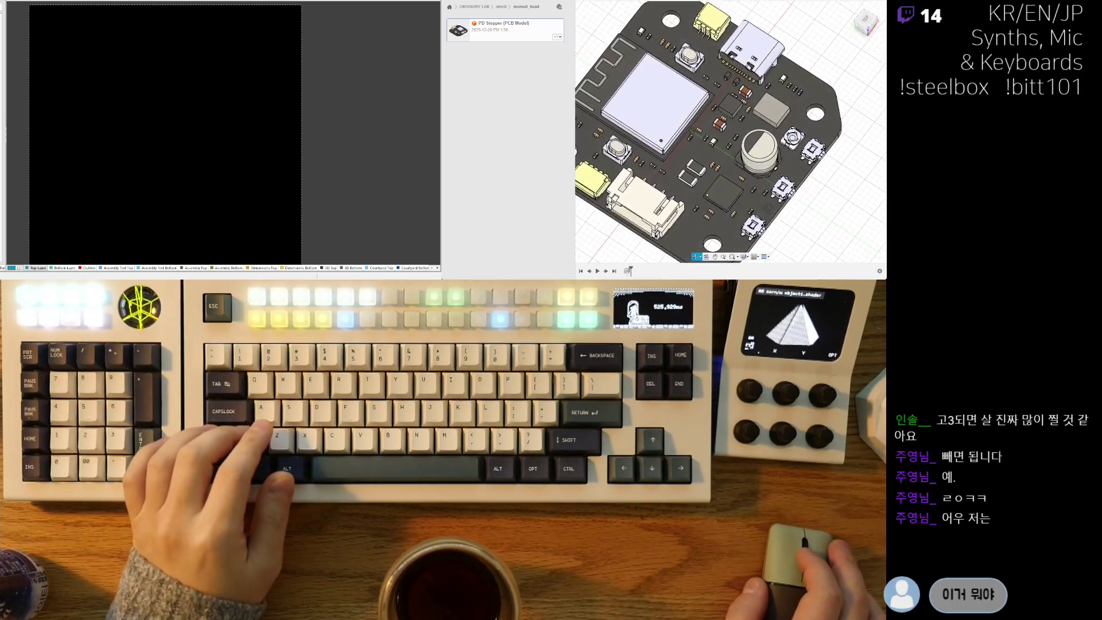
mouse_move(771, 213)
shift+middle_down()
mouse_move(771, 227)
mouse_move(809, 157)
shift+middle_up()
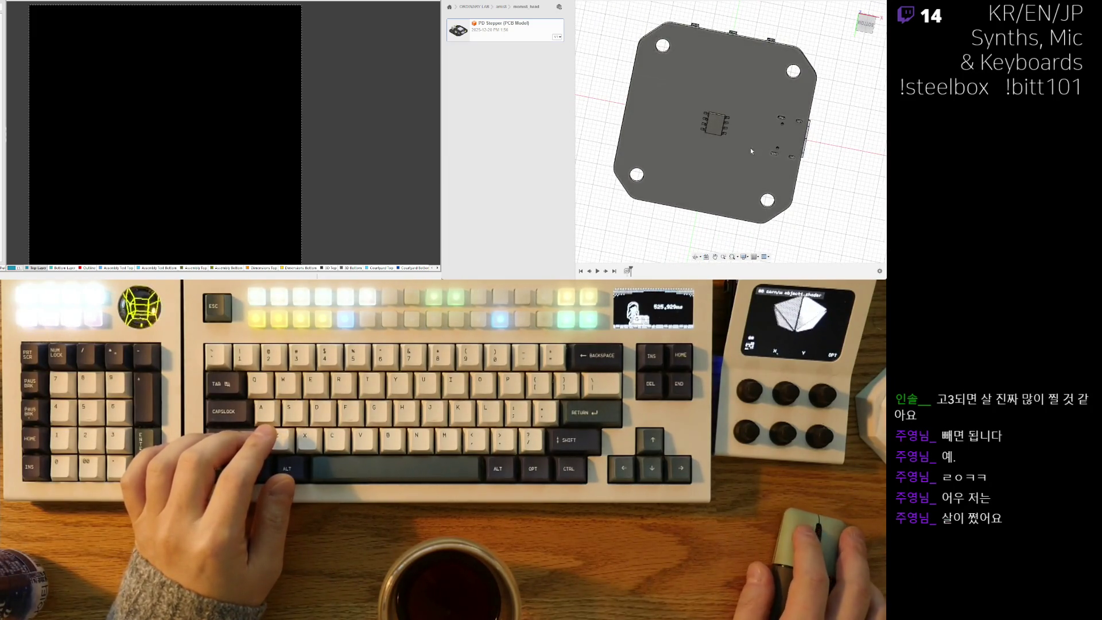
View the board from BOTTOM and start a sketch on its bottom face.
click(855, 29)
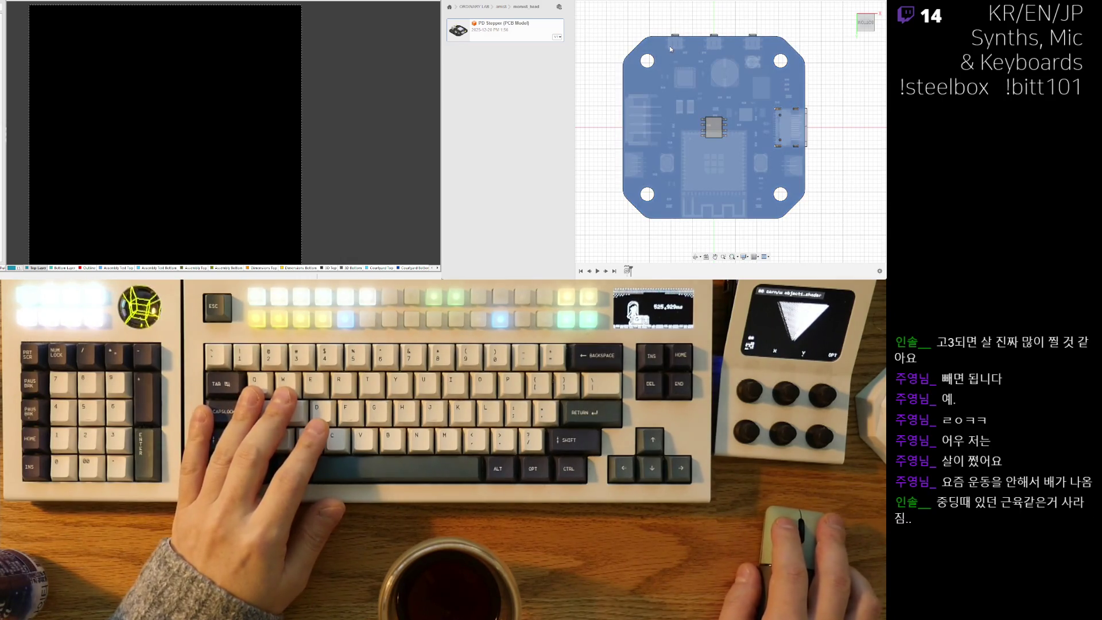
middle_drag(838, 155, 851, 178)
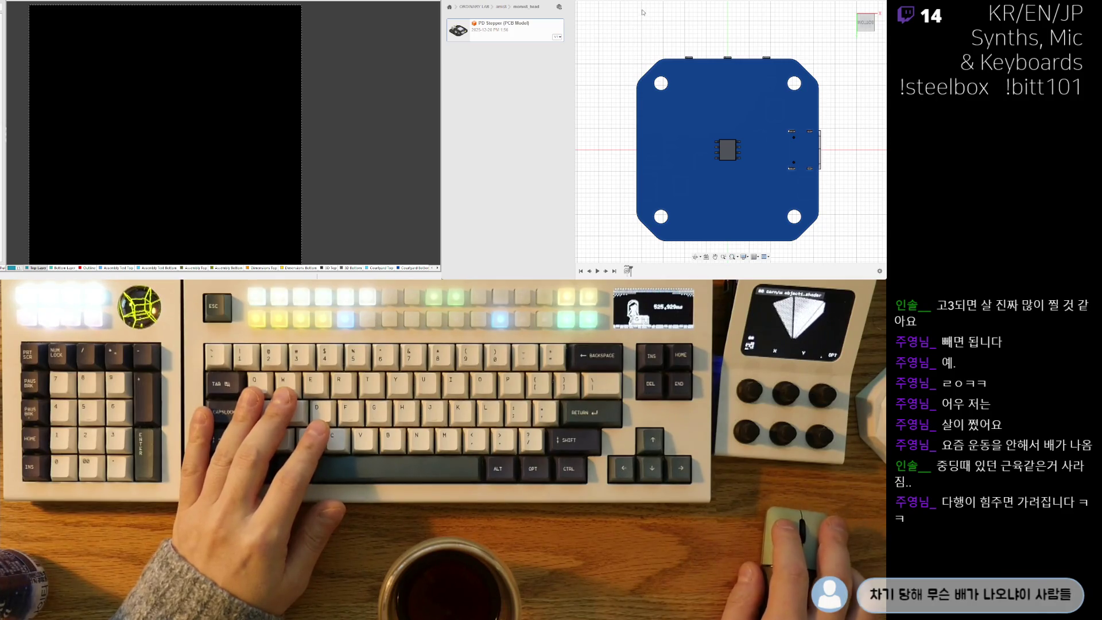
click(739, 110)
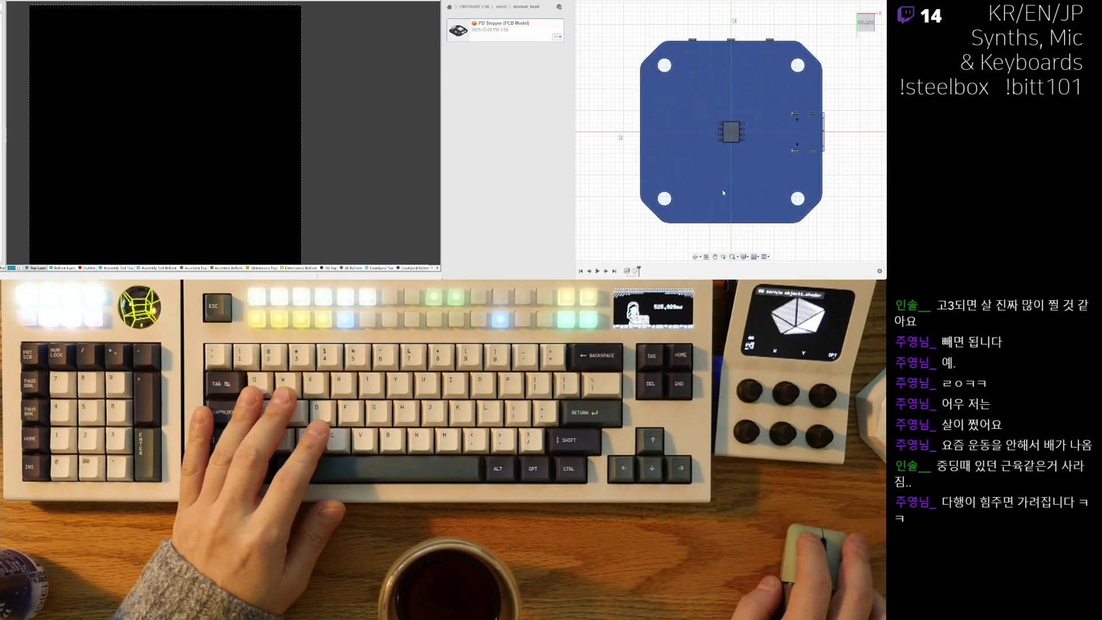
Zoom in and centre the view on the board's central chip.
middle_drag(723, 190, 714, 206)
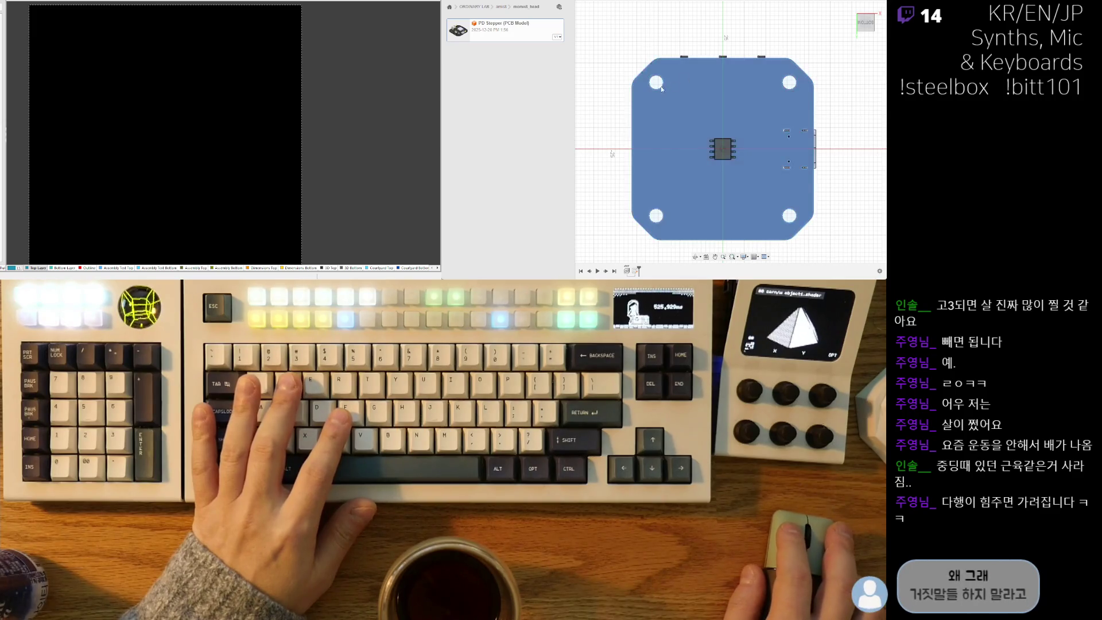
scroll(653, 68, up, 3)
mouse_move(752, 169)
middle_down()
mouse_move(600, 132)
mouse_move(673, 136)
middle_up()
scroll(671, 138, up, 3)
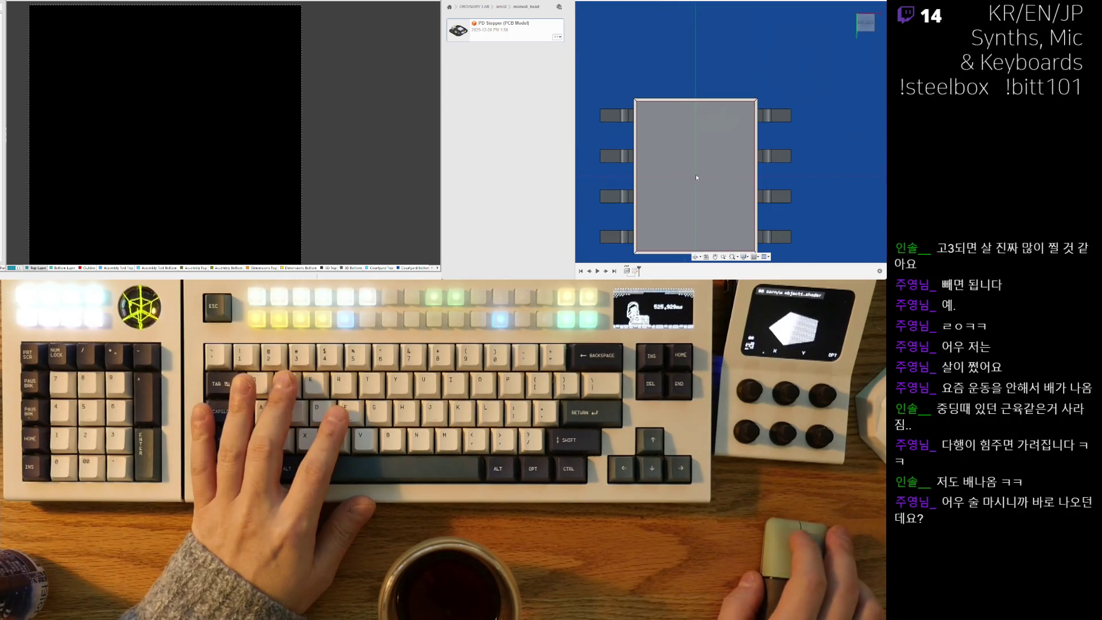
scroll(756, 190, down, 1)
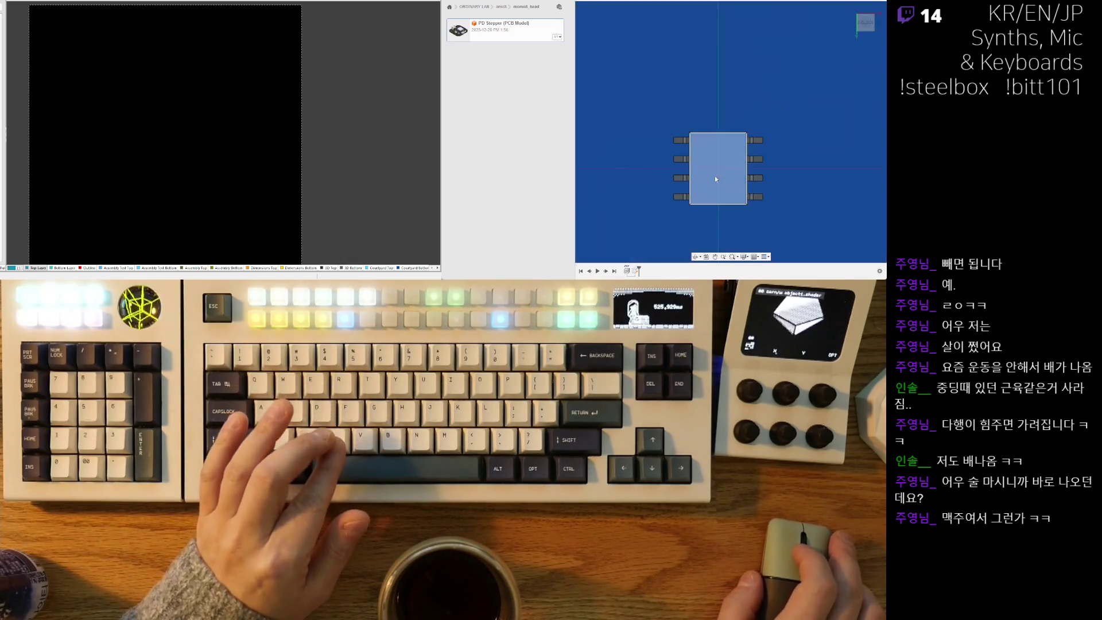
scroll(708, 177, down, 3)
scroll(794, 206, up, 5)
scroll(732, 157, up, 3)
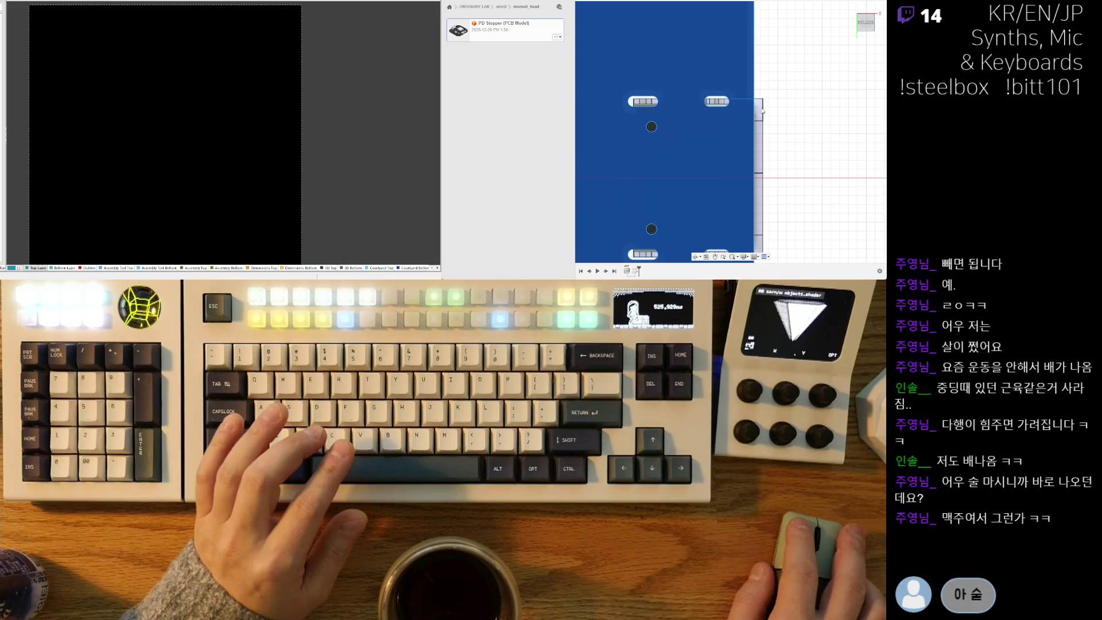
Inspect the lower edge pads and holes up close, then select the board body.
middle_drag(778, 188, 769, 146)
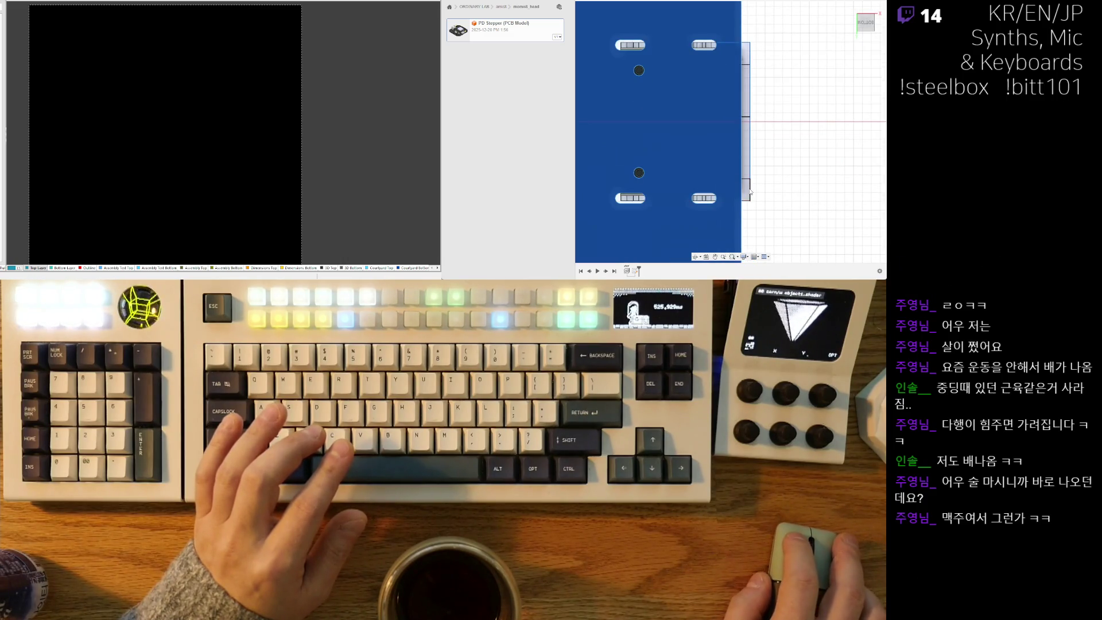
scroll(764, 125, down, 5)
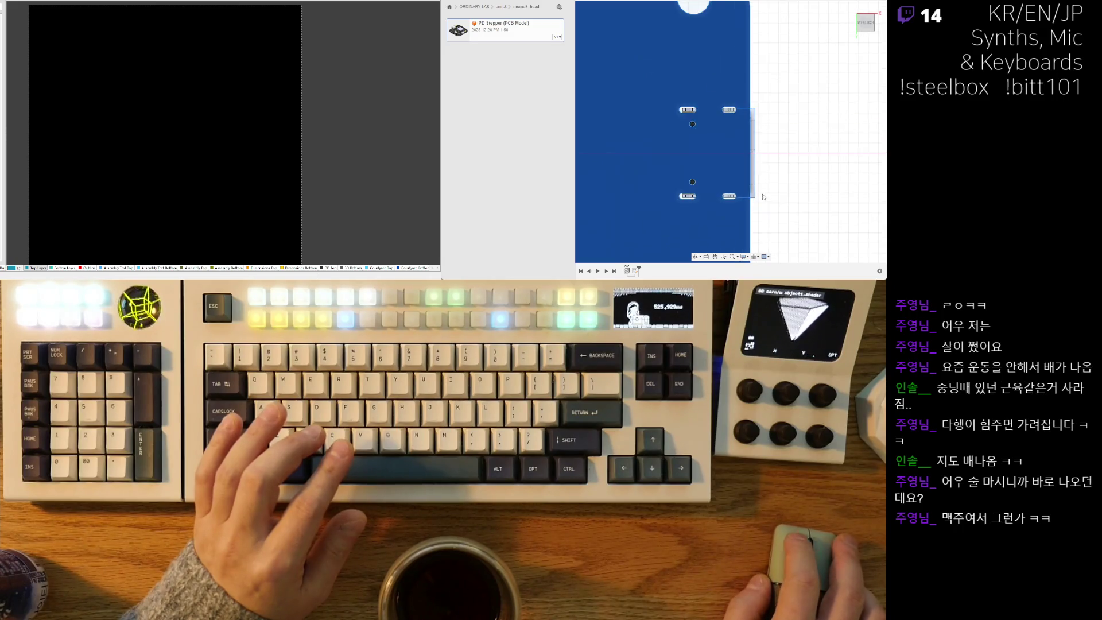
scroll(679, 158, down, 3)
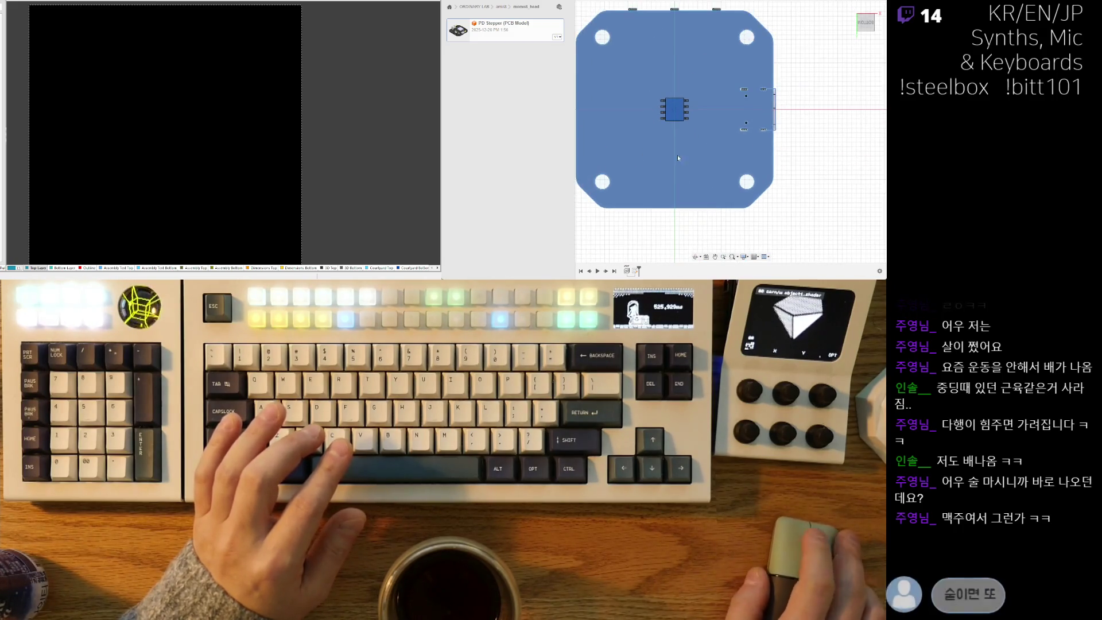
scroll(682, 159, up, 10)
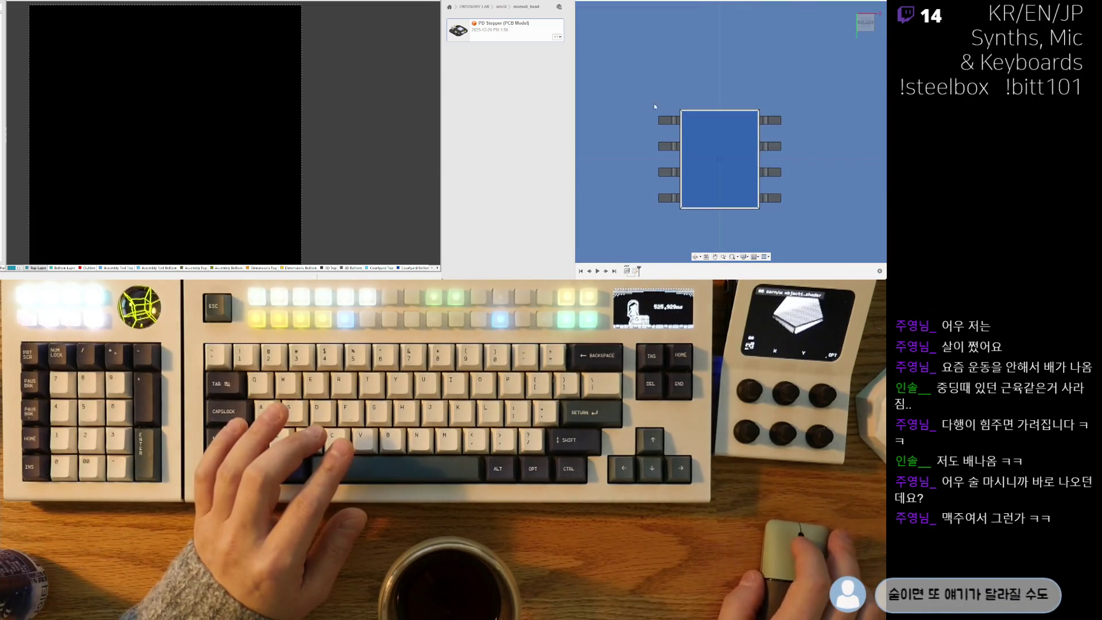
scroll(663, 123, up, 2)
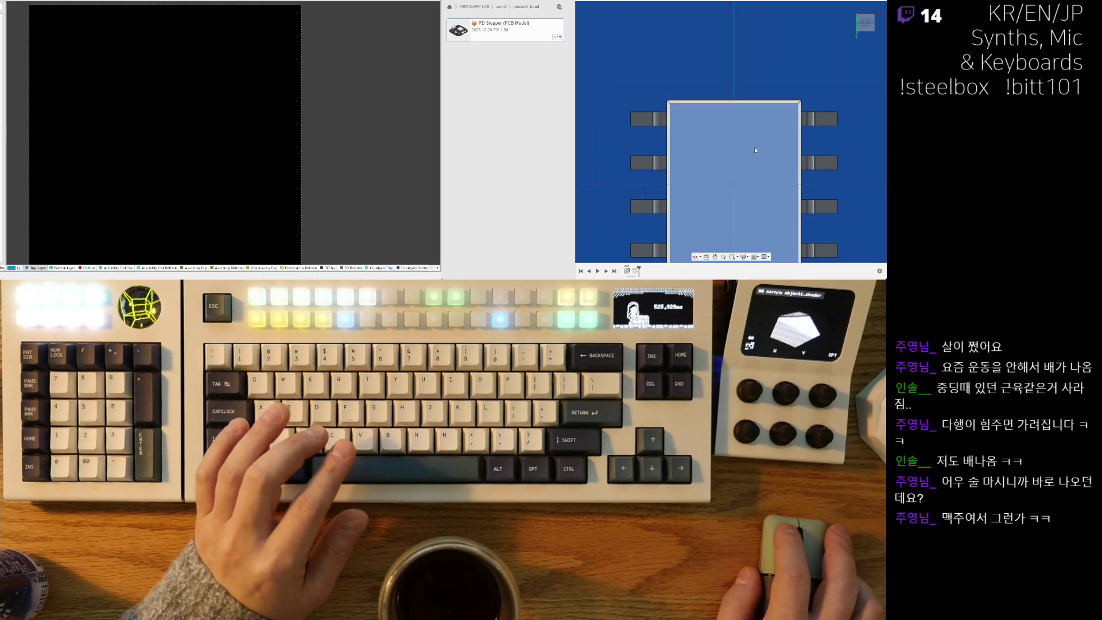
scroll(756, 161, down, 3)
scroll(761, 89, down, 5)
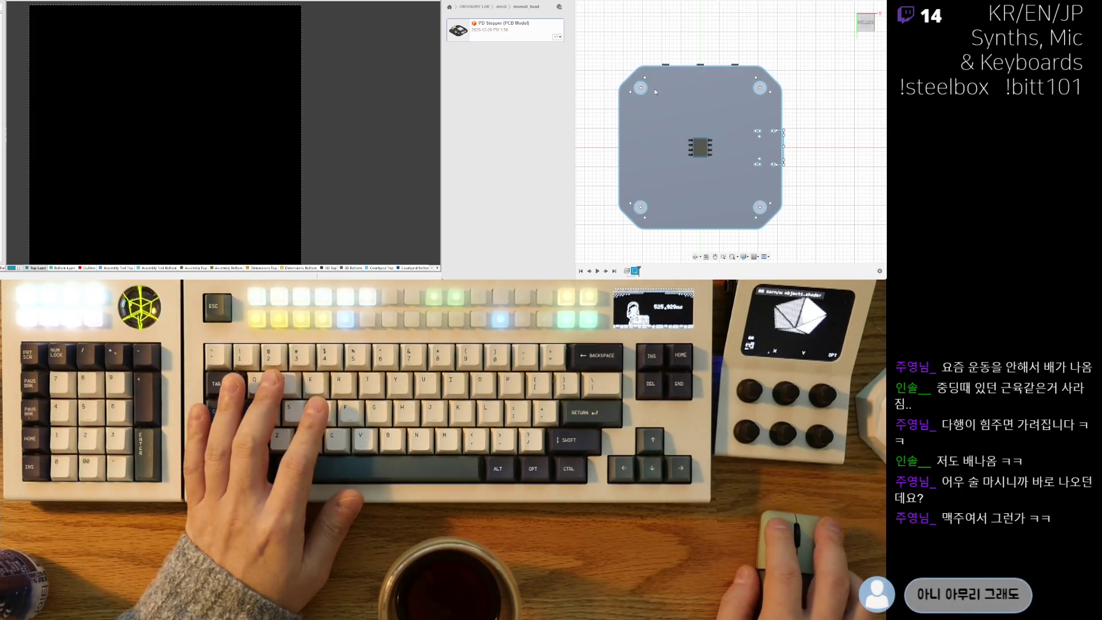
click(663, 119)
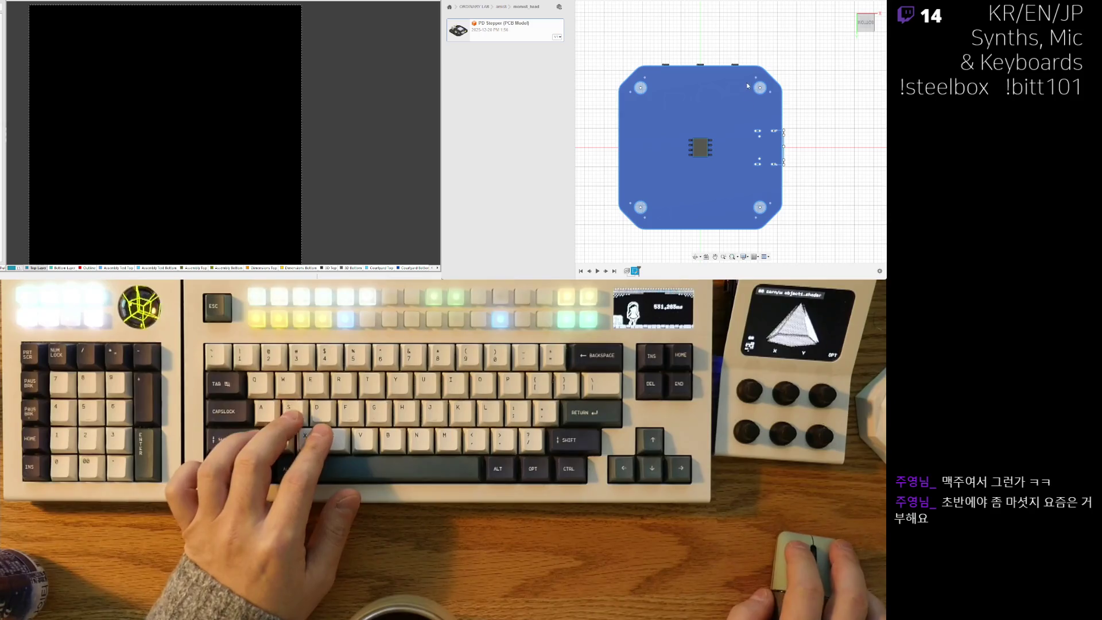
Return to an angled board view, switch to the enclosure design and close the data listing.
click(855, 13)
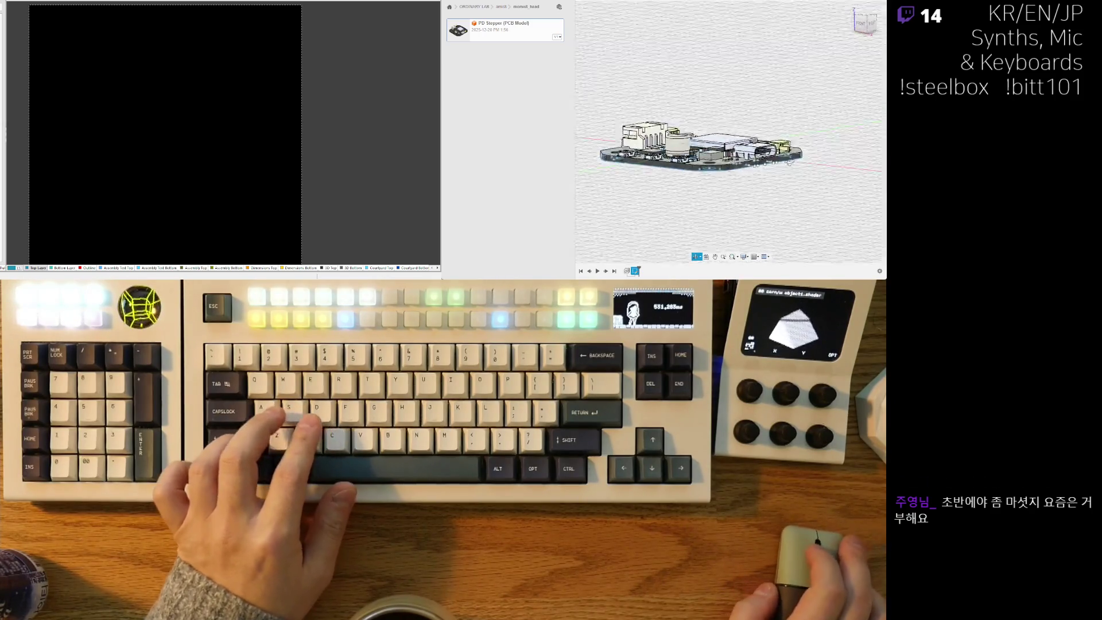
scroll(729, 132, up, 5)
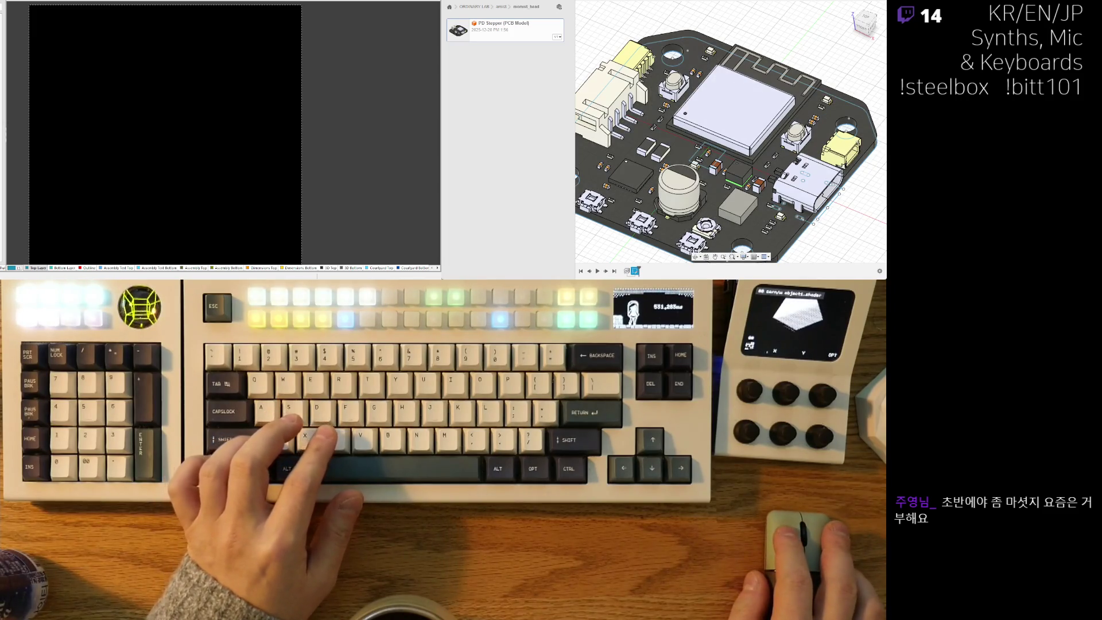
key(ctrl+Tab)
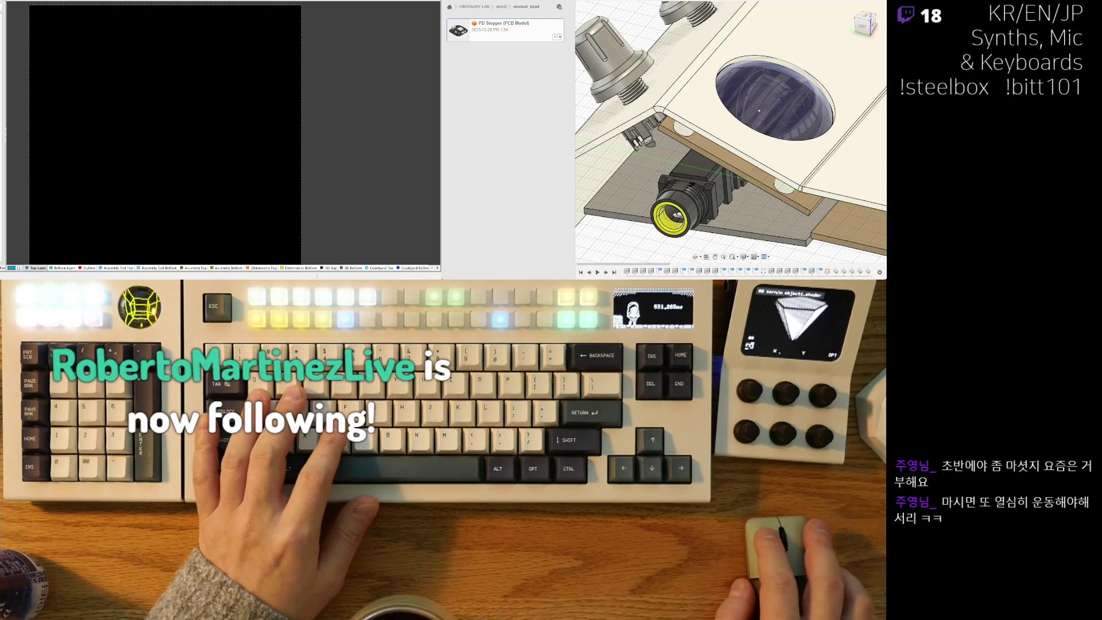
key(ctrl+alt+p)
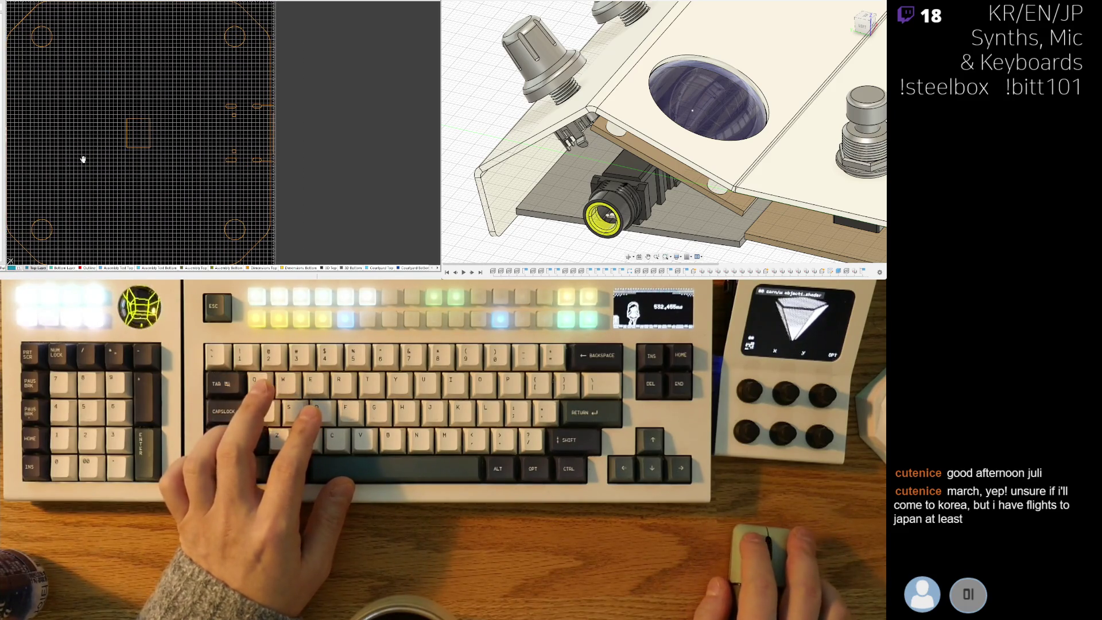
Begin a window selection around the board.
click(146, 118)
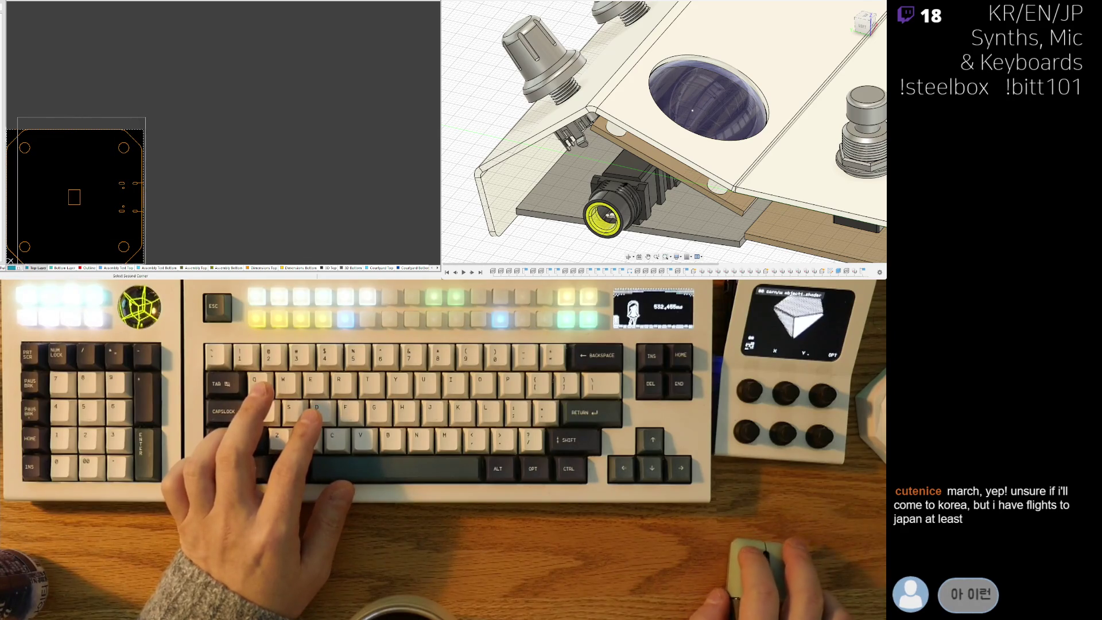
Copy the selected board outline, paste a trial copy beside it, then undo the paste.
click(9, 251)
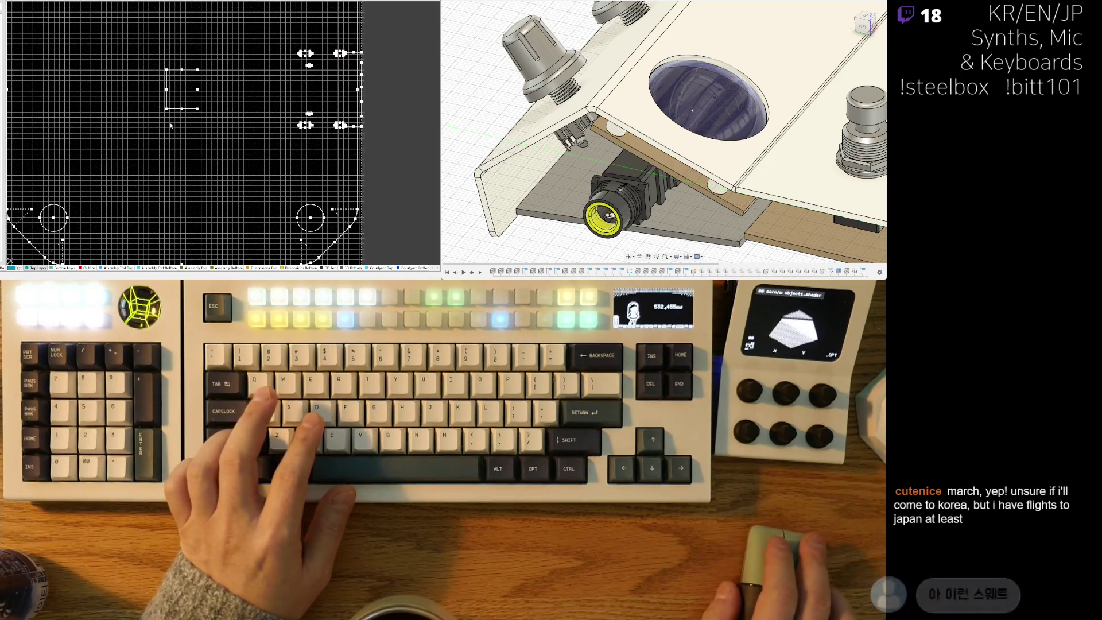
scroll(192, 81, up, 5)
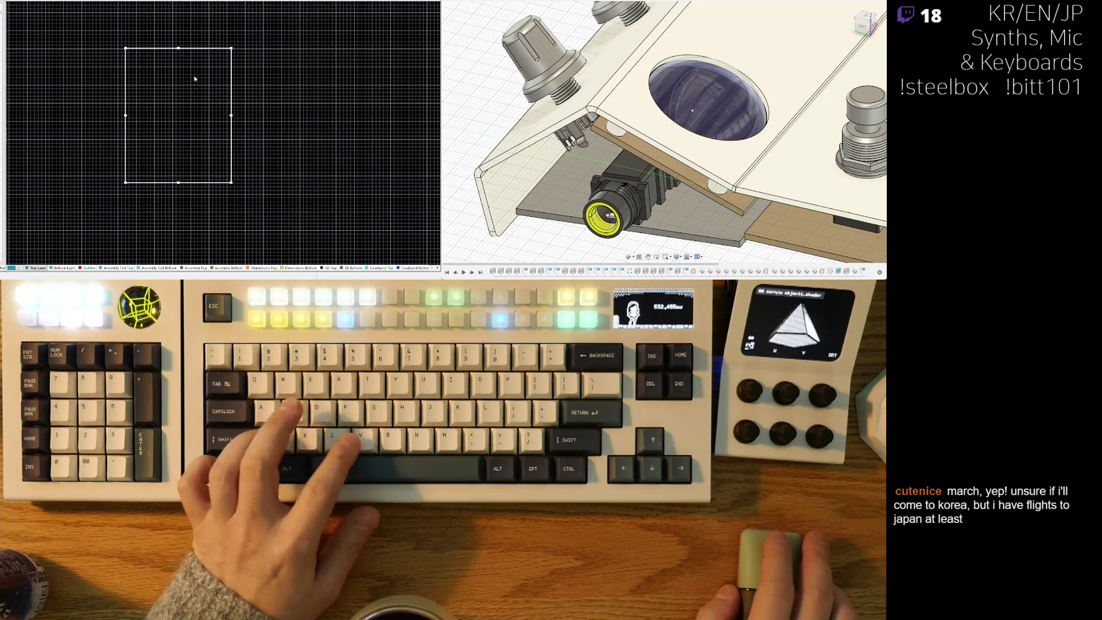
scroll(98, 167, down, 5)
key(ctrl+c)
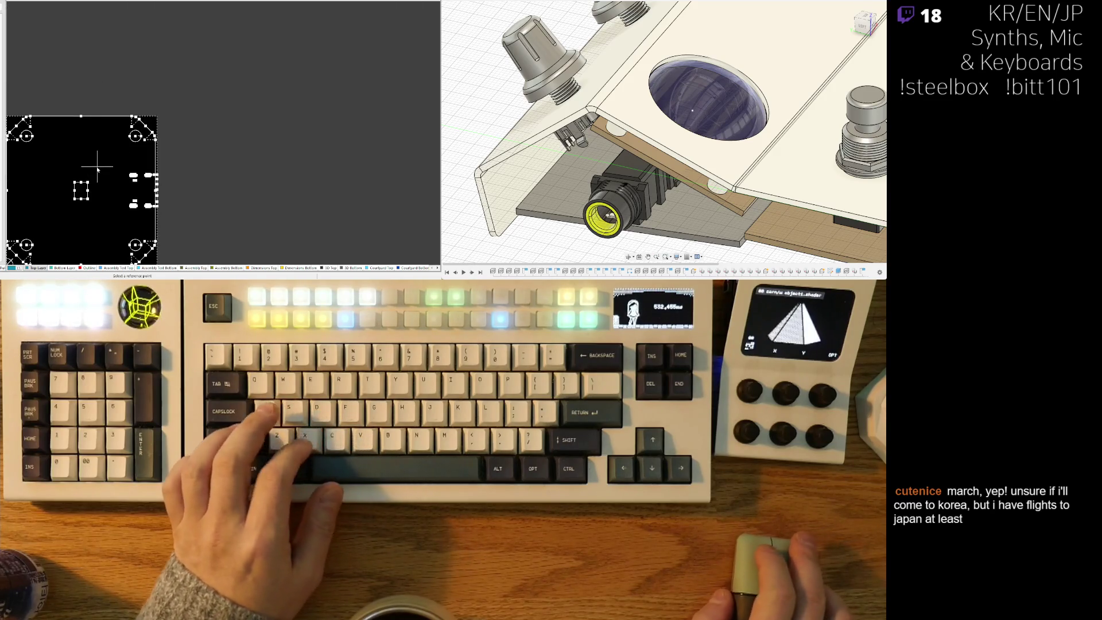
click(81, 190)
key(ctrl+v)
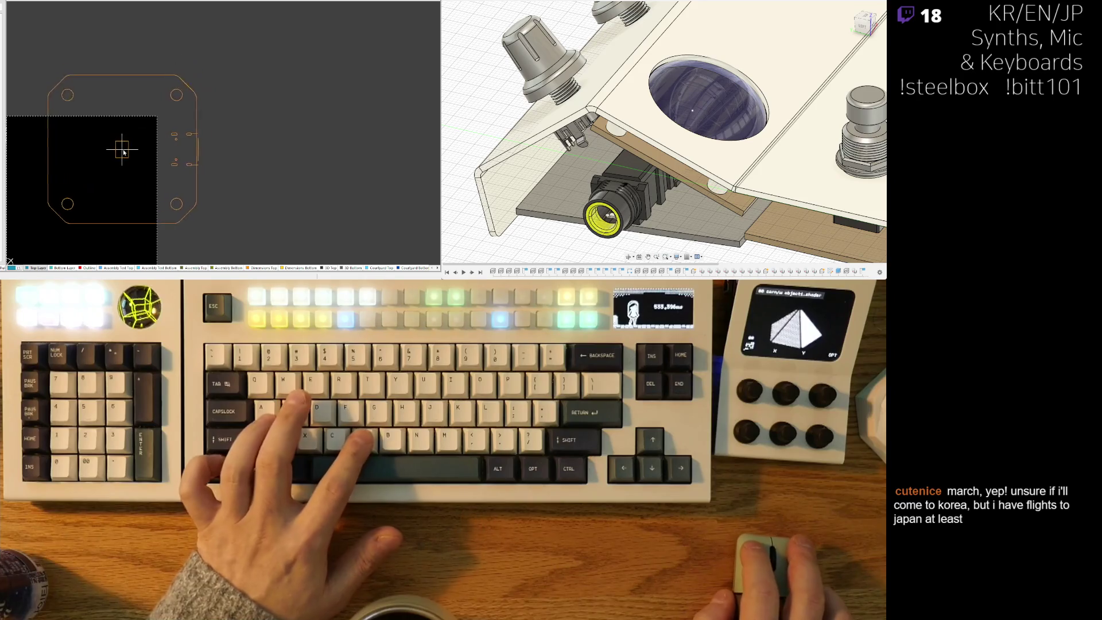
click(130, 154)
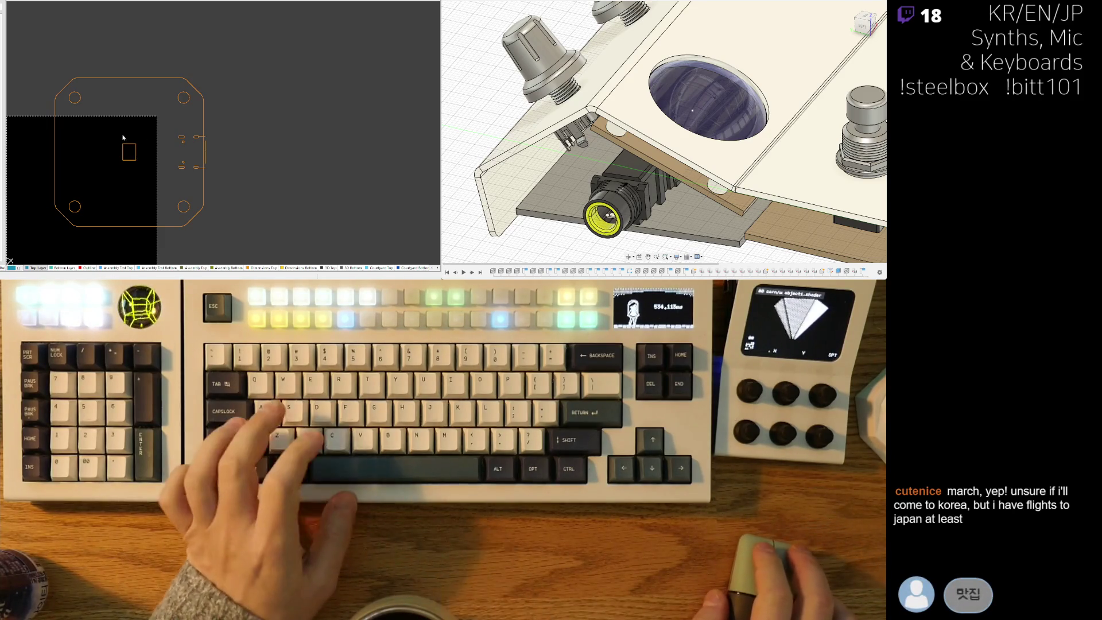
key(ctrl+z)
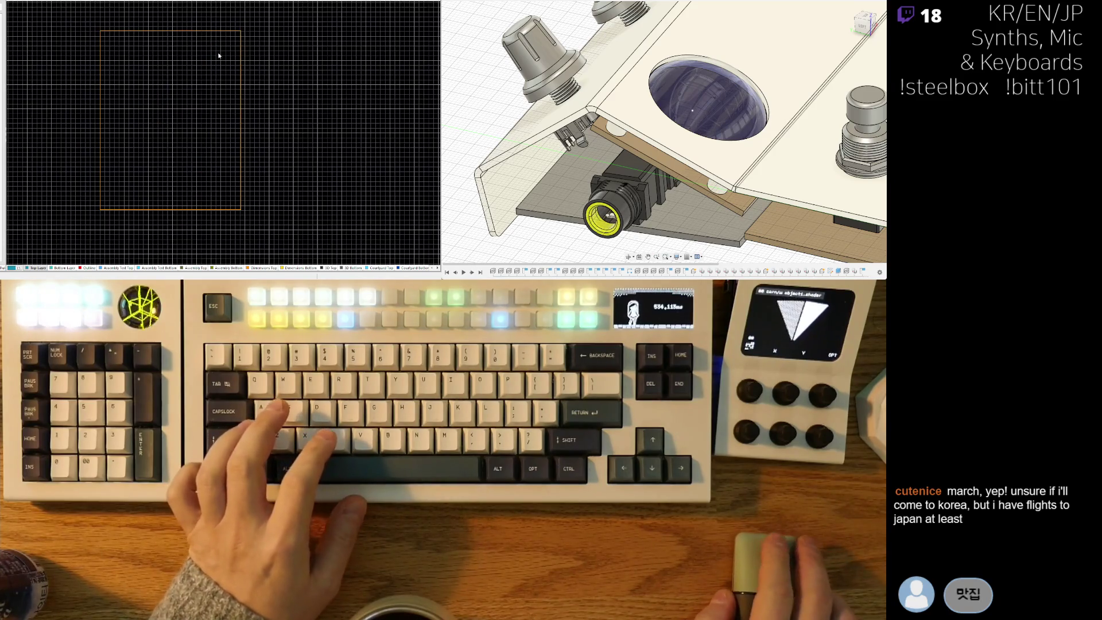
Switch to a coarser snap grid and begin setting a new relative origin (E, O, S).
ctrl+scroll(255, 57, down, 1)
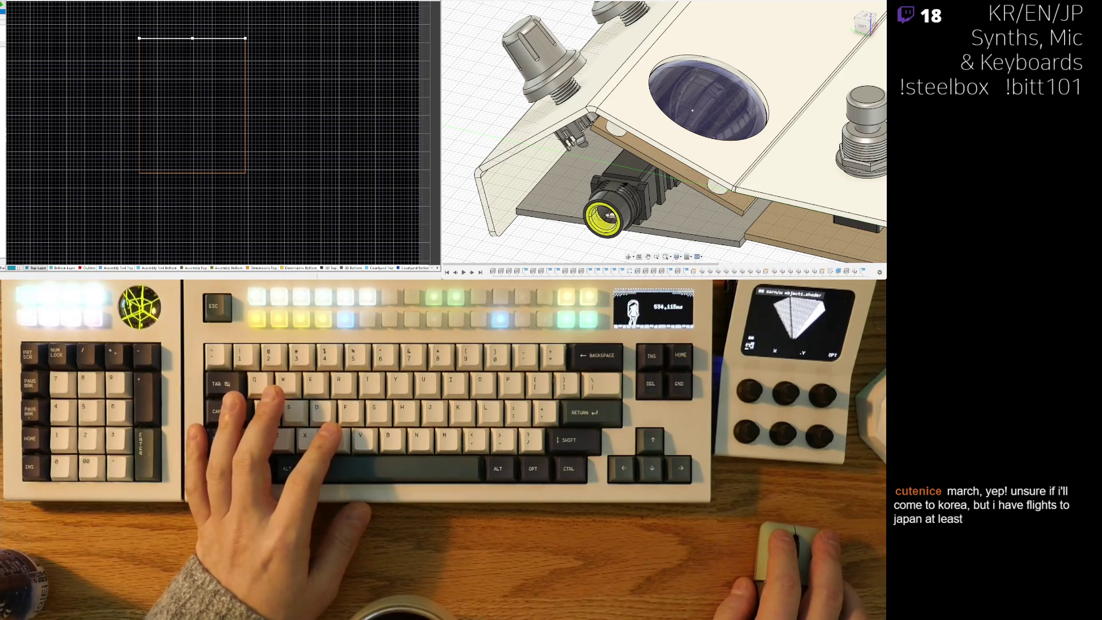
key(q)
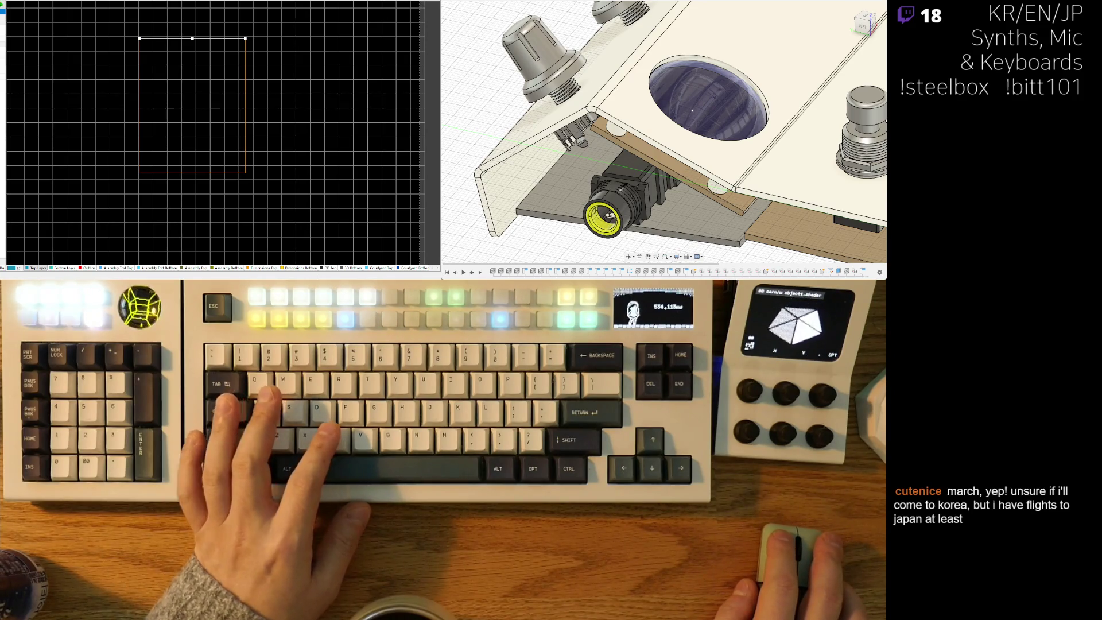
key(e)
key(o)
key(s)
Bring the whole board outline into view and select its top edge.
ctrl+scroll(174, 128, down, 5)
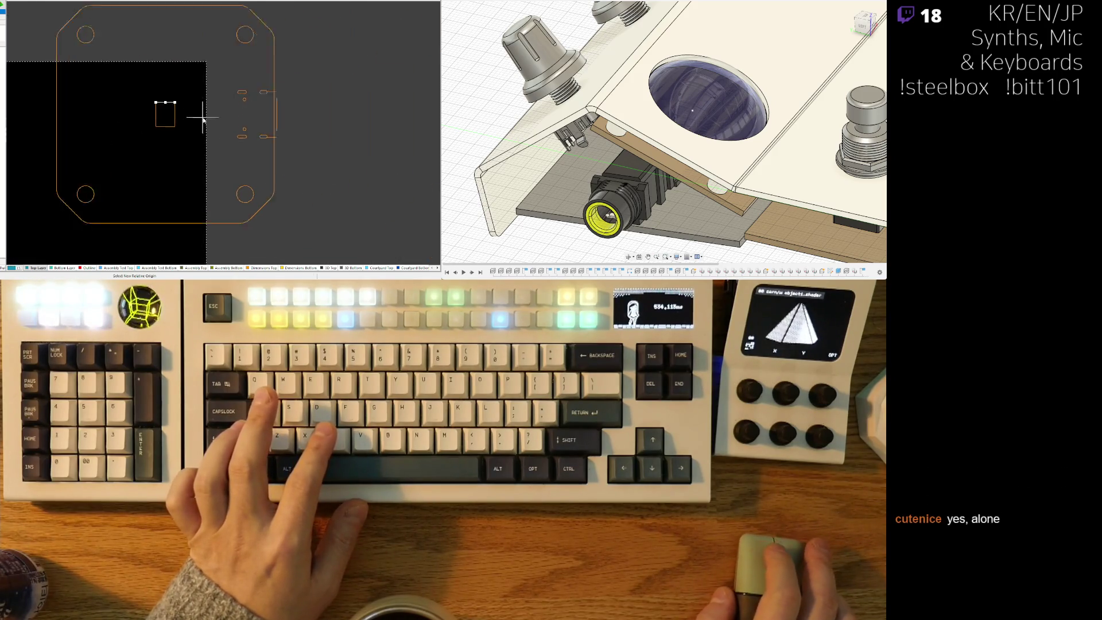
ctrl+scroll(202, 118, up, 3)
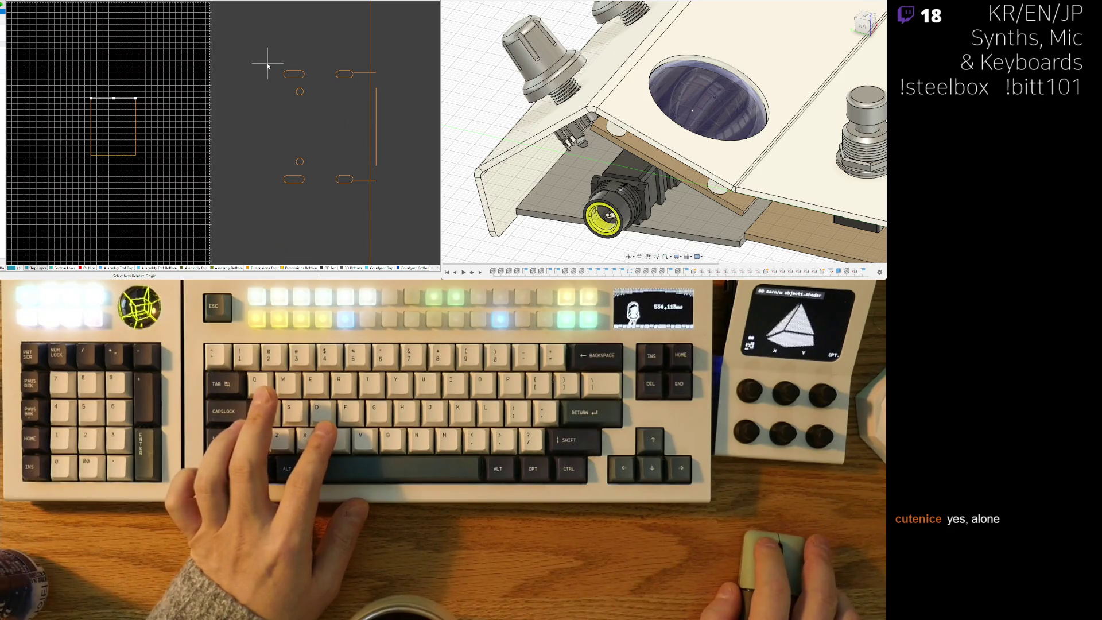
ctrl+scroll(287, 46, up, 4)
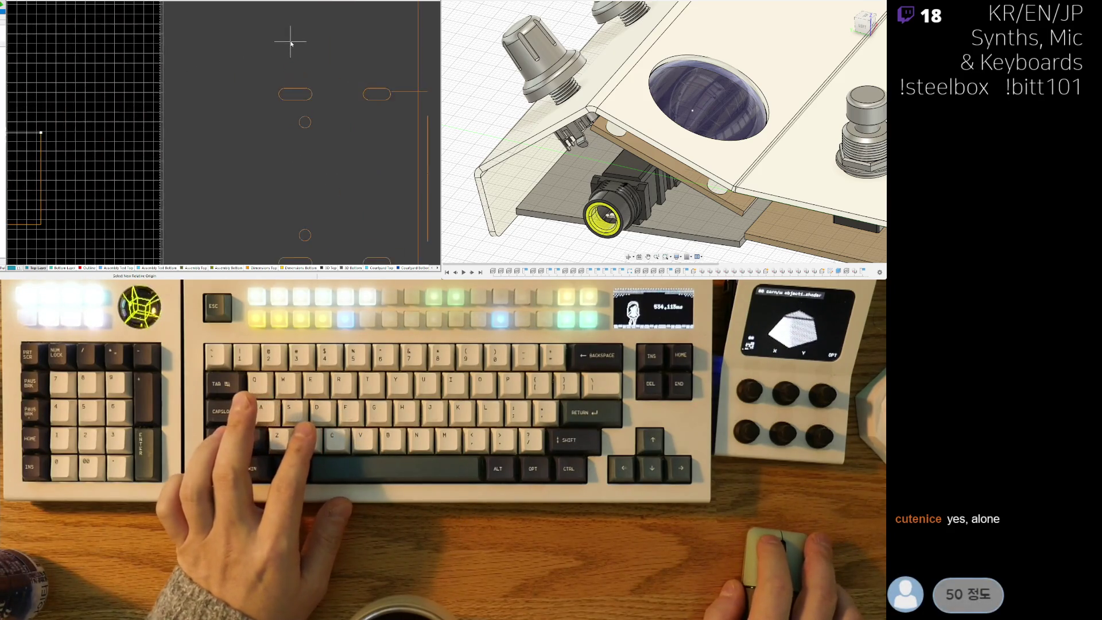
scroll(305, 49, up, 3)
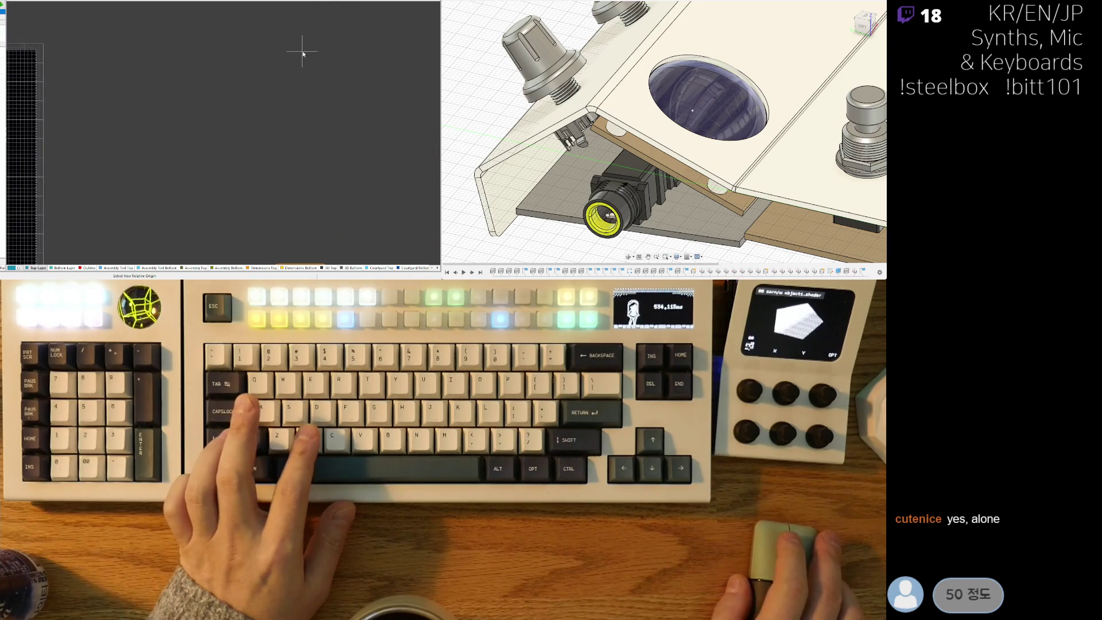
scroll(305, 31, up, 2)
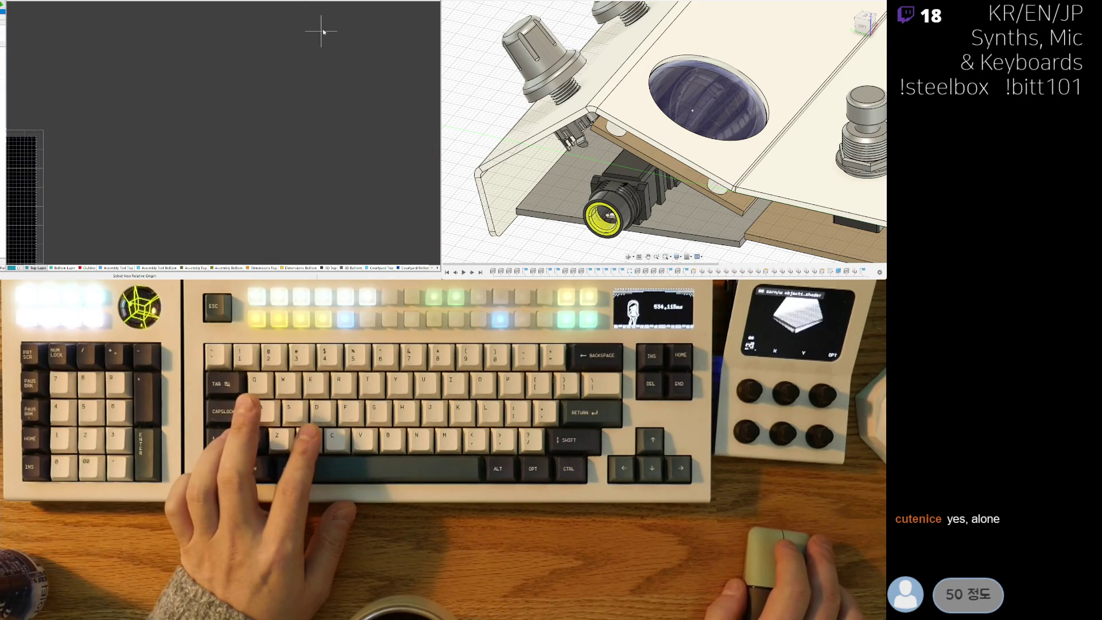
scroll(333, 37, up, 4)
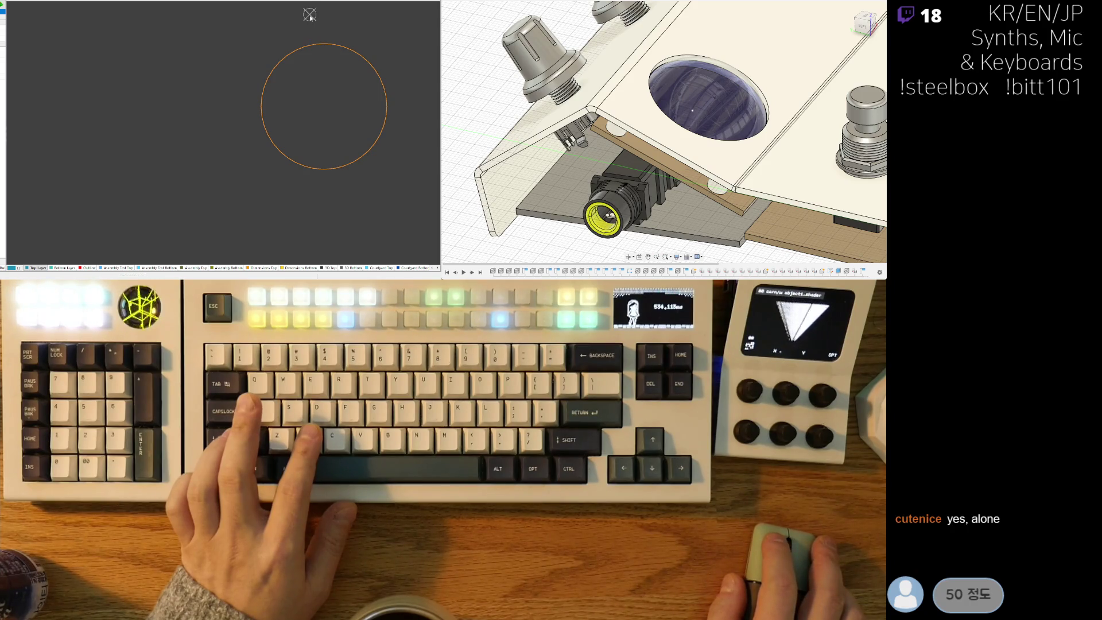
scroll(303, 40, down, 3)
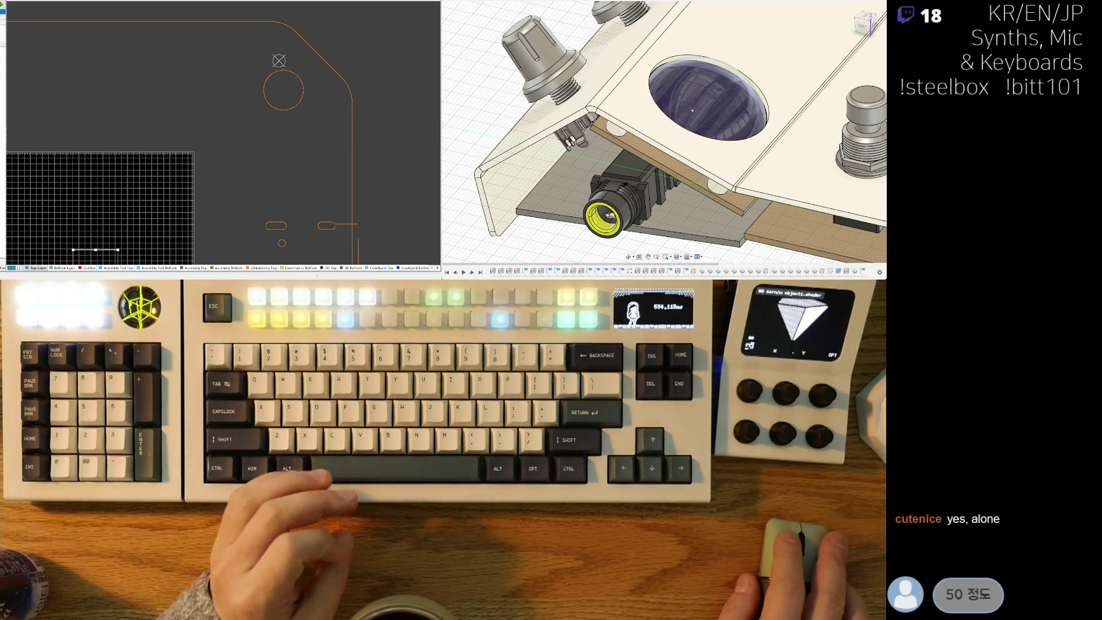
right_drag(242, 112, 269, 65)
scroll(269, 65, down, 3)
right_drag(264, 116, 246, 97)
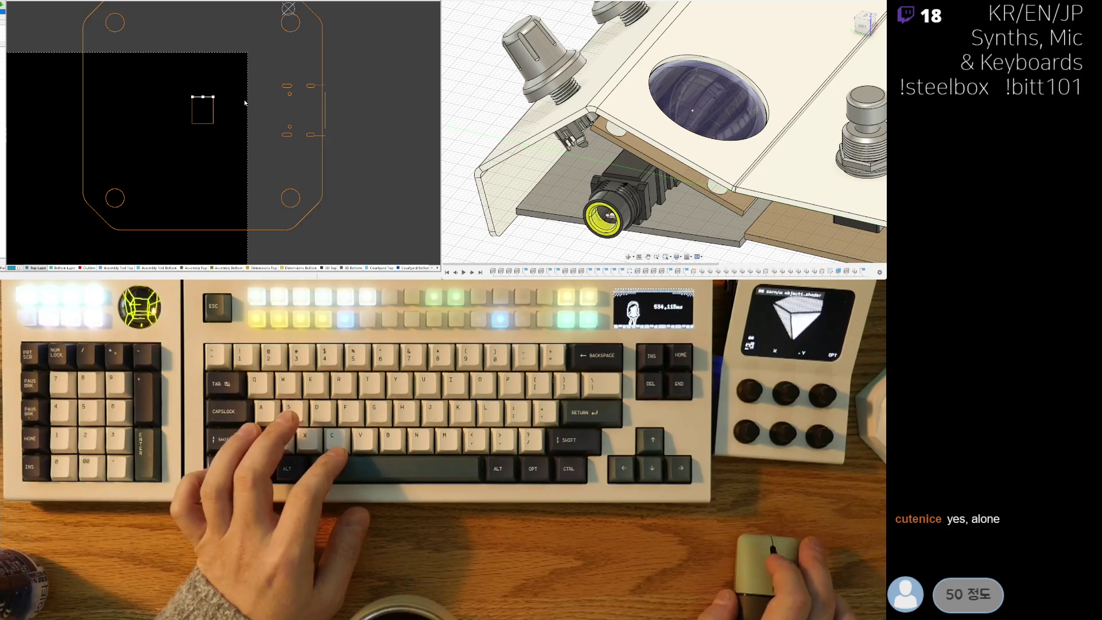
scroll(204, 101, up, 8)
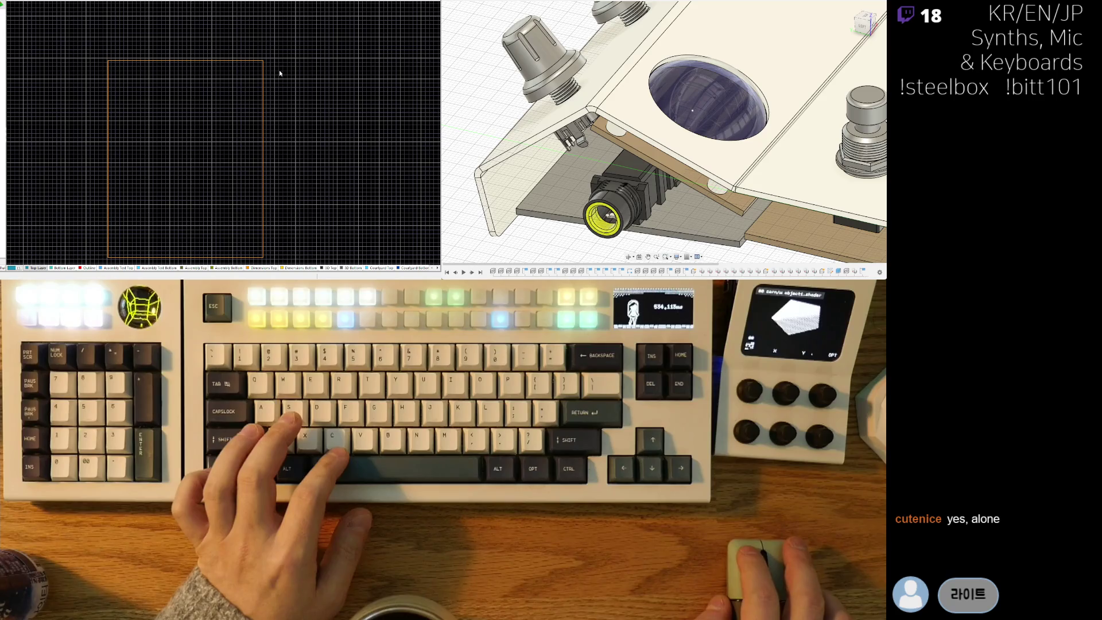
click(235, 61)
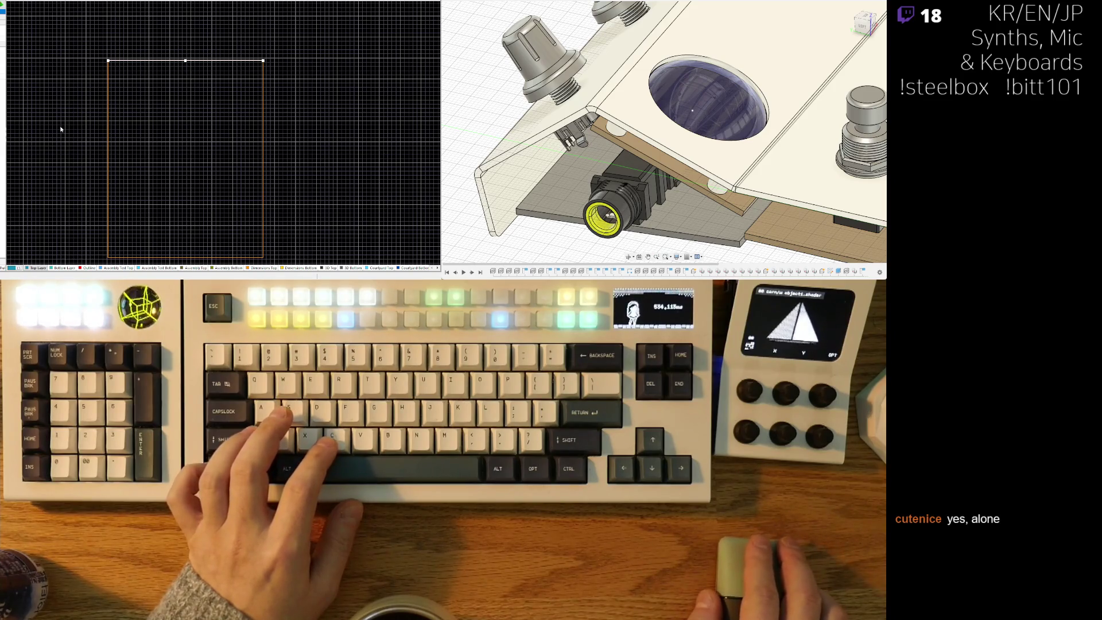
click(109, 77)
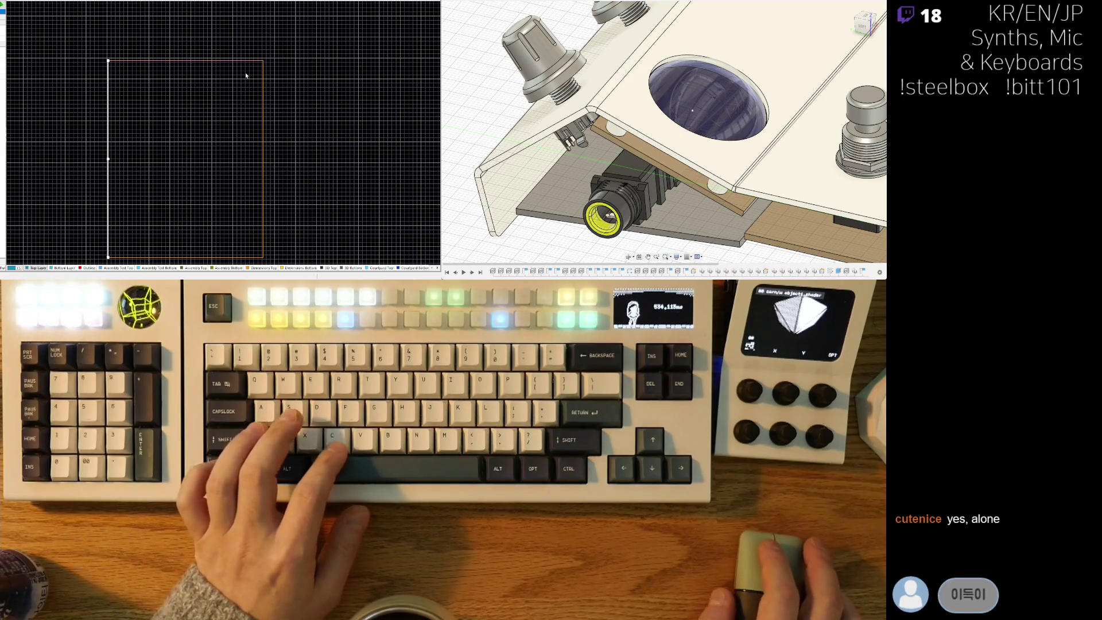
click(128, 61)
scroll(125, 82, down, 6)
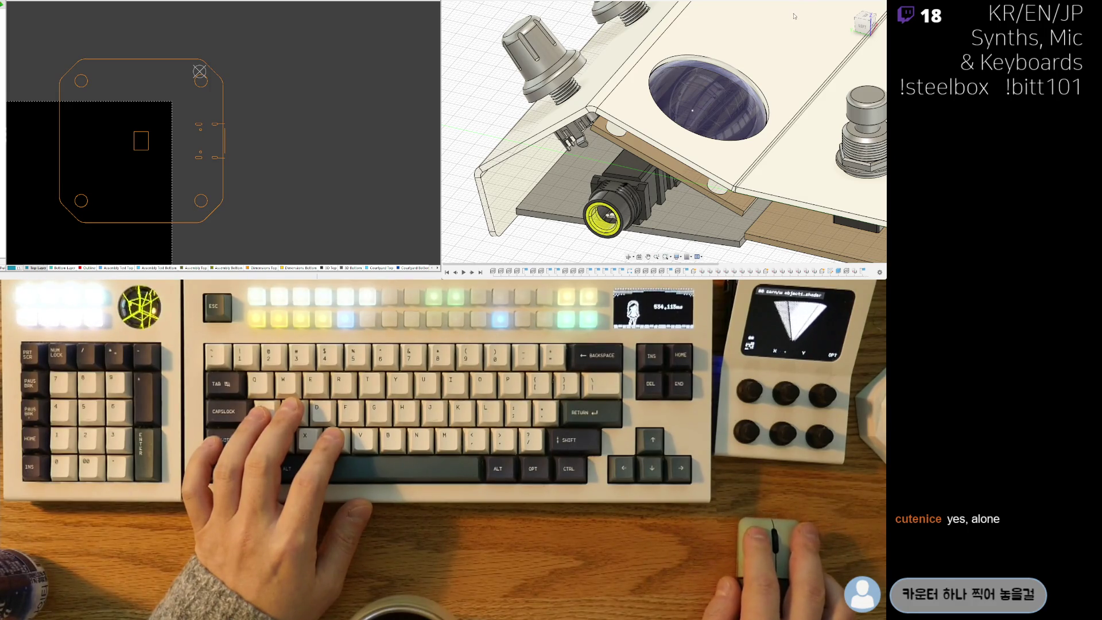
In the 3D view, start a Ctrl+M distance measurement at the chip's left edge, then zoom out.
key(ctrl+Tab)
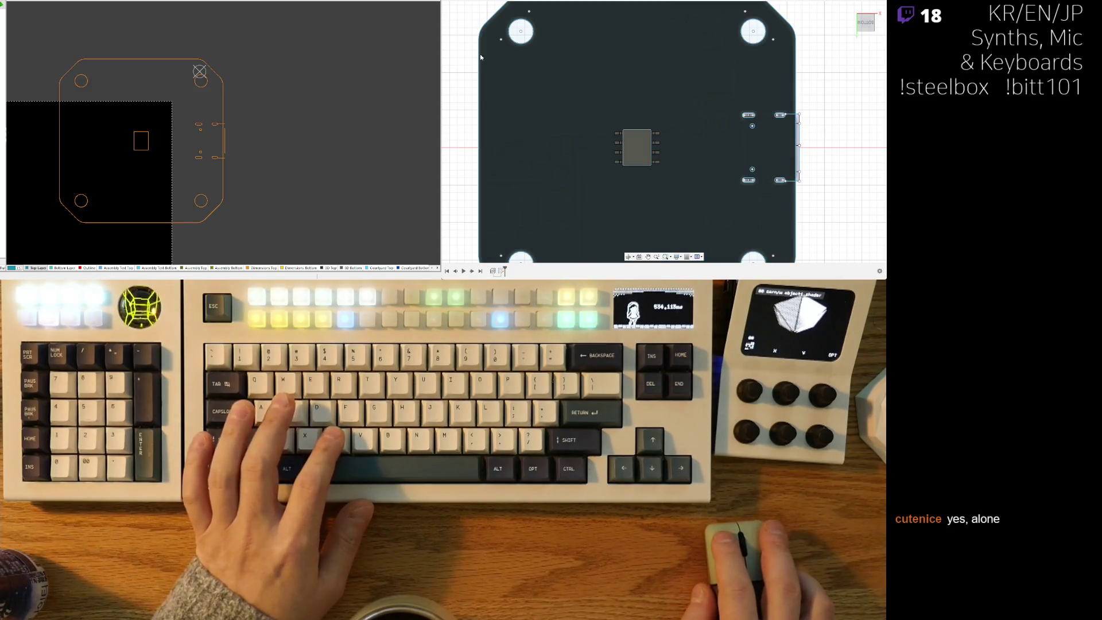
scroll(637, 147, up, 10)
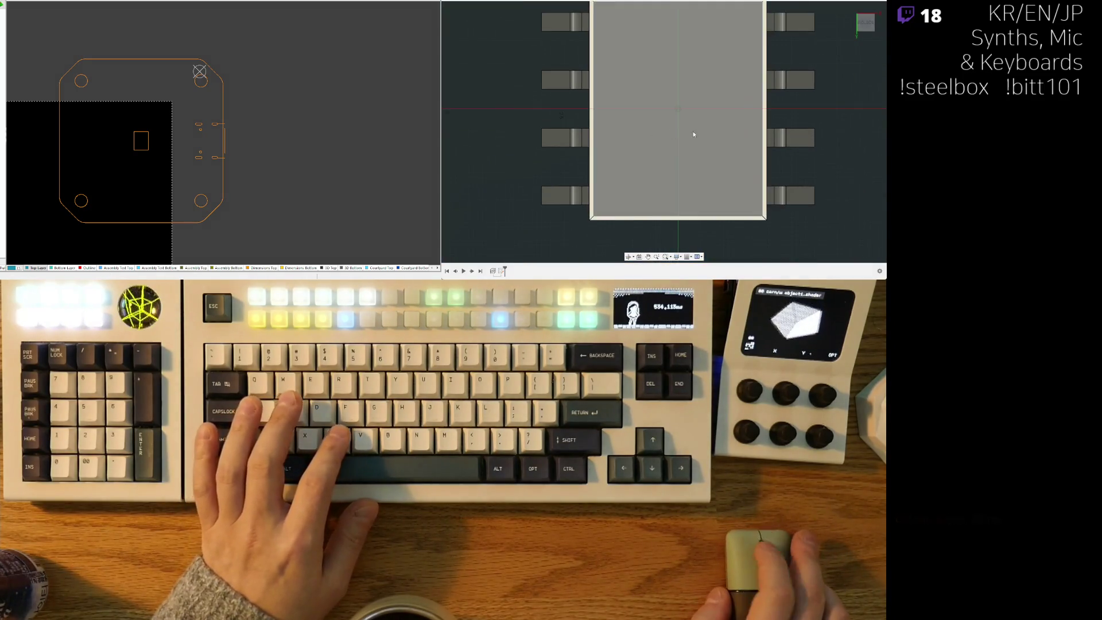
scroll(629, 190, down, 3)
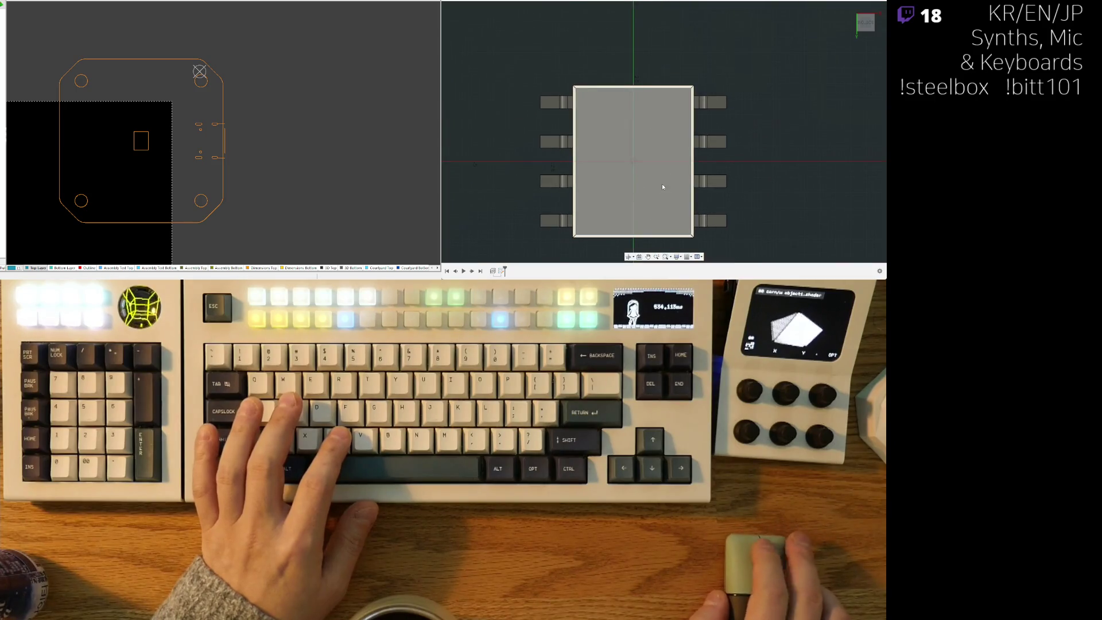
key(ctrl+m)
click(577, 162)
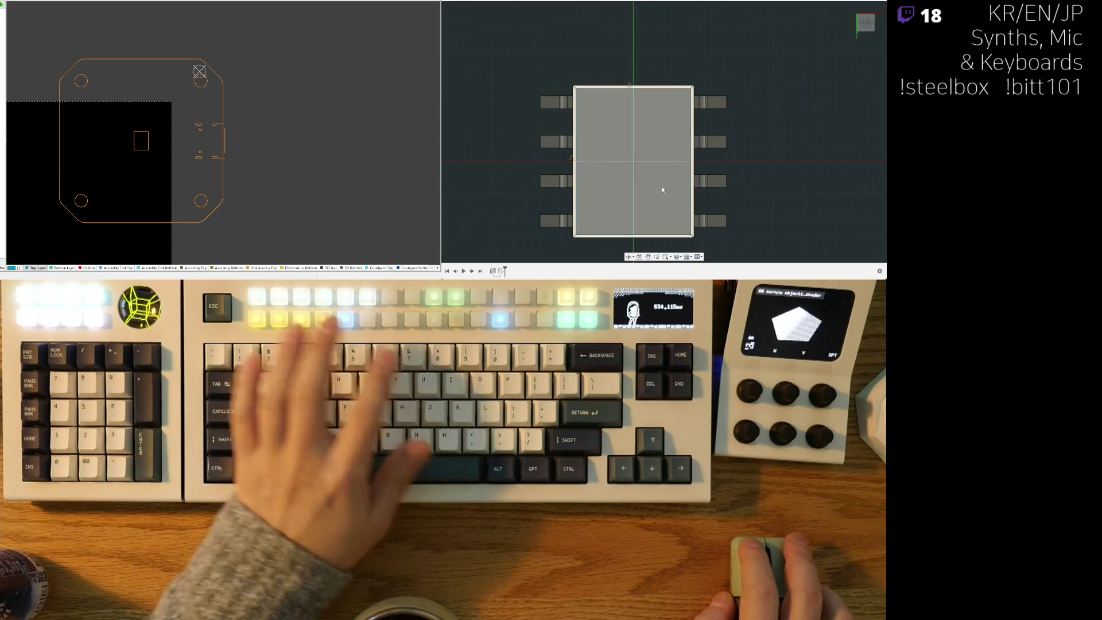
ctrl+scroll(729, 109, down, 3)
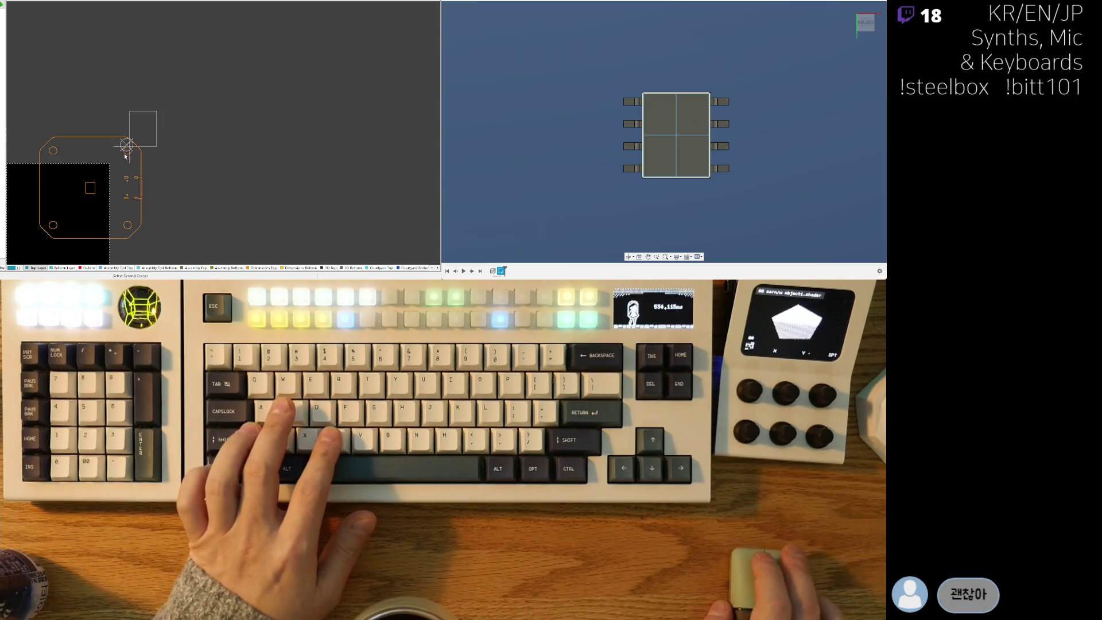
Delete the clicked outline objects, then window-select the whole board's outline, holes and pads.
click(92, 195)
key(Delete)
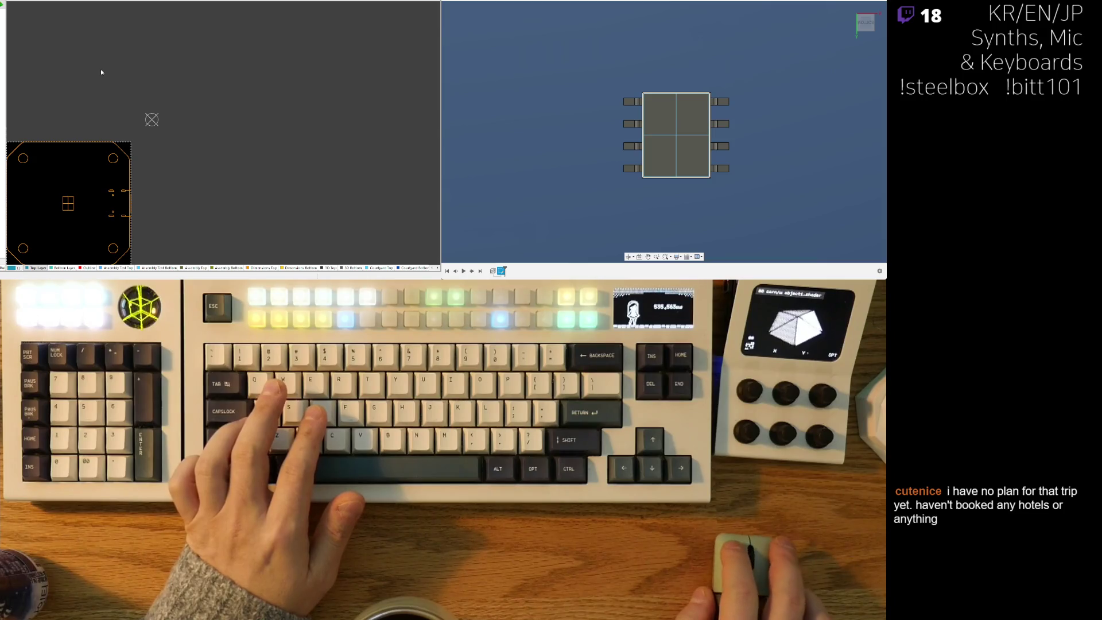
click(138, 141)
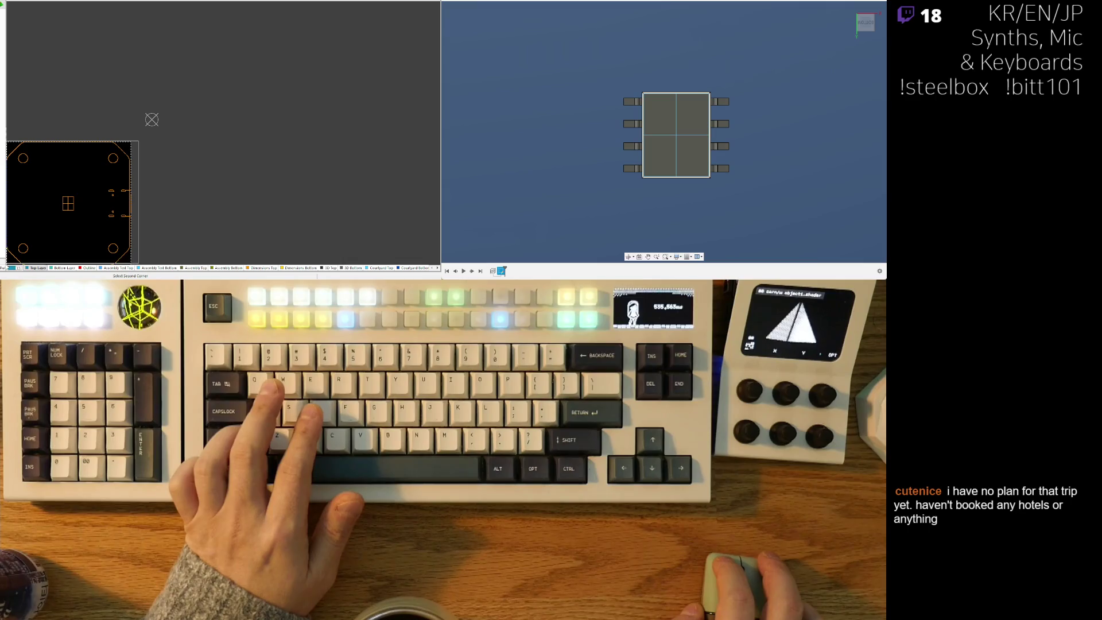
click(7, 265)
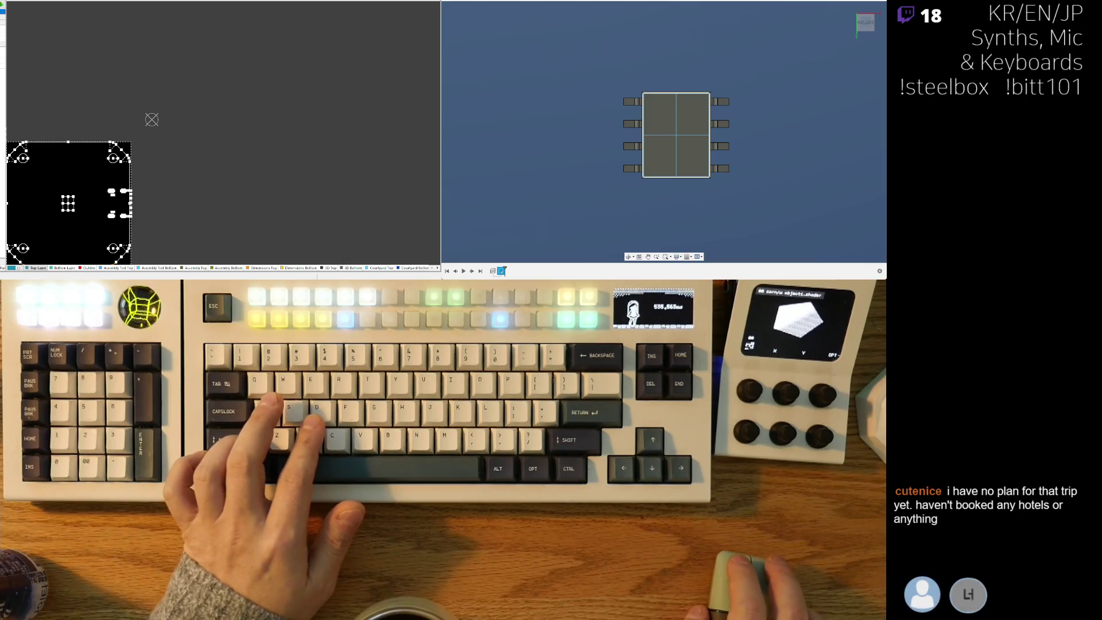
Select the large centre-cross rectangle inside the board, remove it, and zoom back to the full board.
scroll(67, 244, up, 5)
click(99, 240)
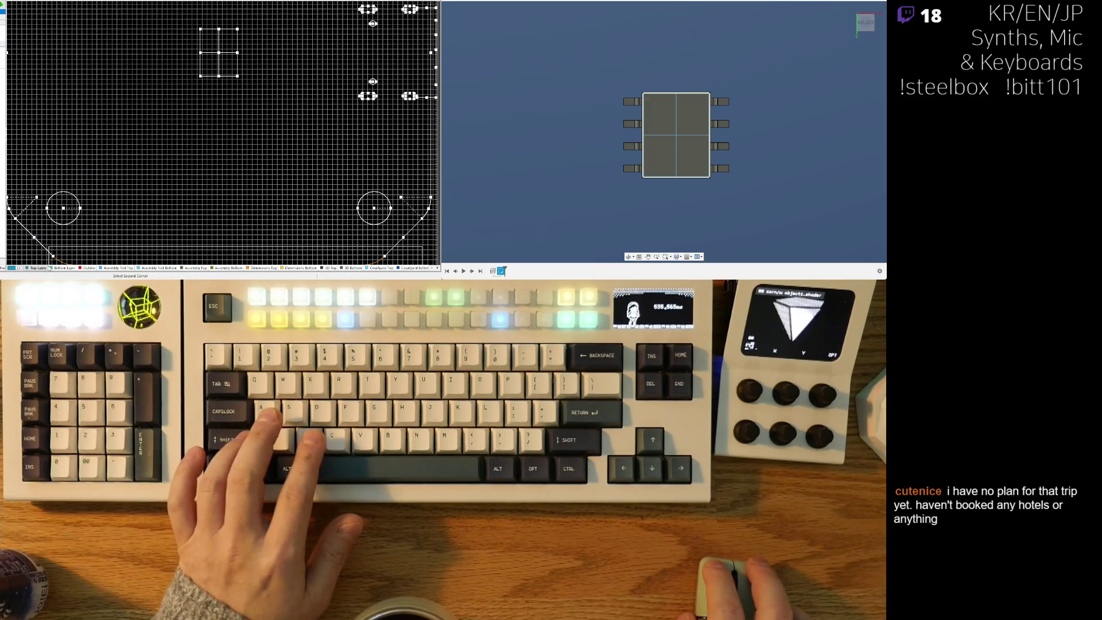
scroll(219, 93, up, 1)
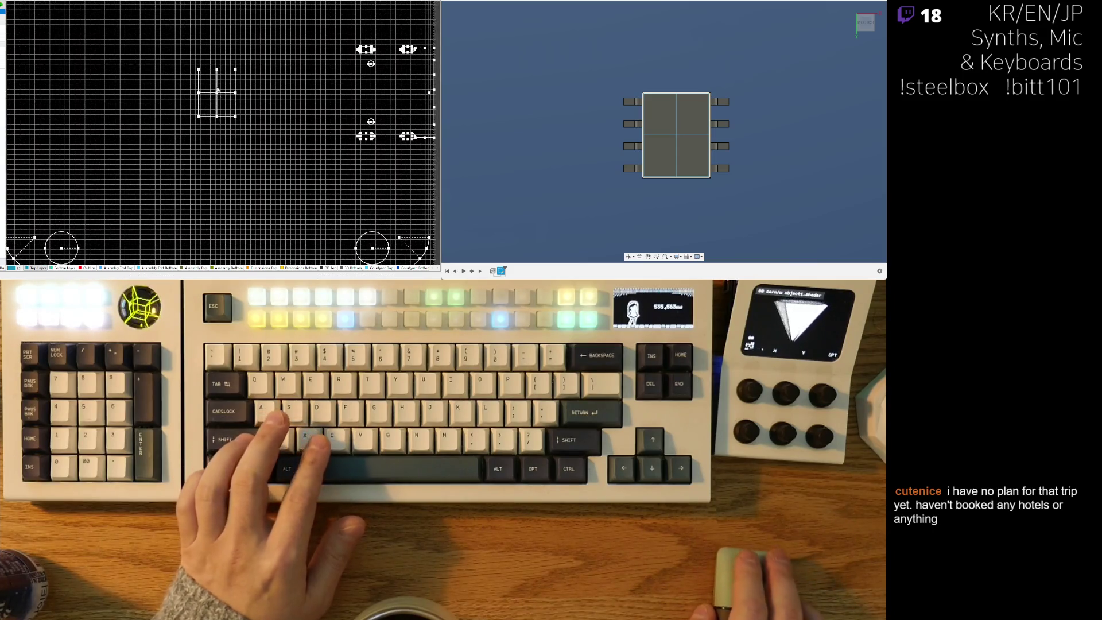
ctrl+scroll(219, 93, up, 3)
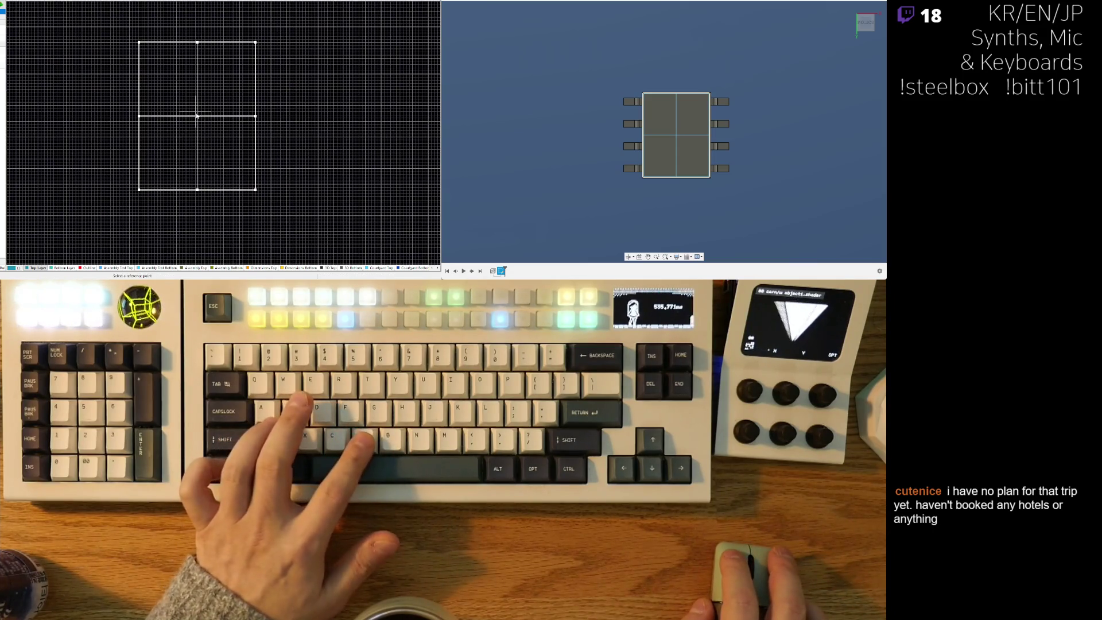
click(262, 268)
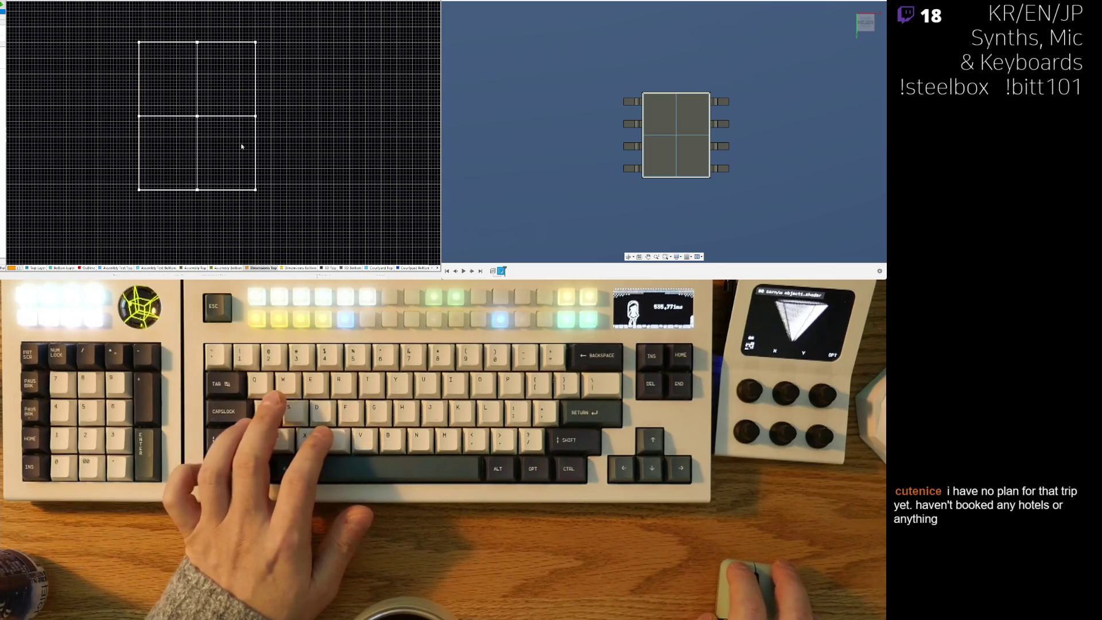
key(Escape)
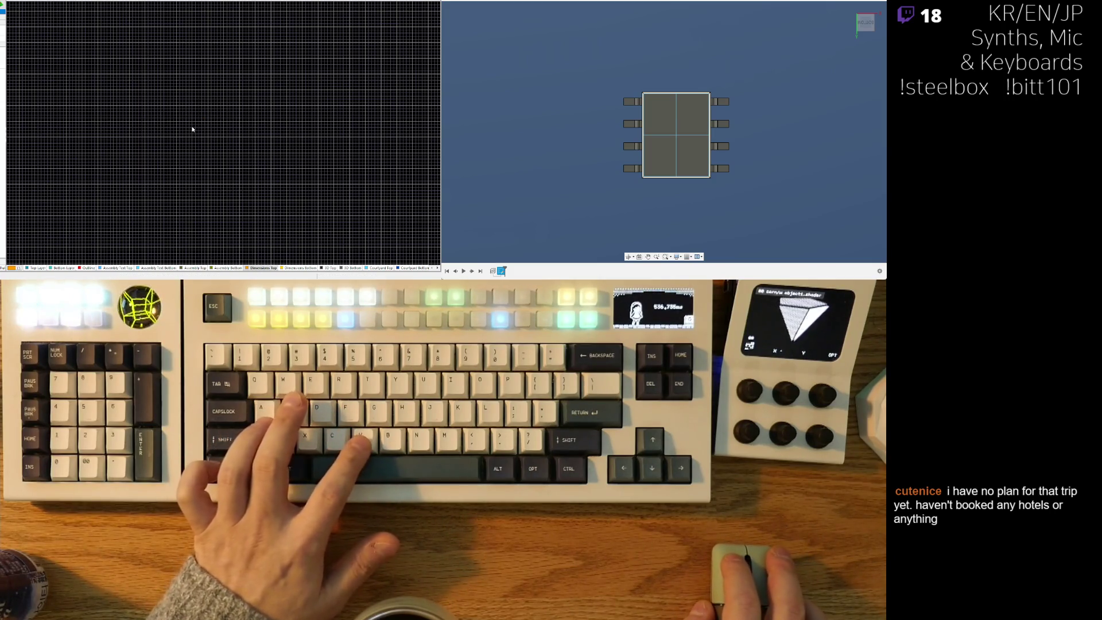
ctrl+scroll(202, 98, down, 10)
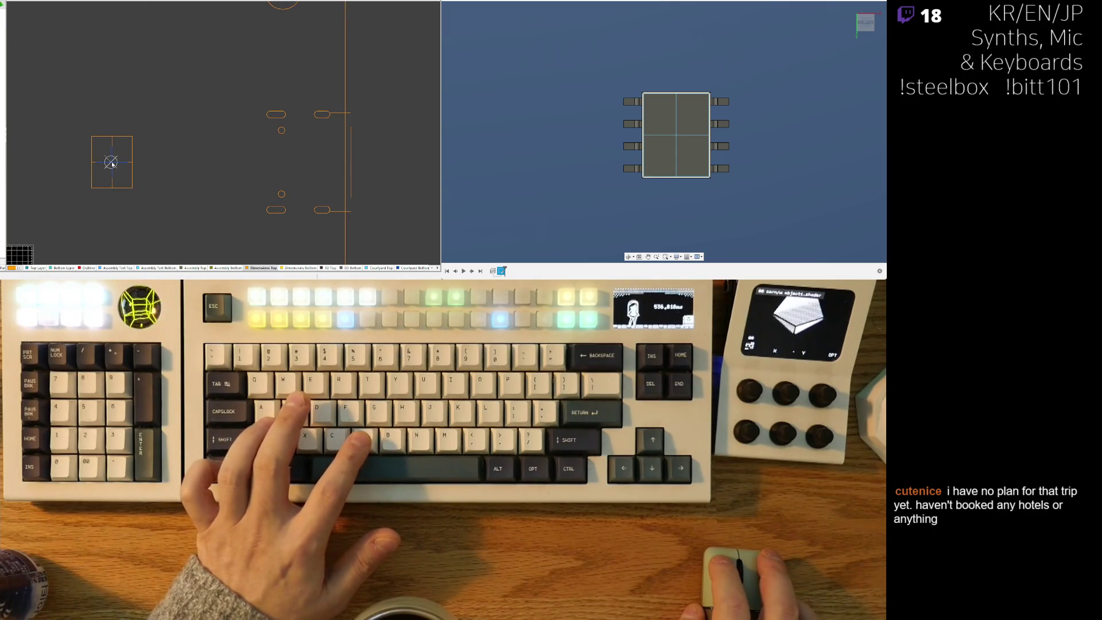
ctrl+scroll(184, 98, down, 5)
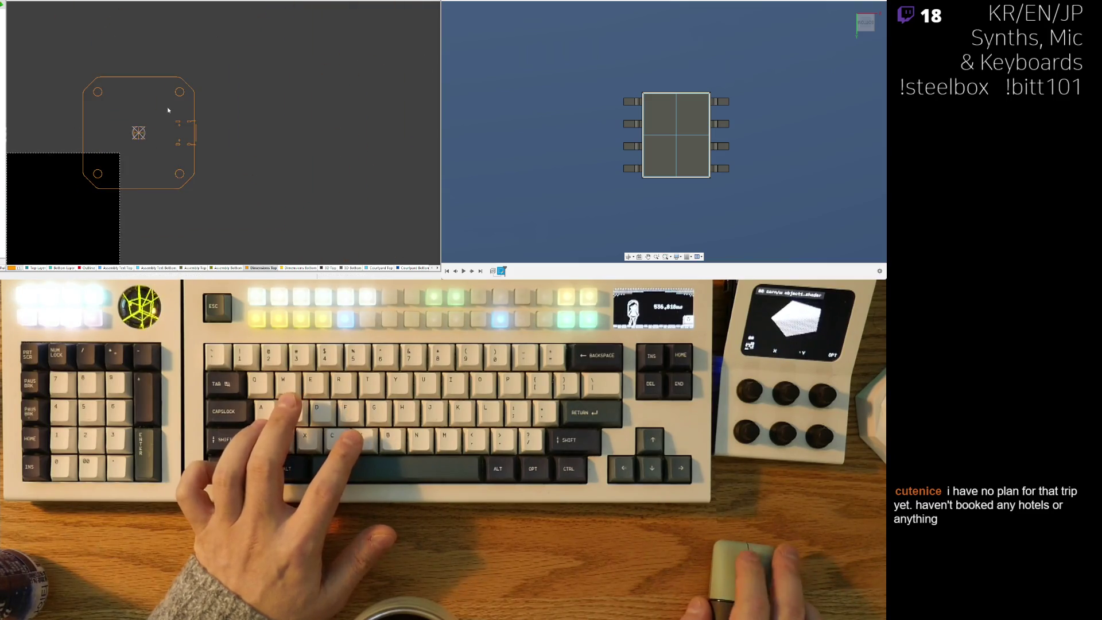
right_drag(122, 125, 168, 84)
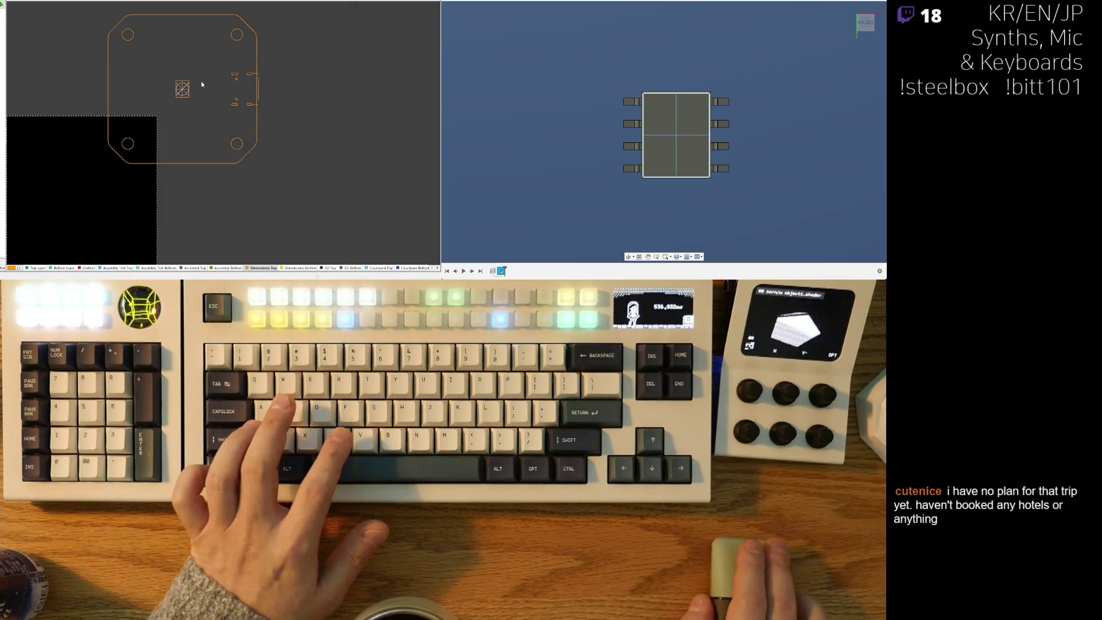
scroll(126, 51, up, 3)
ctrl+scroll(131, 56, up, 3)
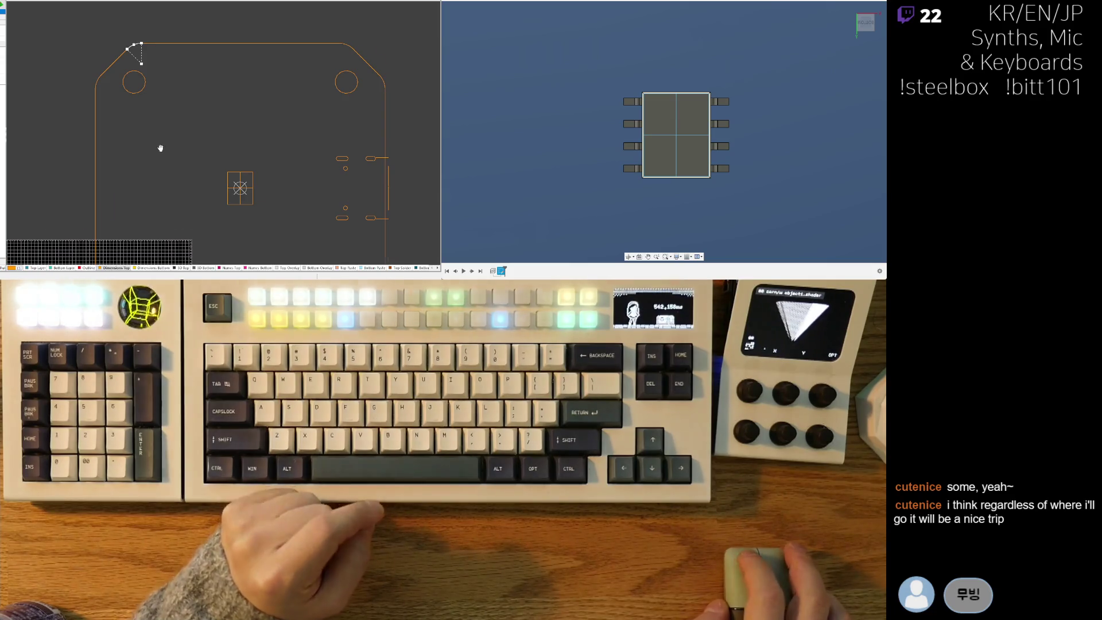
Window-select the board's left edge and bottom-left chamfer segments.
ctrl+scroll(164, 95, up, 3)
mouse_move(164, 95)
right_down()
mouse_move(115, 86)
mouse_move(106, 170)
mouse_move(117, 28)
right_up()
ctrl+scroll(118, 32, down, 3)
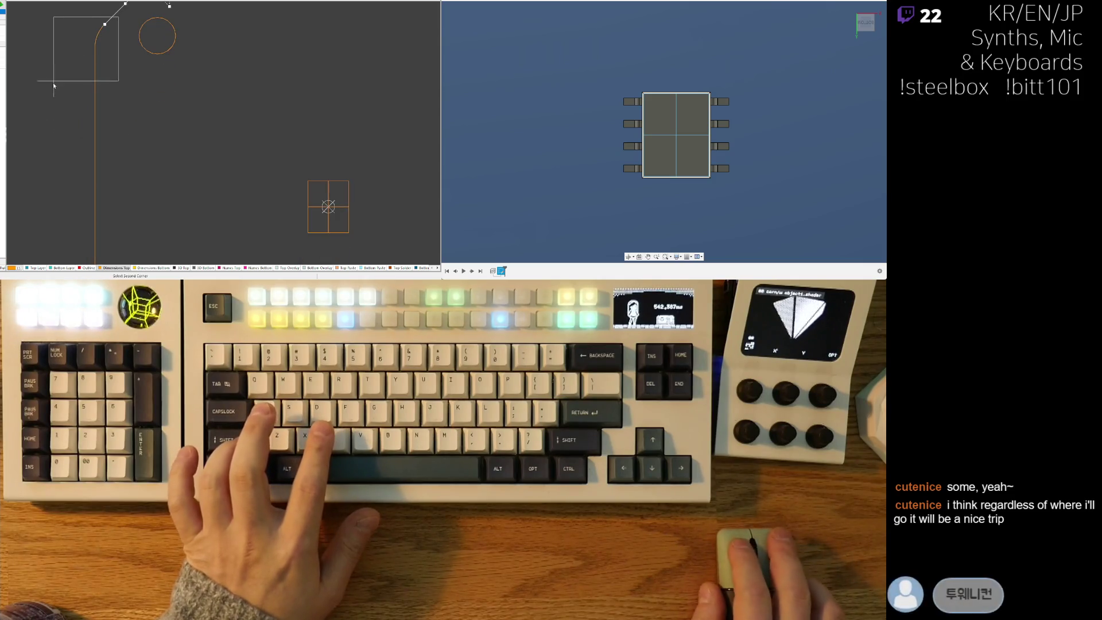
drag(104, 10, 117, 237)
ctrl+scroll(115, 195, up, 3)
mouse_move(83, 131)
mouse_down()
mouse_move(184, 189)
mouse_move(185, 223)
mouse_move(267, 205)
mouse_move(387, 215)
mouse_move(348, 149)
mouse_up()
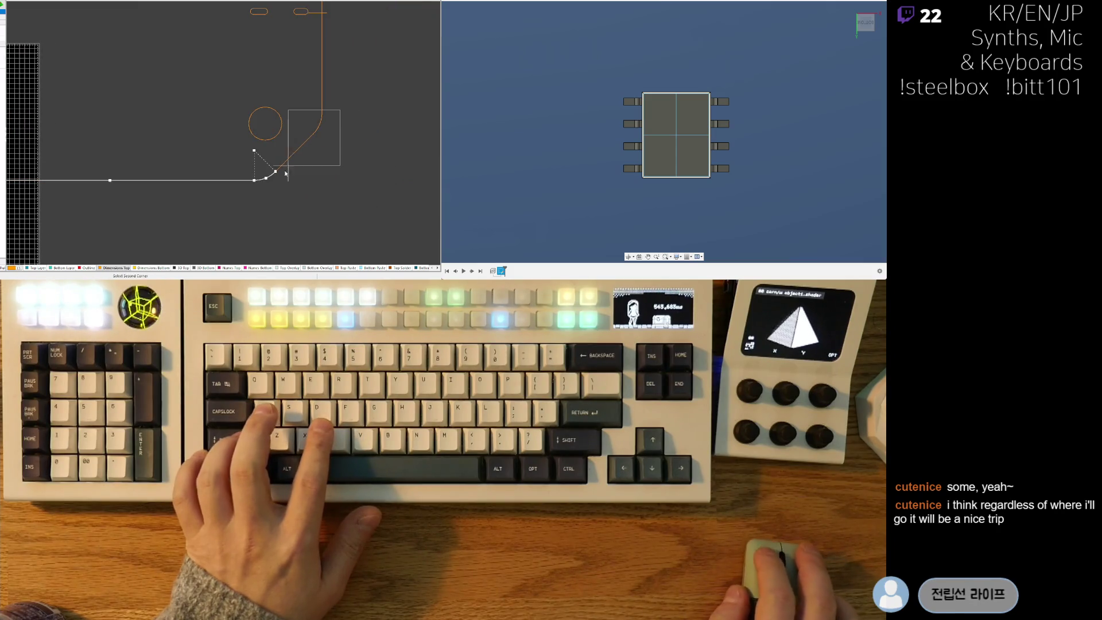
drag(287, 170, 256, 208)
Extend the outline selection to include the top-right chamfer.
ctrl+scroll(256, 208, down, 1)
mouse_move(278, 131)
right_down()
mouse_move(281, 156)
mouse_move(274, 140)
right_up()
ctrl+scroll(234, 142, up, 5)
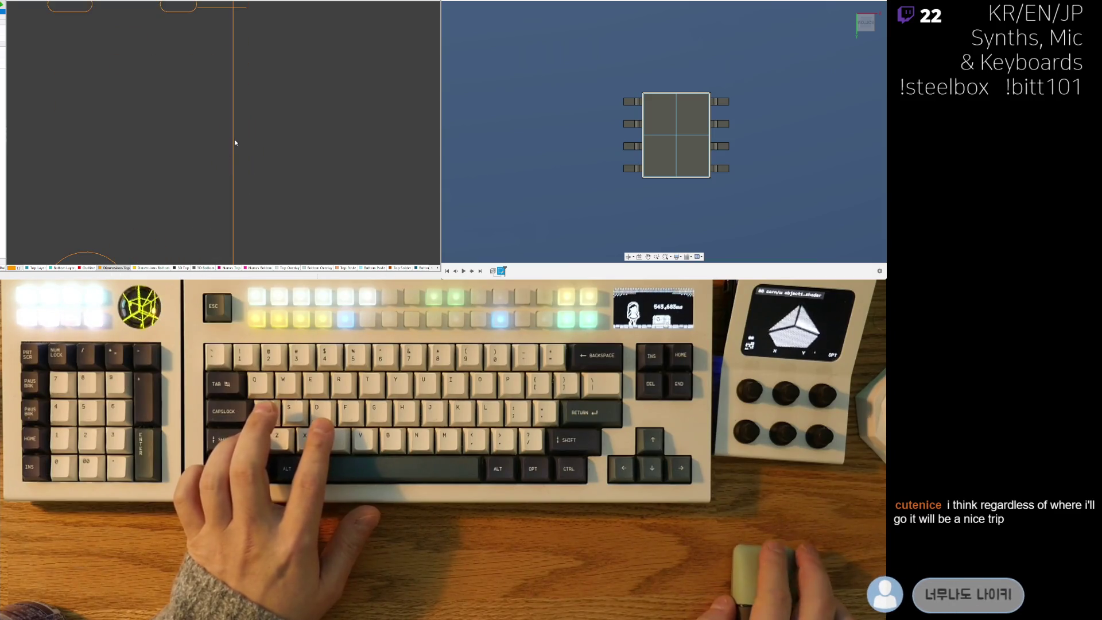
scroll(215, 172, down, 2)
ctrl+scroll(213, 146, up, 2)
scroll(173, 159, up, 2)
ctrl+scroll(143, 41, down, 4)
scroll(143, 41, up, 5)
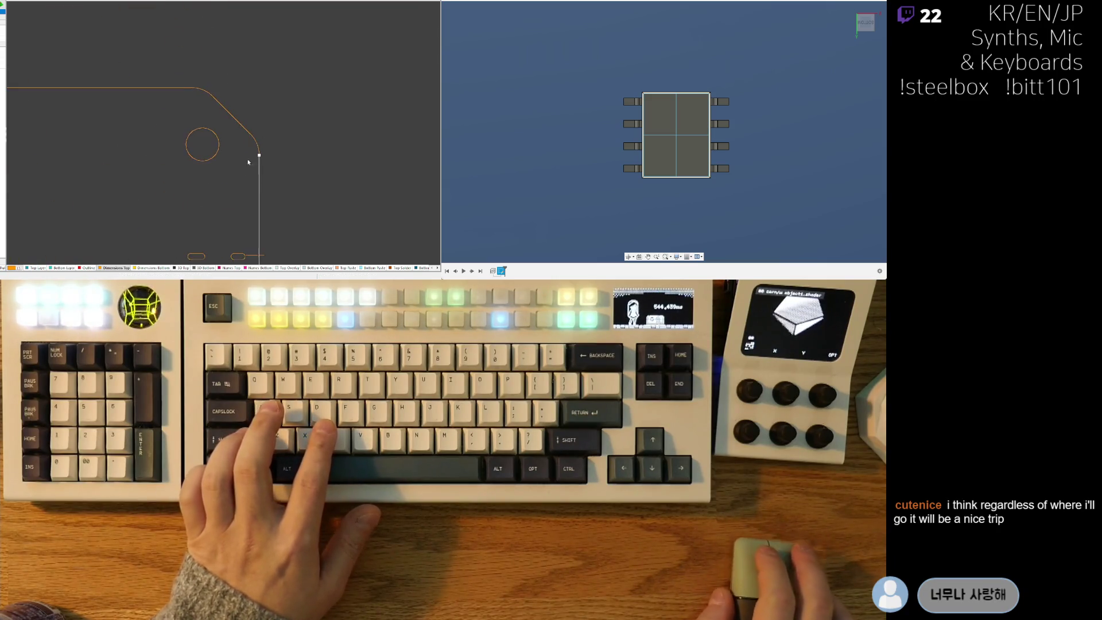
click(287, 75)
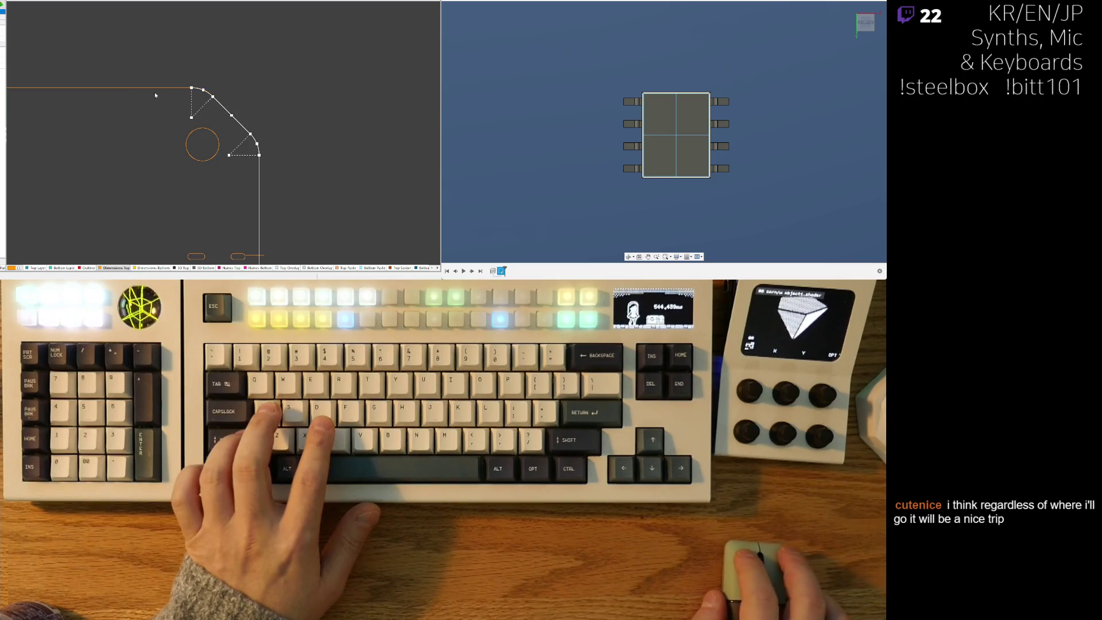
shift+scroll(344, 55, left, 3)
ctrl+scroll(382, 57, down, 1)
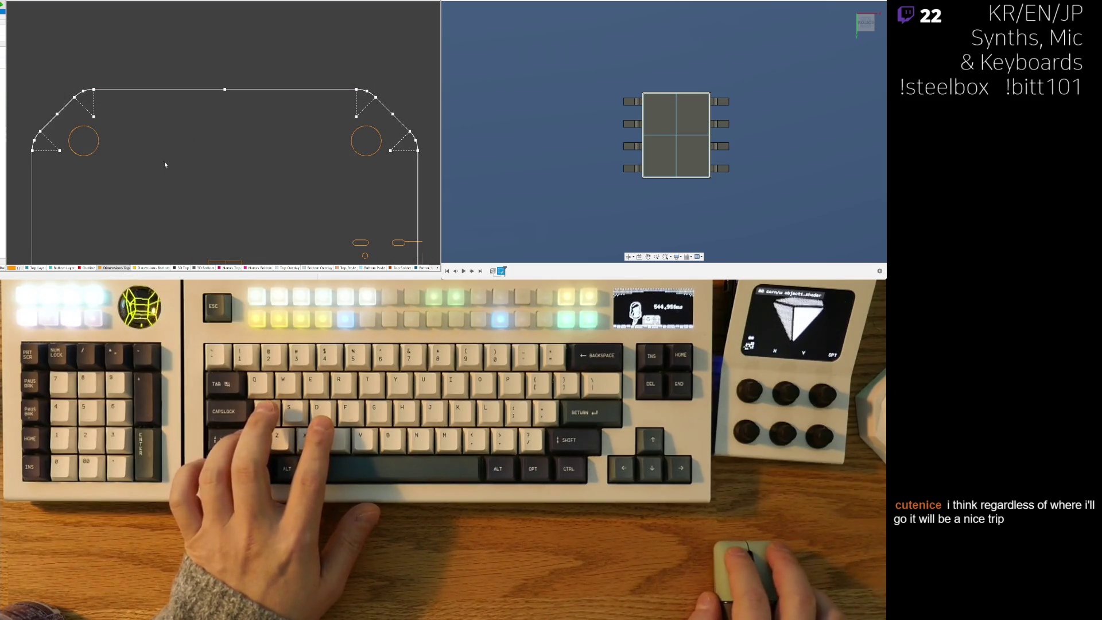
ctrl+scroll(161, 155, down, 2)
shift+scroll(224, 111, left, 2)
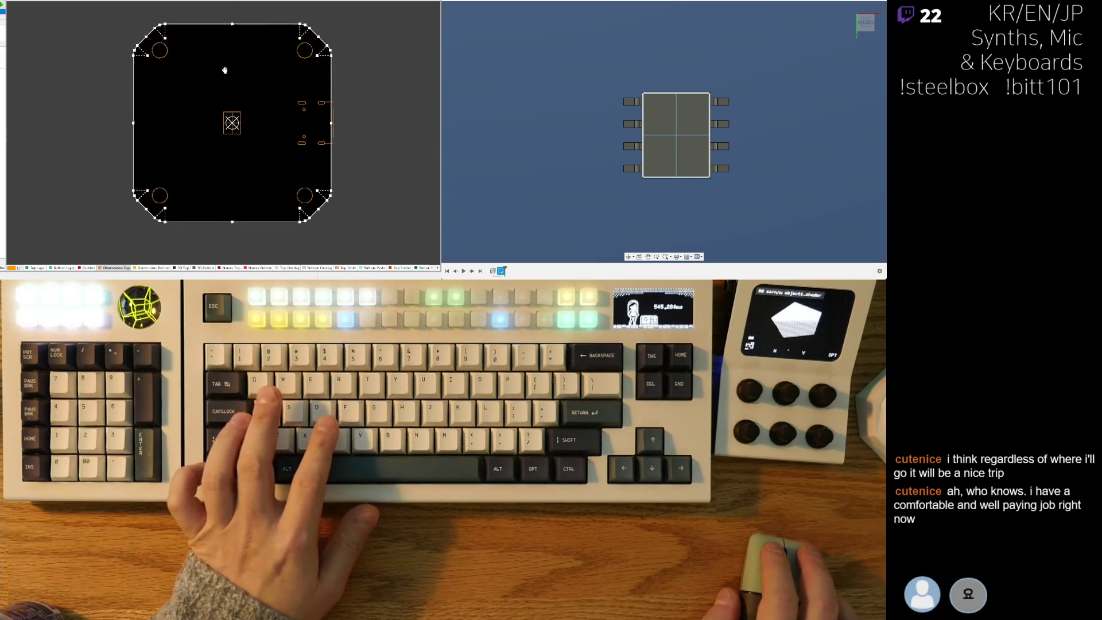
Commit a pad on the top-left mounting hole.
ctrl+scroll(171, 59, up, 5)
ctrl+scroll(170, 60, down, 5)
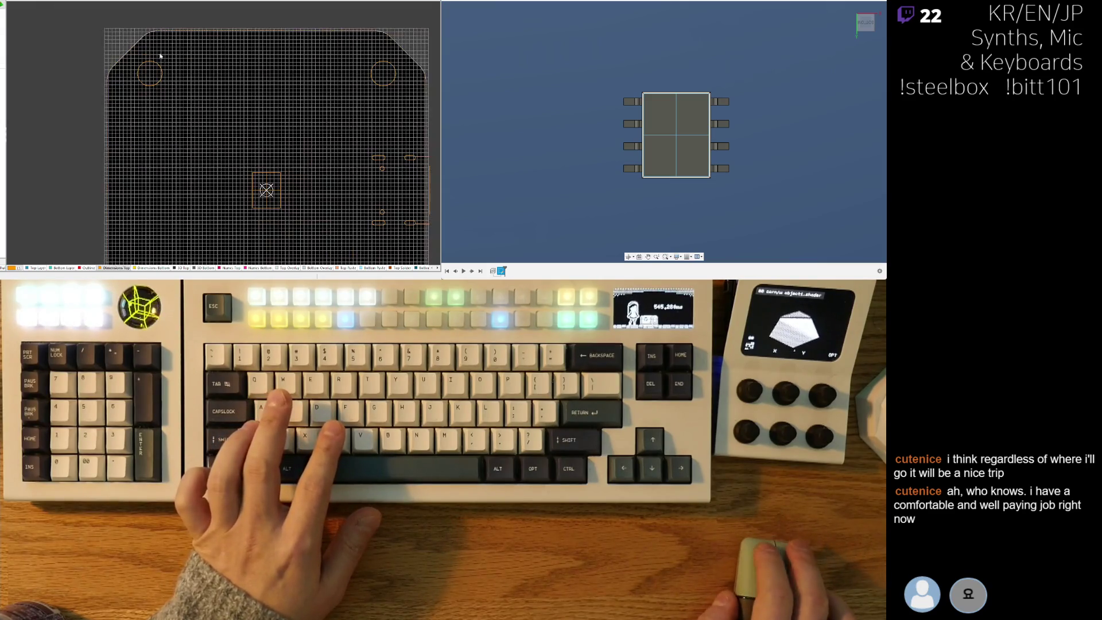
ctrl+scroll(141, 32, up, 5)
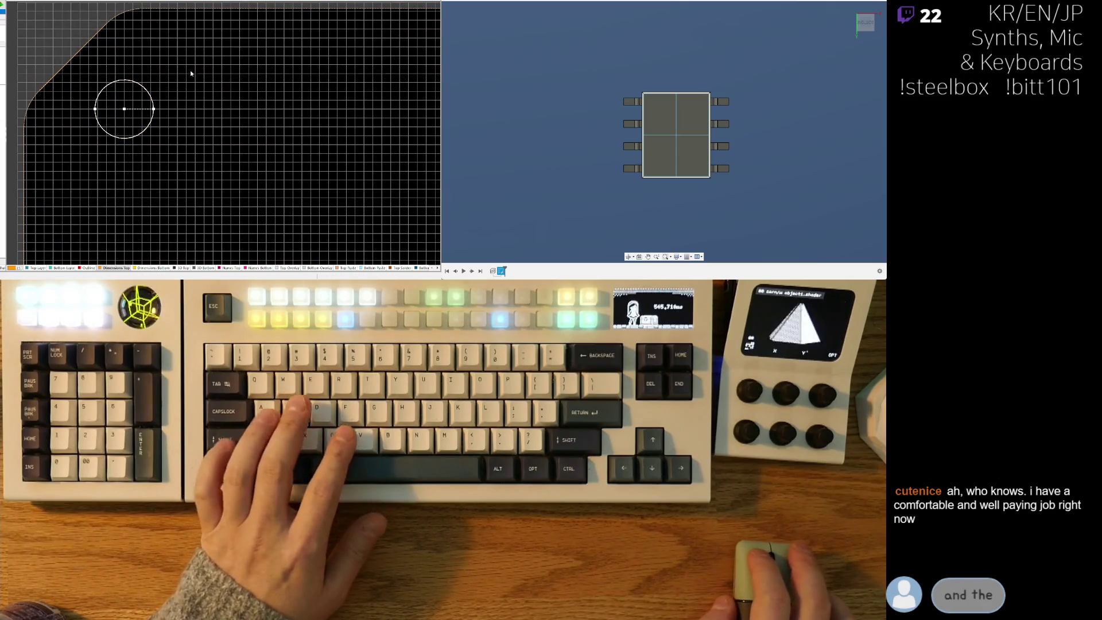
right_drag(199, 85, 228, 74)
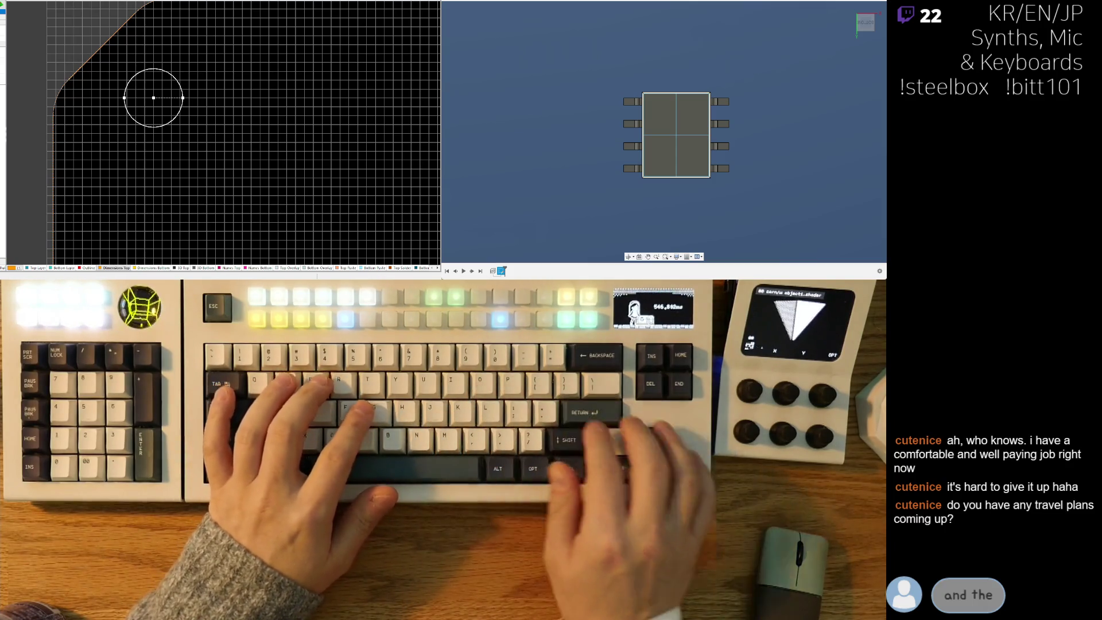
key(Return)
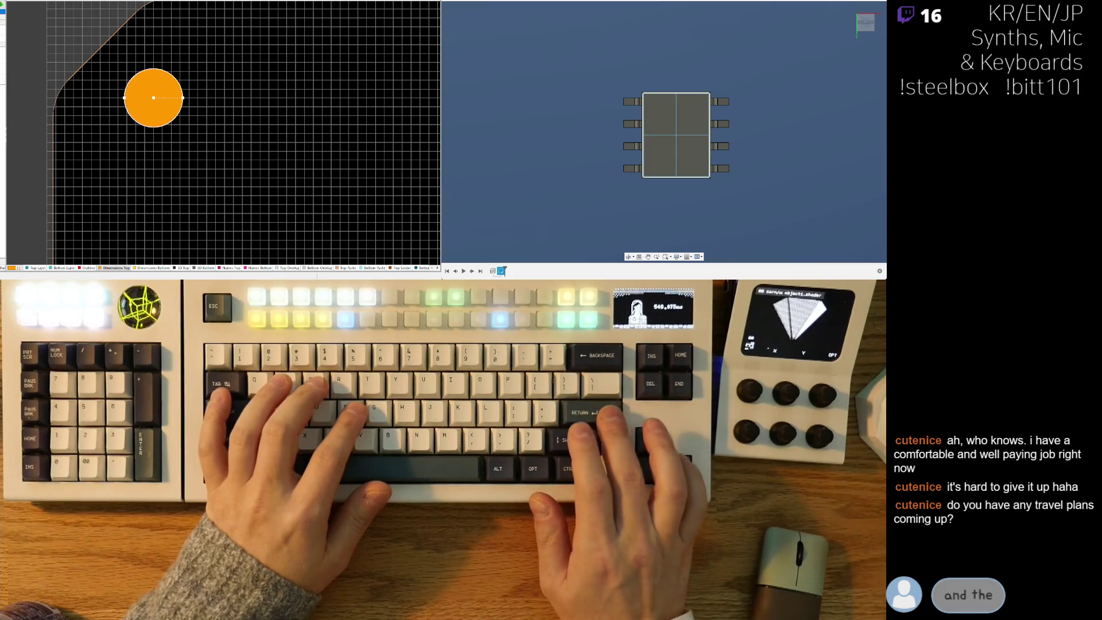
Select and reposition the bottom-right corner circle, then commit it as a pad.
ctrl+scroll(192, 167, down, 5)
ctrl+scroll(299, 85, up, 3)
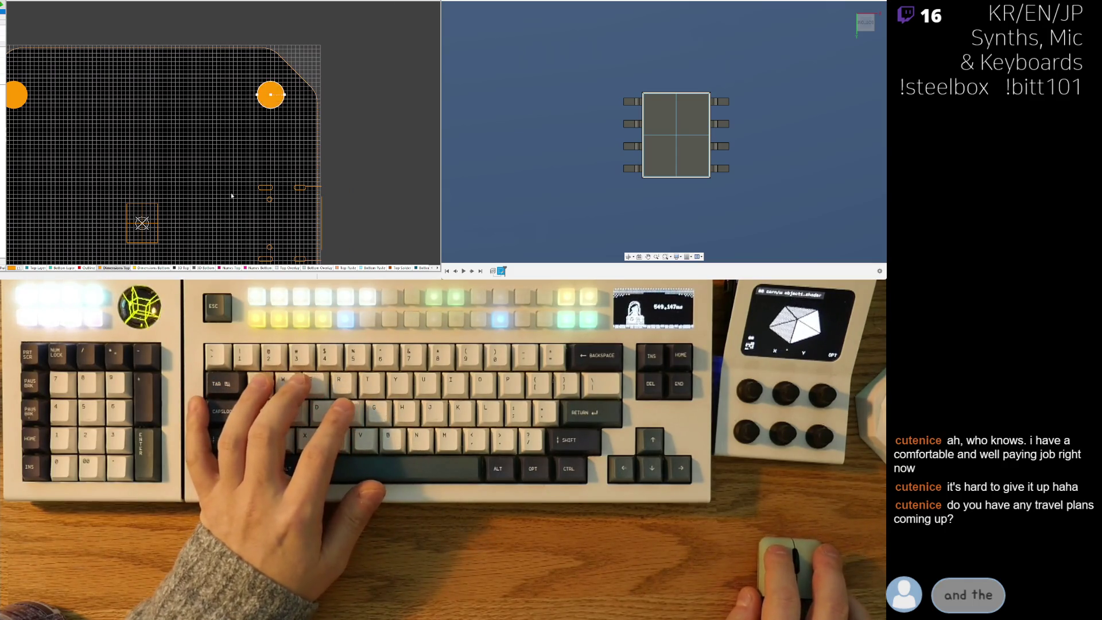
right_drag(236, 187, 282, 62)
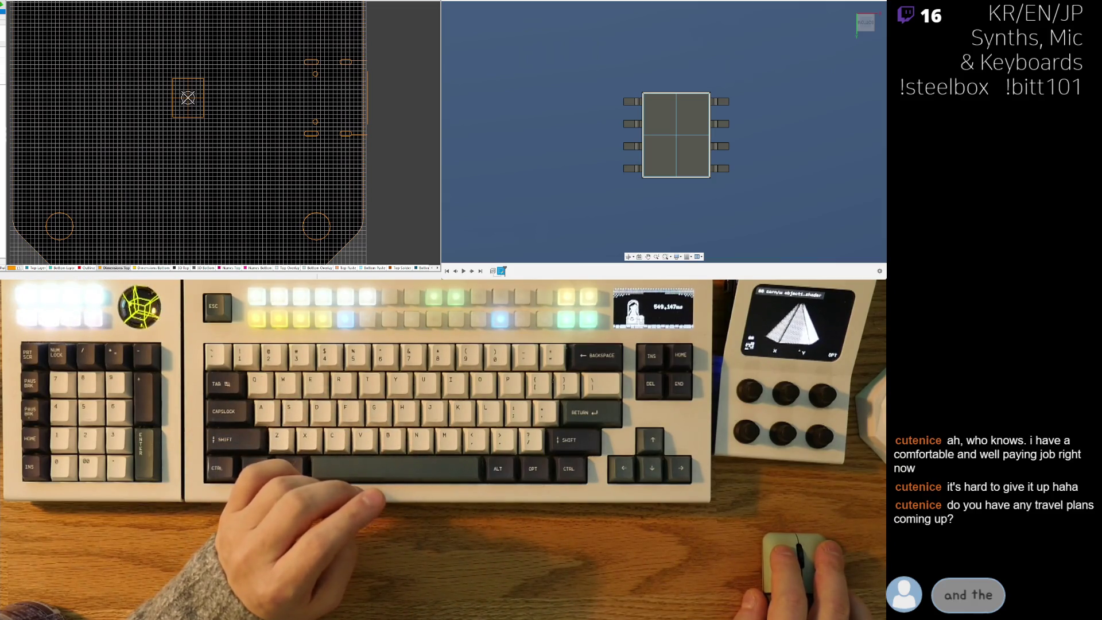
right_drag(328, 221, 334, 135)
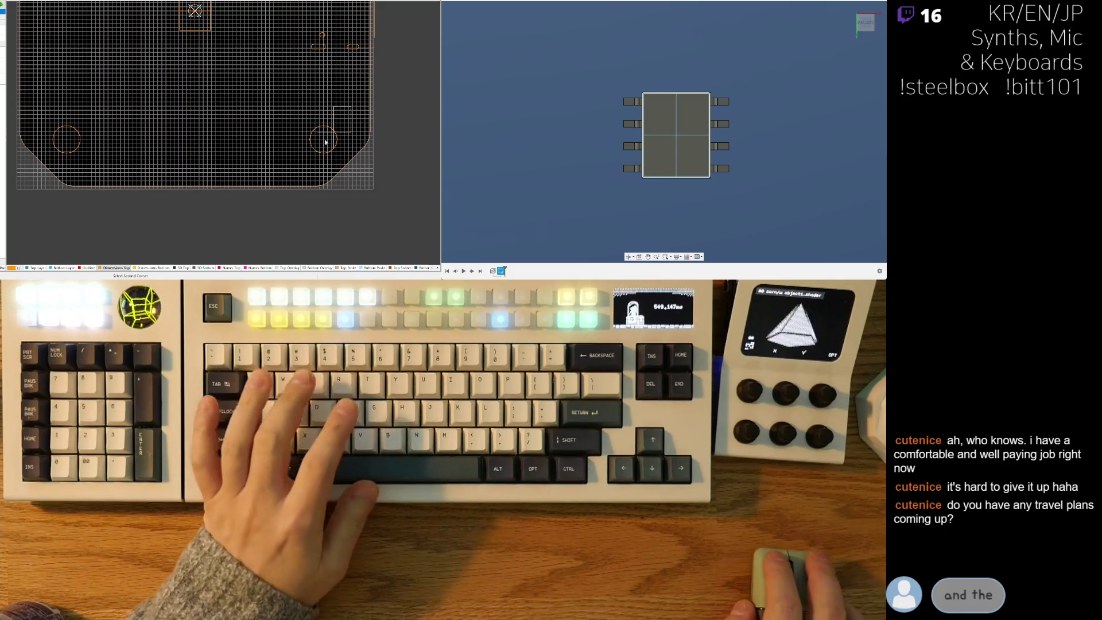
click(335, 135)
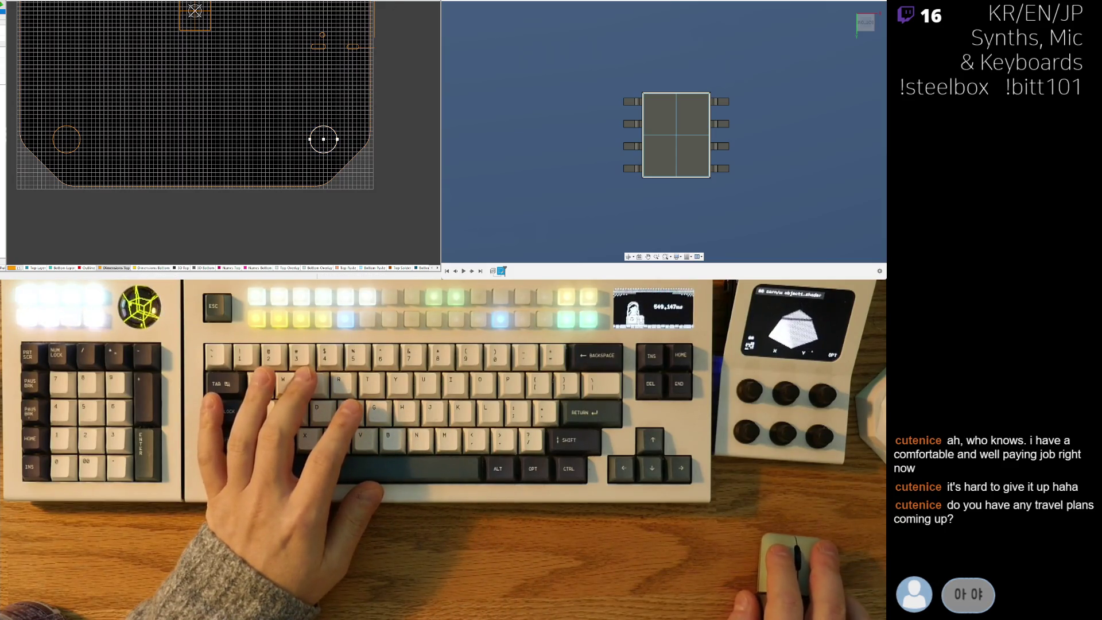
mouse_move(296, 73)
right_down()
mouse_move(181, 82)
mouse_move(191, 112)
mouse_move(206, 103)
right_up()
ctrl+scroll(184, 129, up, 2)
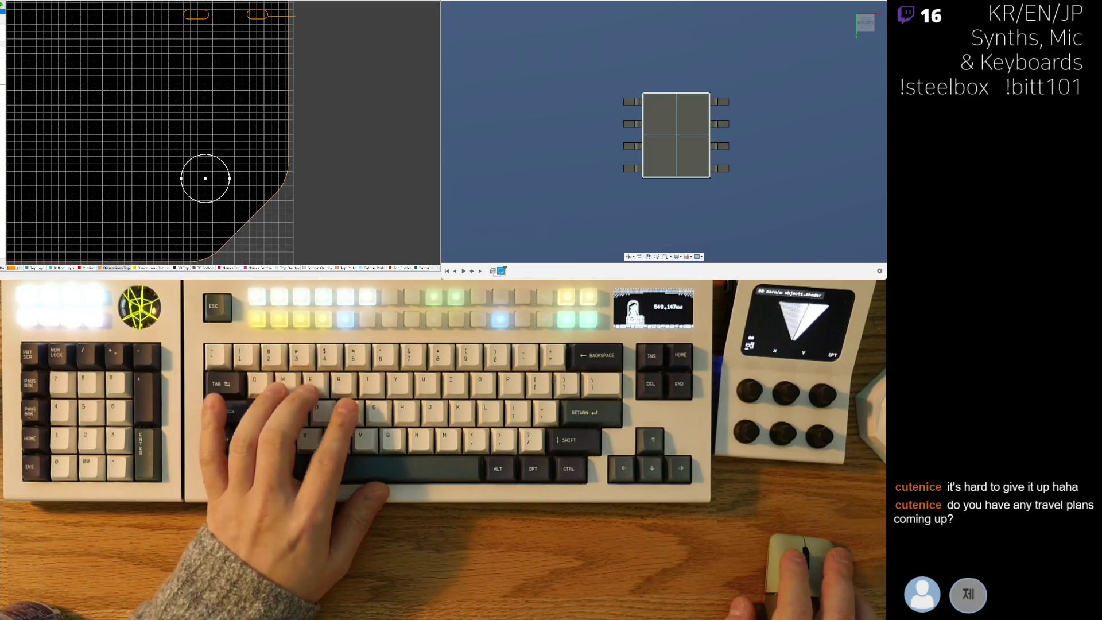
key(t)
key(v)
key(r)
Flip the board view horizontally and commit another corner circle as a pad.
key(v)
key(b)
click(226, 125)
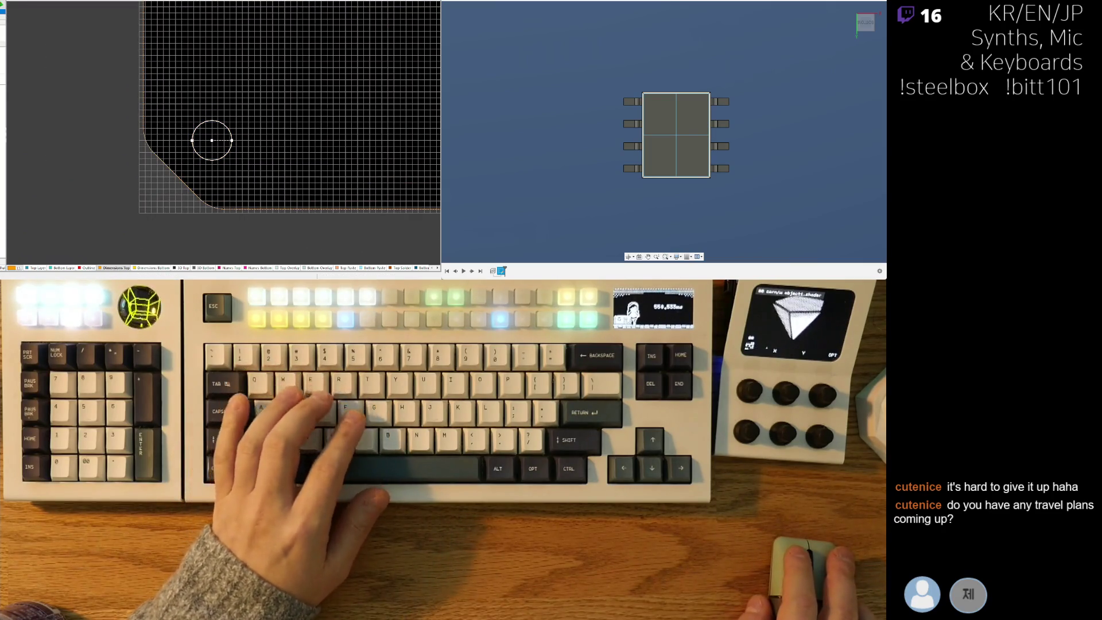
key(t)
key(v)
key(r)
Delete the duplicate pad on the bottom-right mounting hole.
ctrl+scroll(227, 126, down, 5)
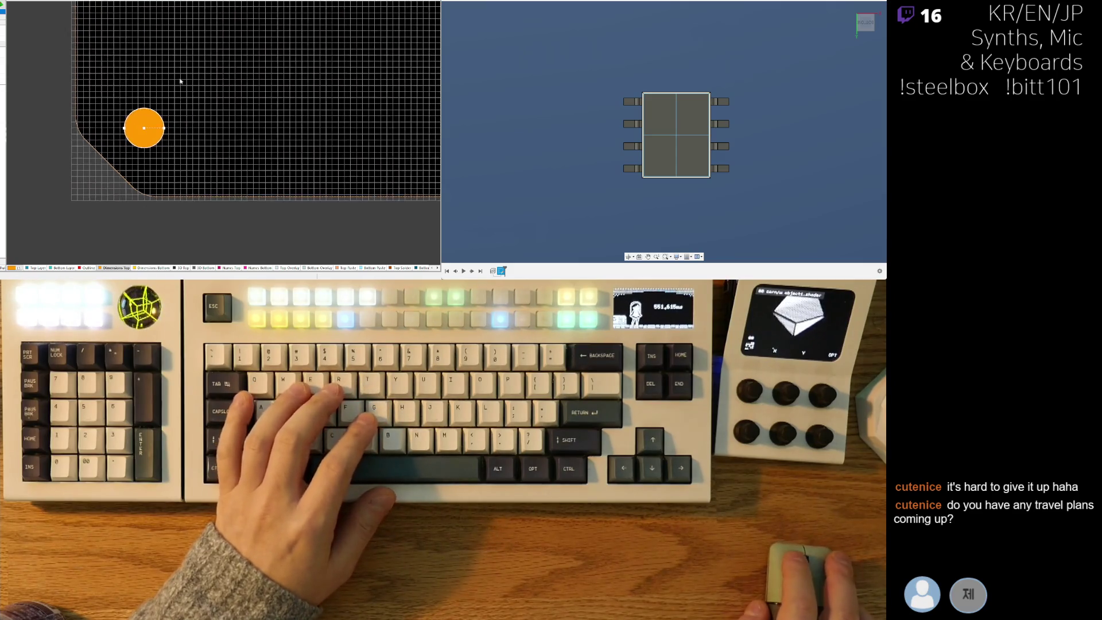
scroll(170, 70, up, 2)
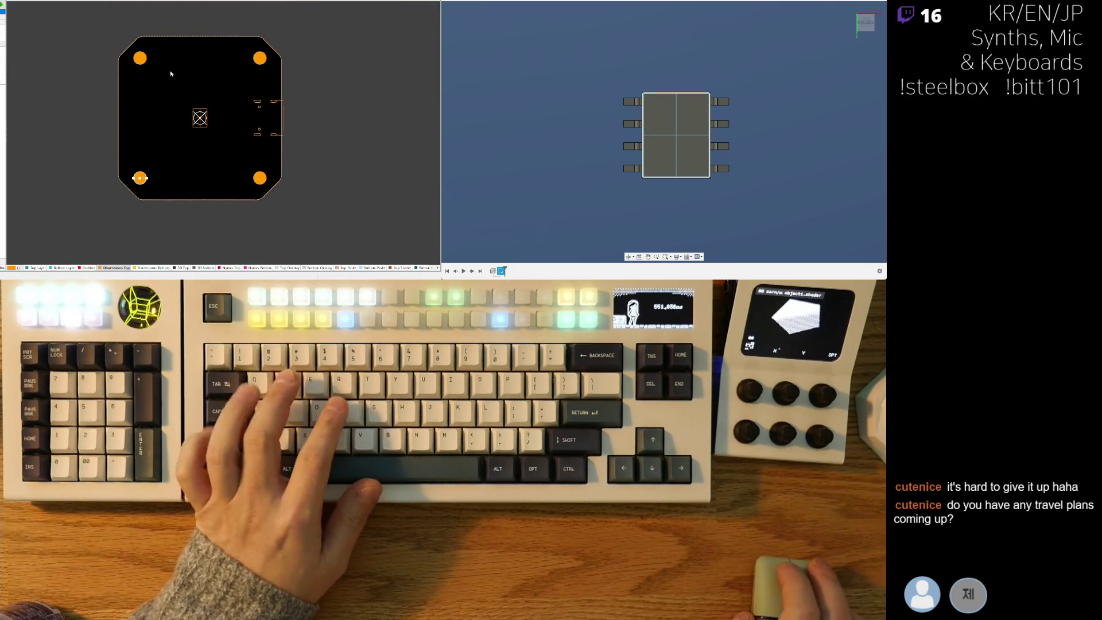
ctrl+scroll(146, 57, up, 3)
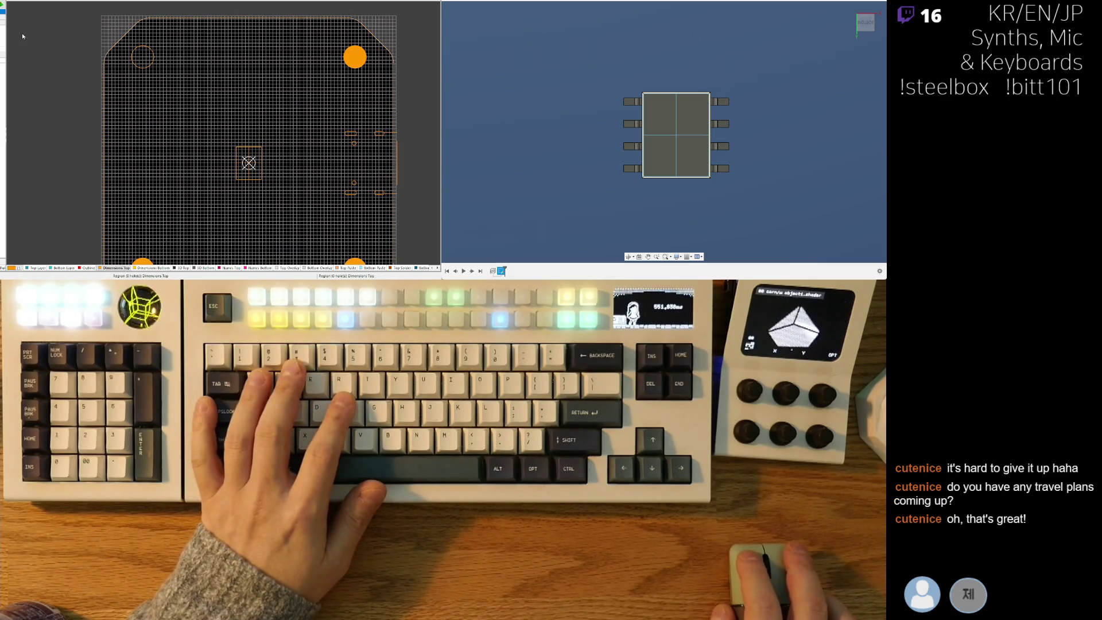
click(137, 64)
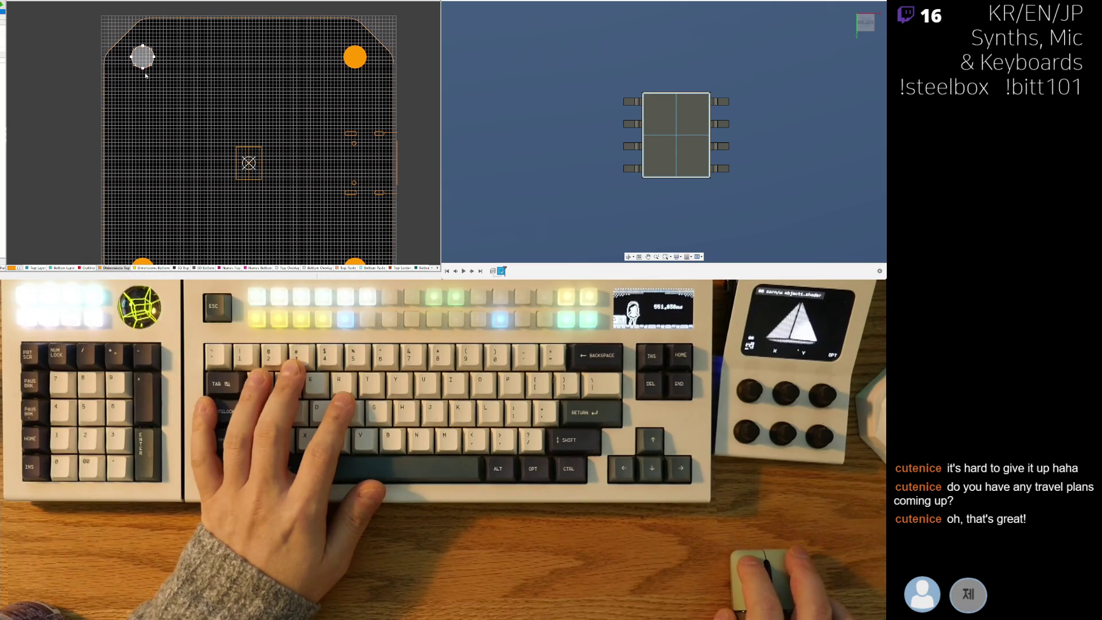
shift+scroll(327, 71, right, 1)
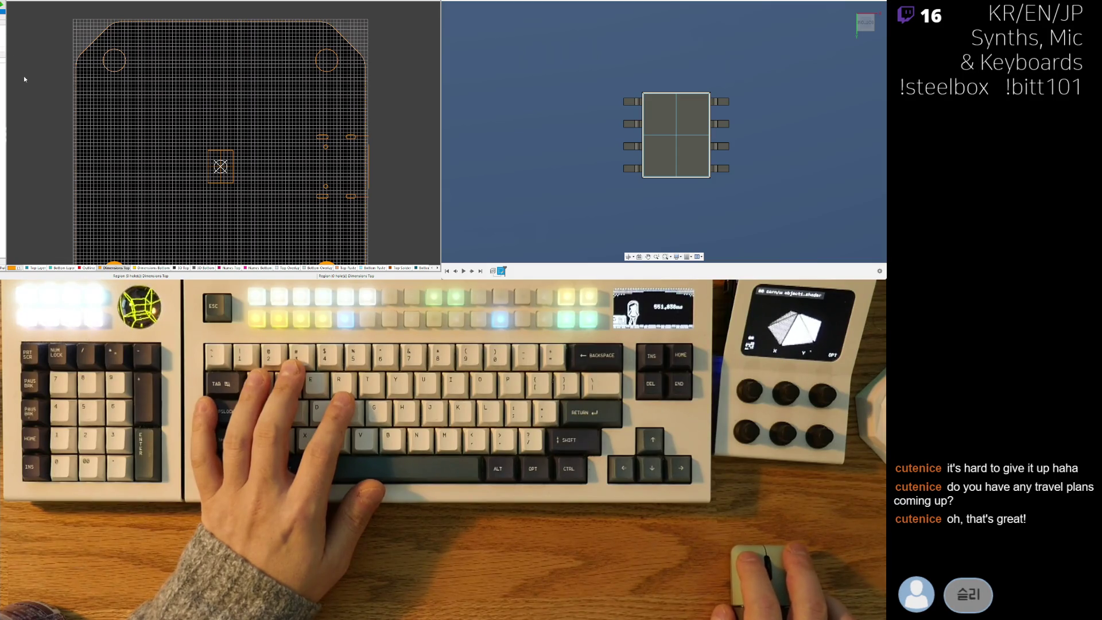
scroll(327, 54, down, 3)
shift+scroll(327, 54, right, 3)
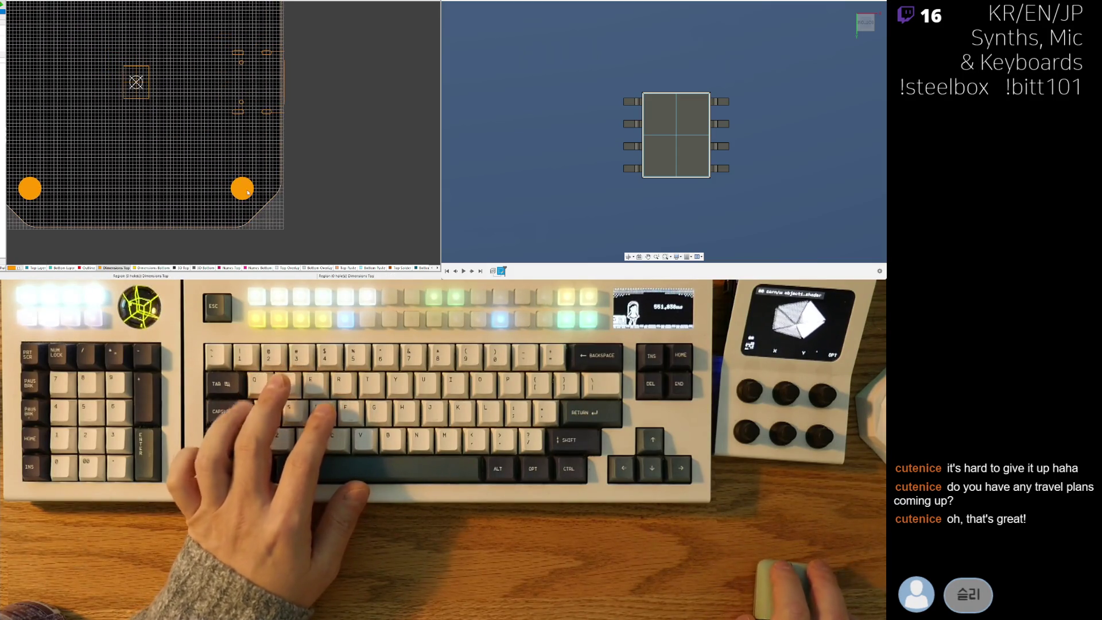
key(e)
key(d)
click(248, 192)
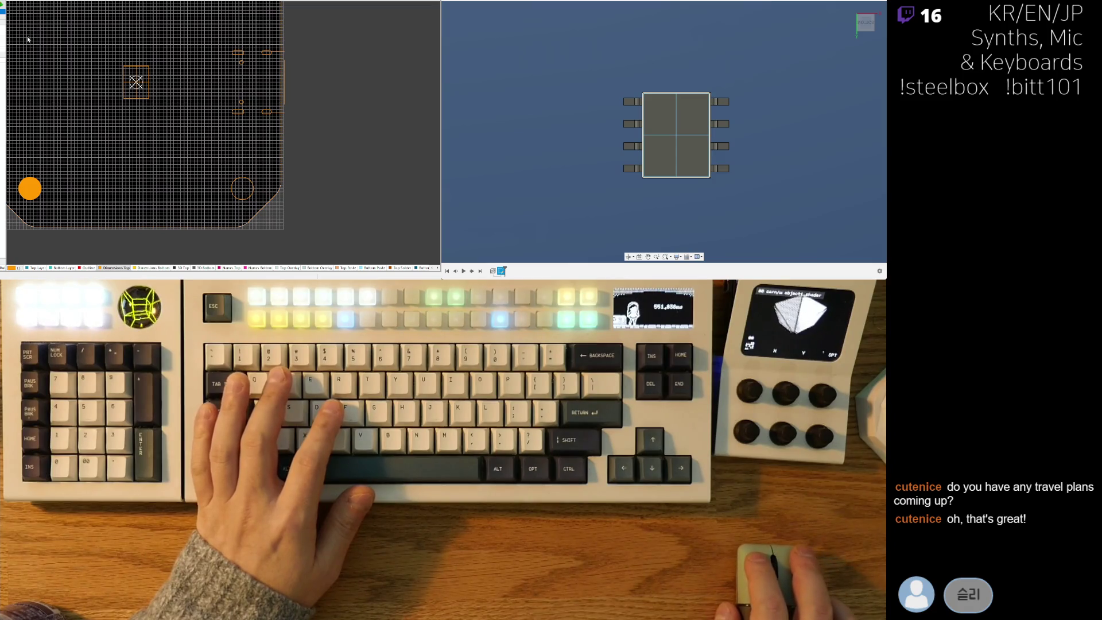
Pan to the board's left side and preview the board in 3D.
scroll(66, 132, down, 1)
right_drag(66, 132, 166, 132)
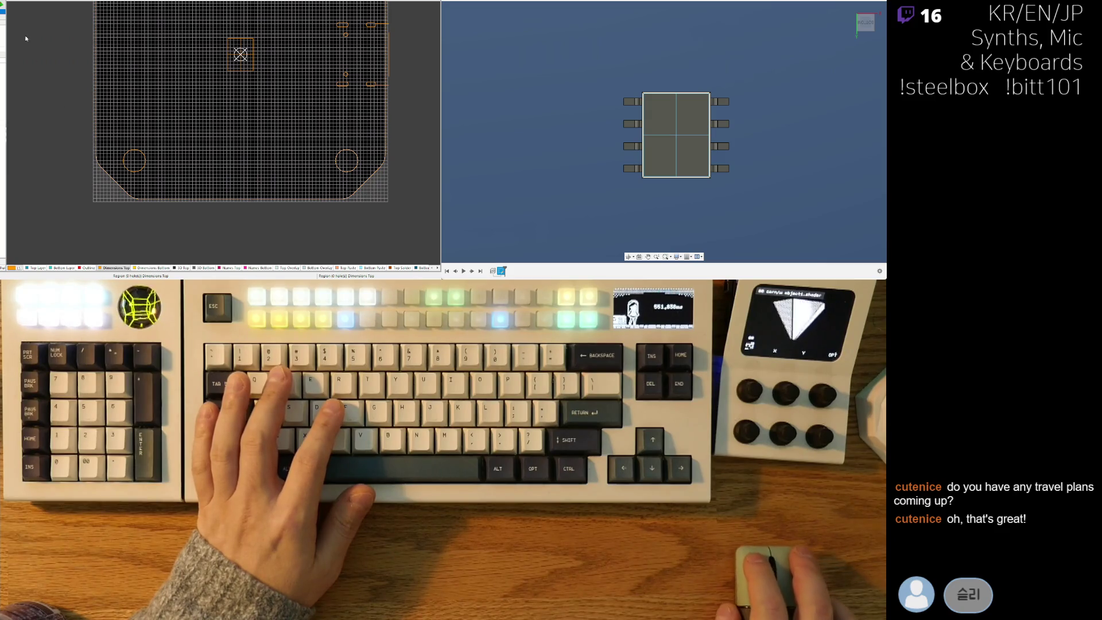
ctrl+scroll(135, 161, down, 3)
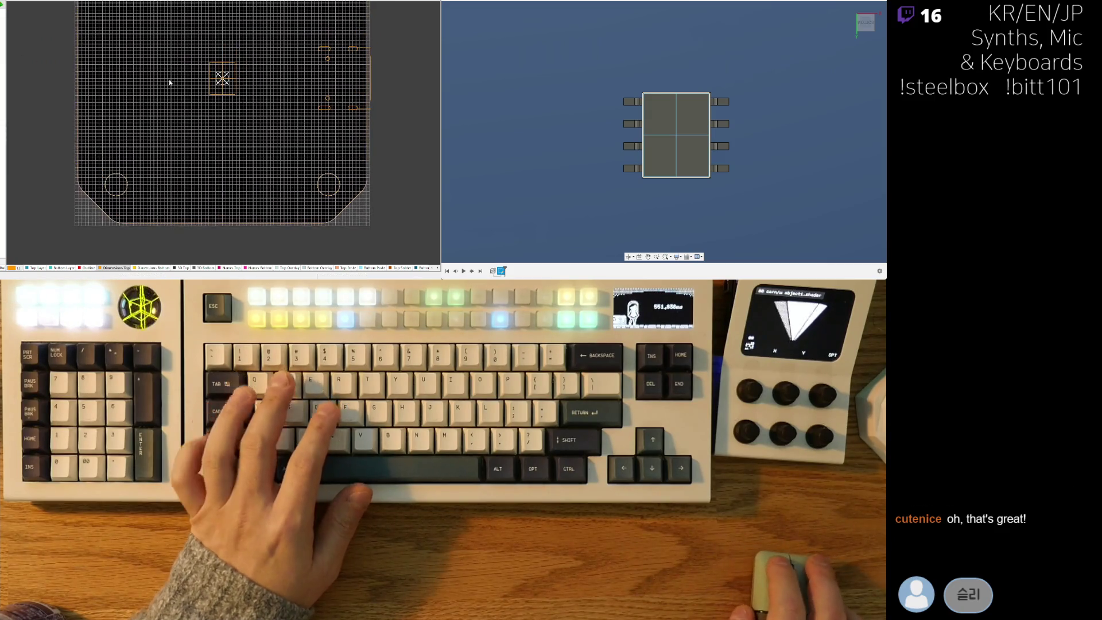
key(3)
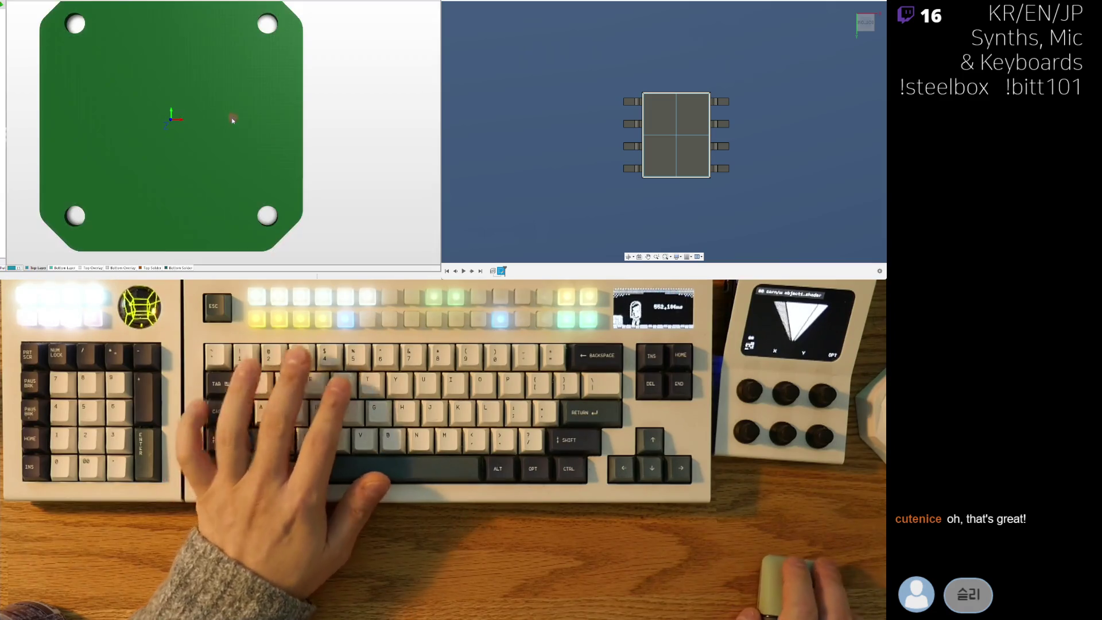
key(2)
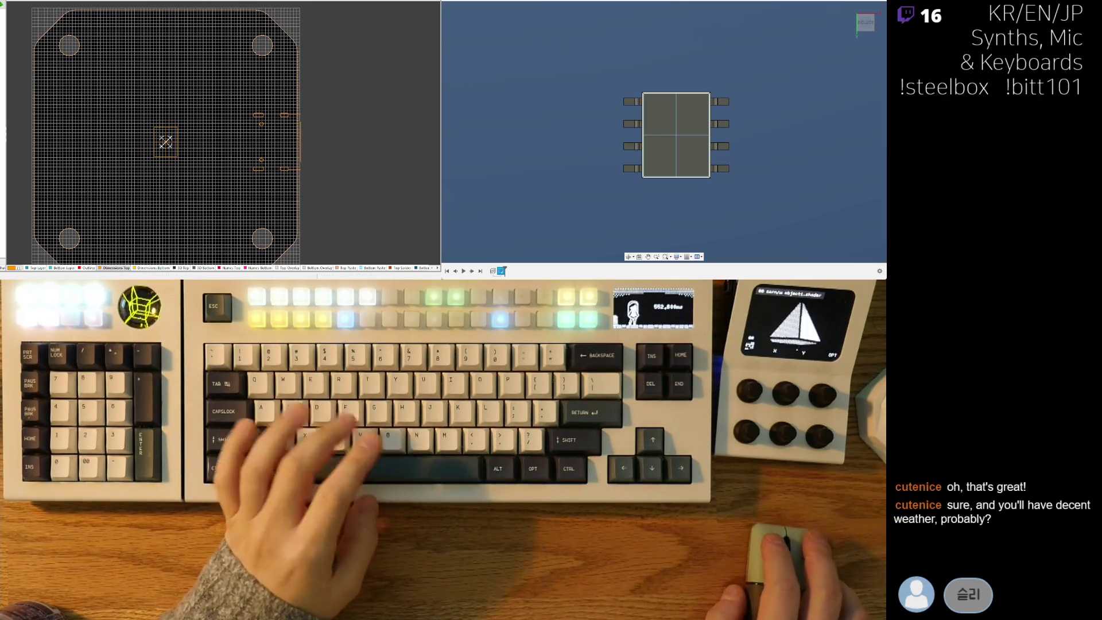
ctrl+scroll(176, 147, up, 2)
ctrl+scroll(177, 149, up, 2)
ctrl+scroll(229, 133, down, 5)
right_drag(246, 136, 245, 141)
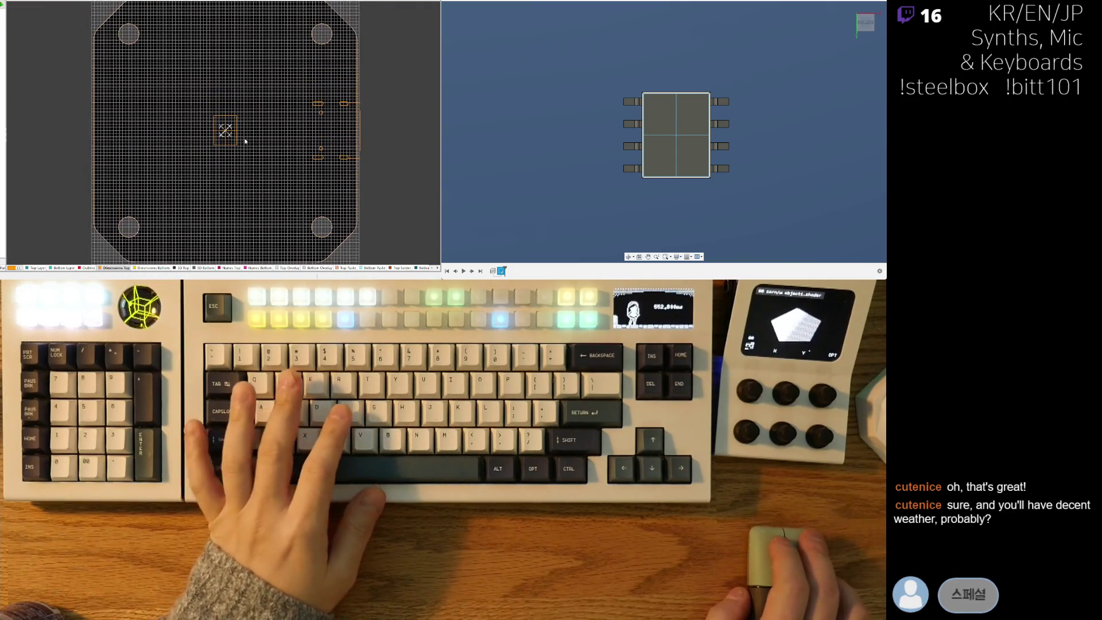
mouse_move(279, 91)
right_down()
mouse_move(224, 125)
mouse_move(243, 67)
right_up()
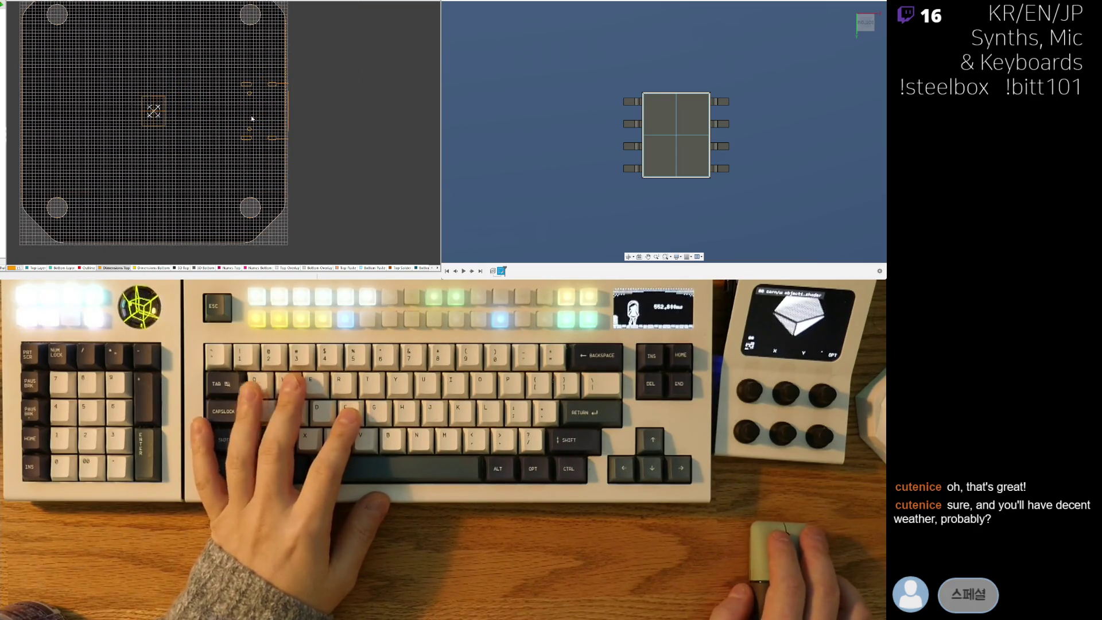
ctrl+scroll(254, 98, down, 3)
ctrl+scroll(205, 142, up, 3)
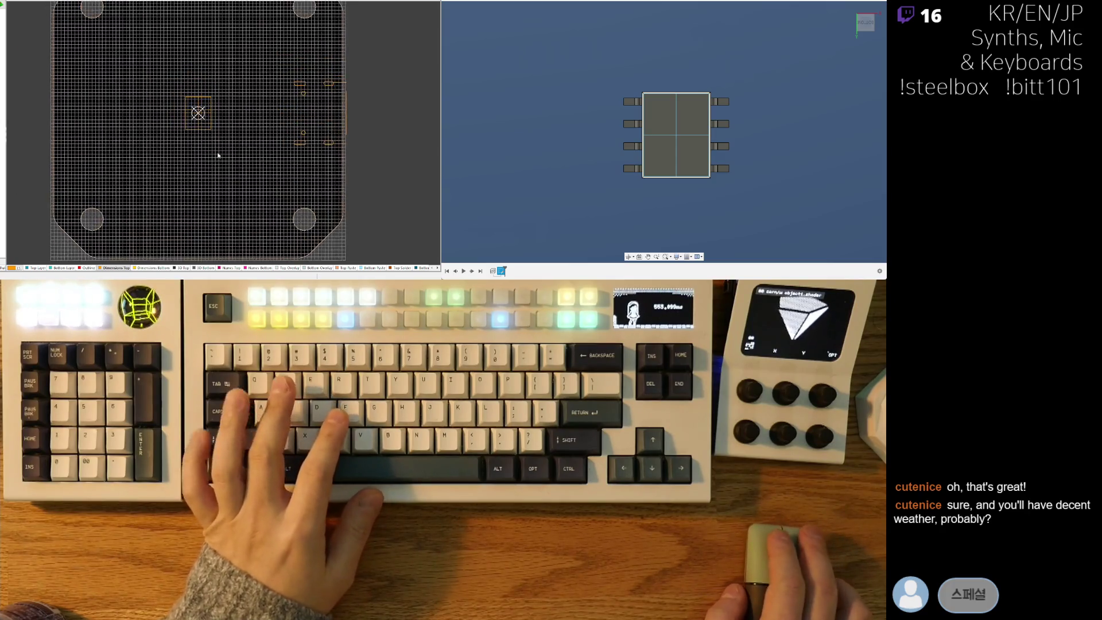
ctrl+scroll(205, 141, down, 3)
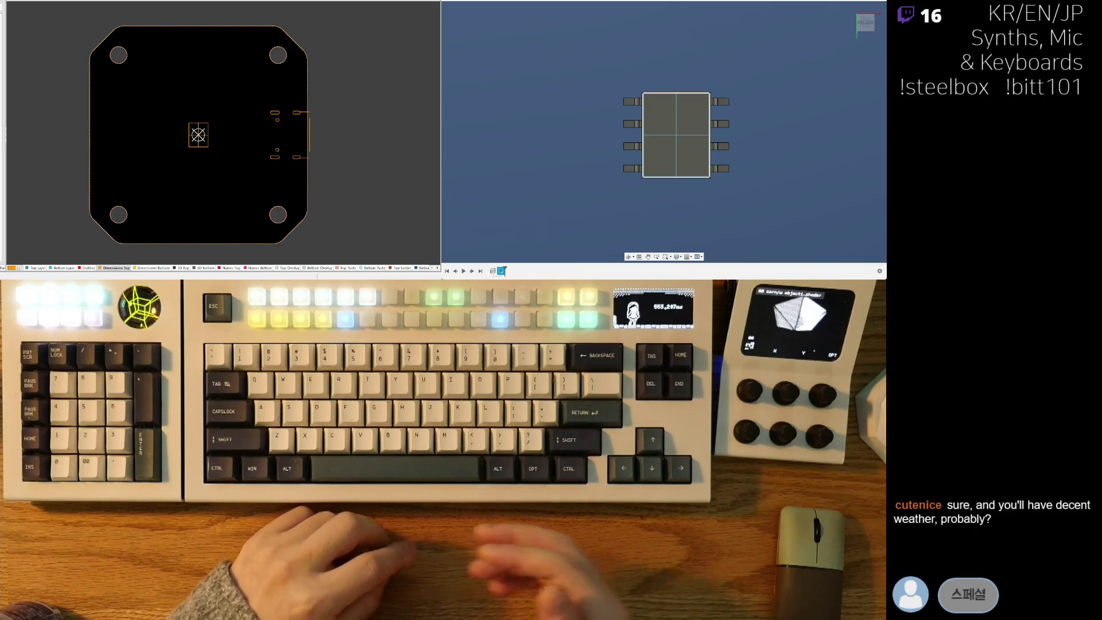
right_drag(221, 160, 187, 150)
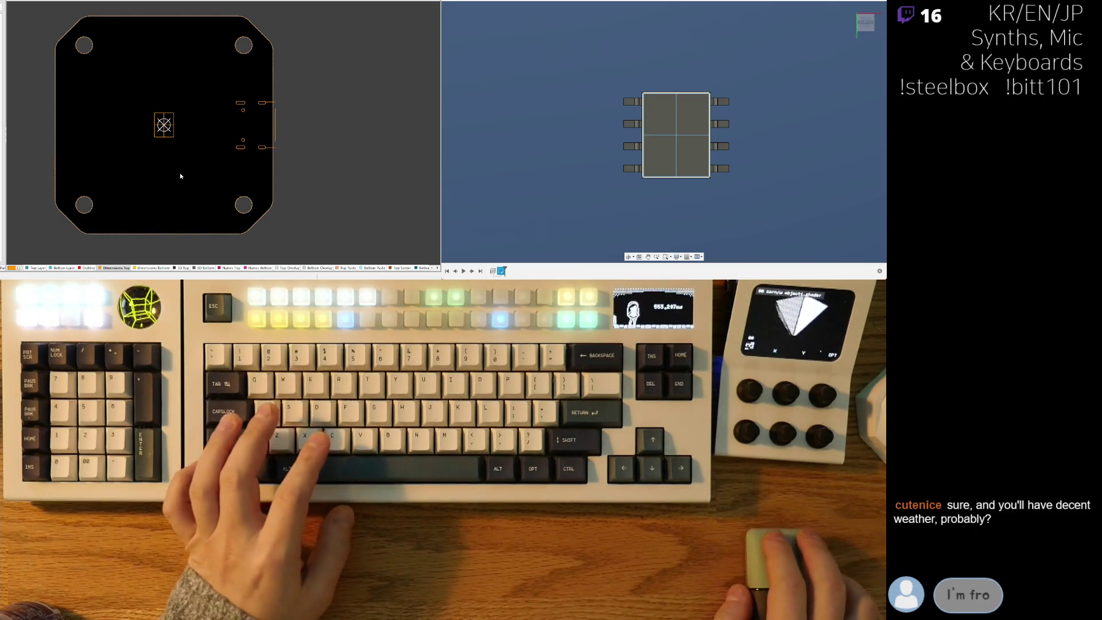
right_drag(128, 127, 137, 139)
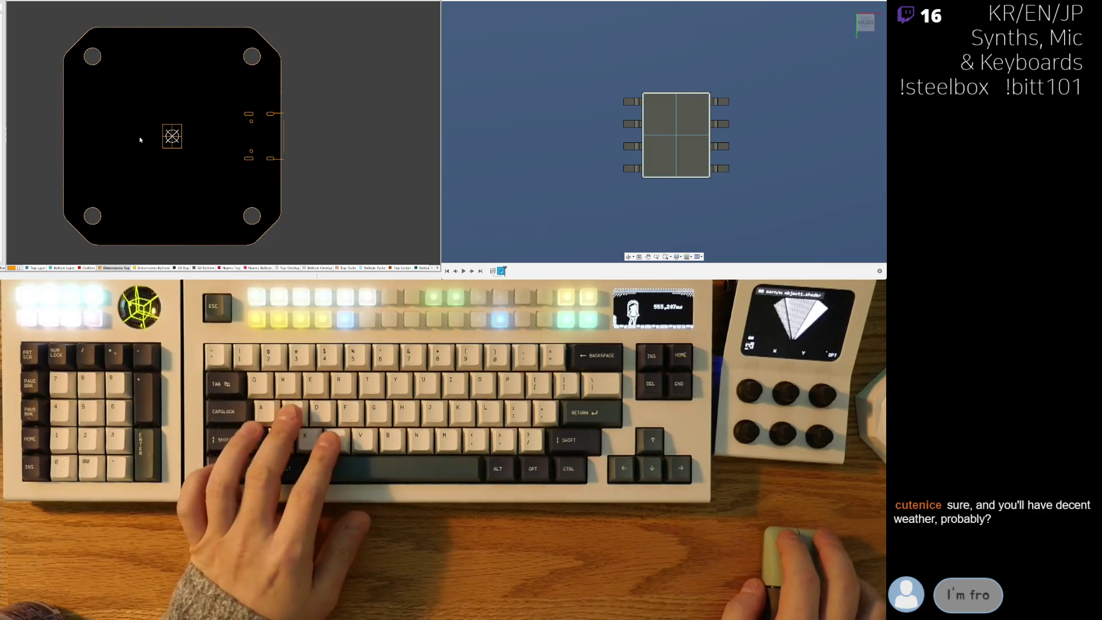
ctrl+scroll(123, 160, up, 3)
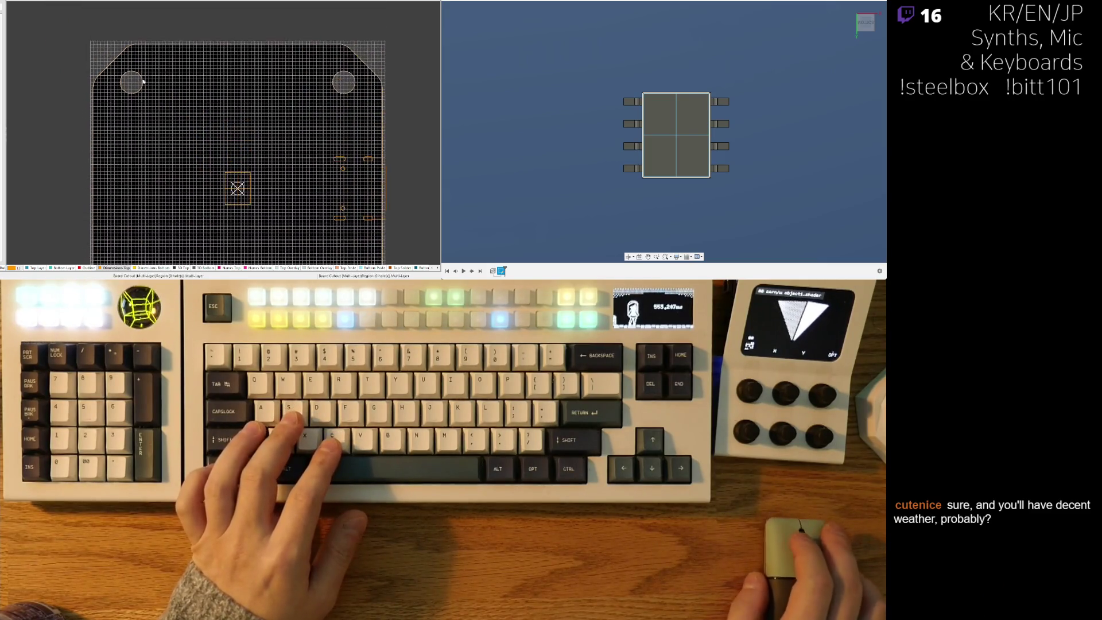
Fix a ring around the top-left hole and tune its width and radius into a broad, even band.
ctrl+scroll(141, 84, up, 5)
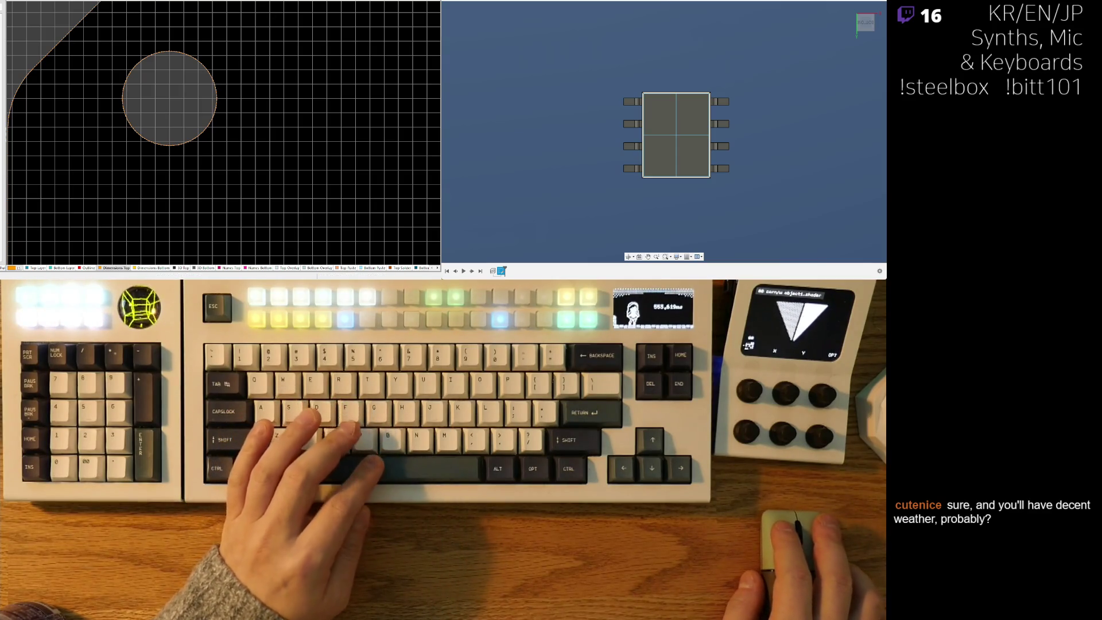
click(204, 143)
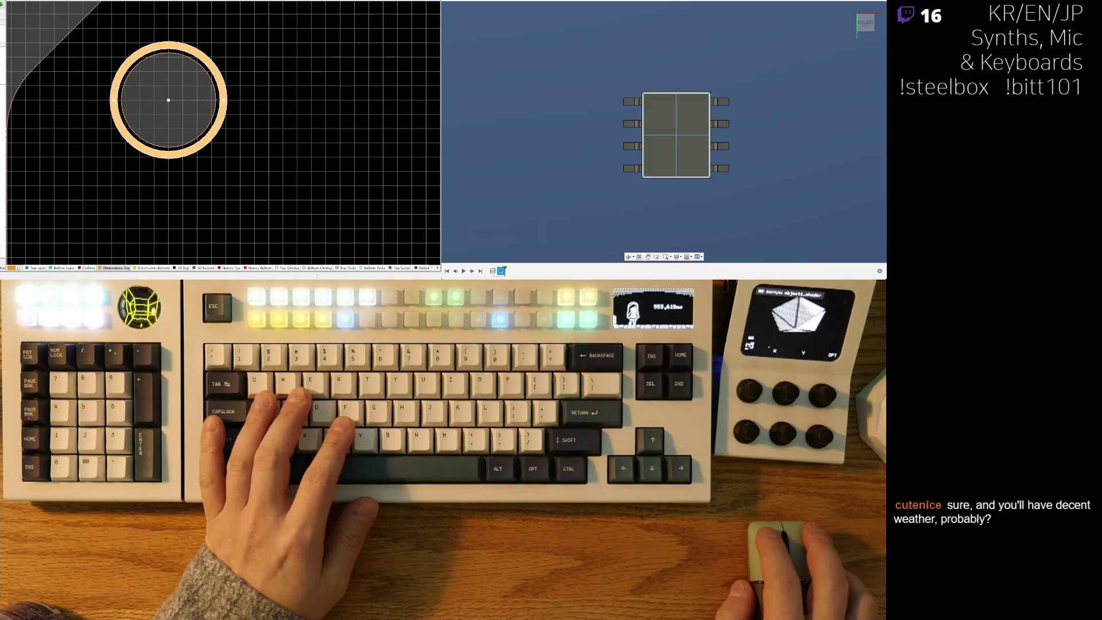
key(Return)
key(Return)
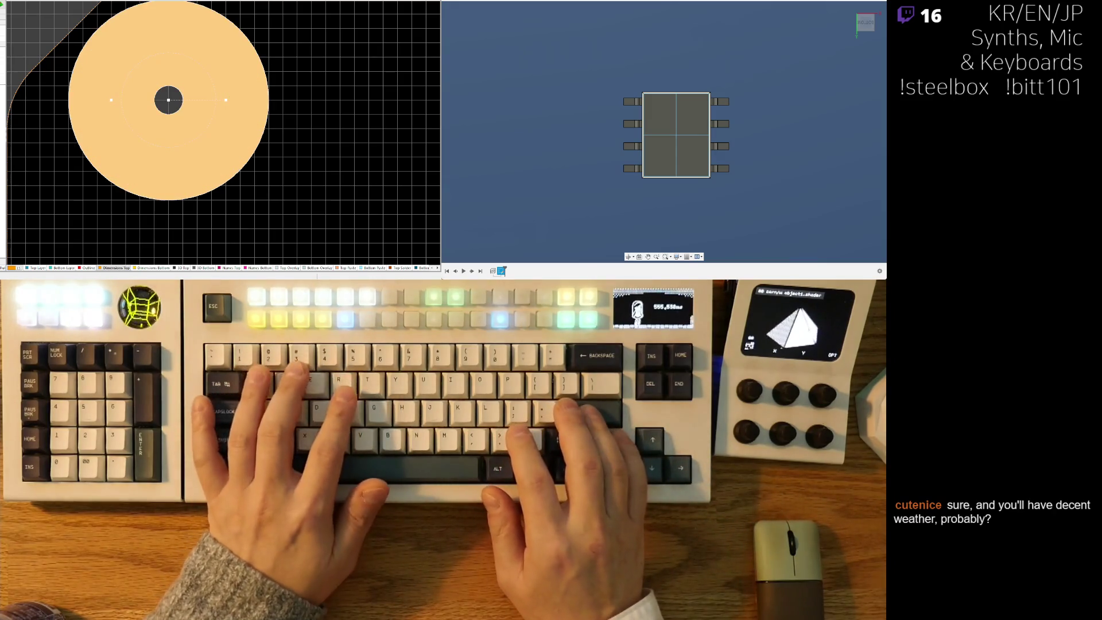
key(Return)
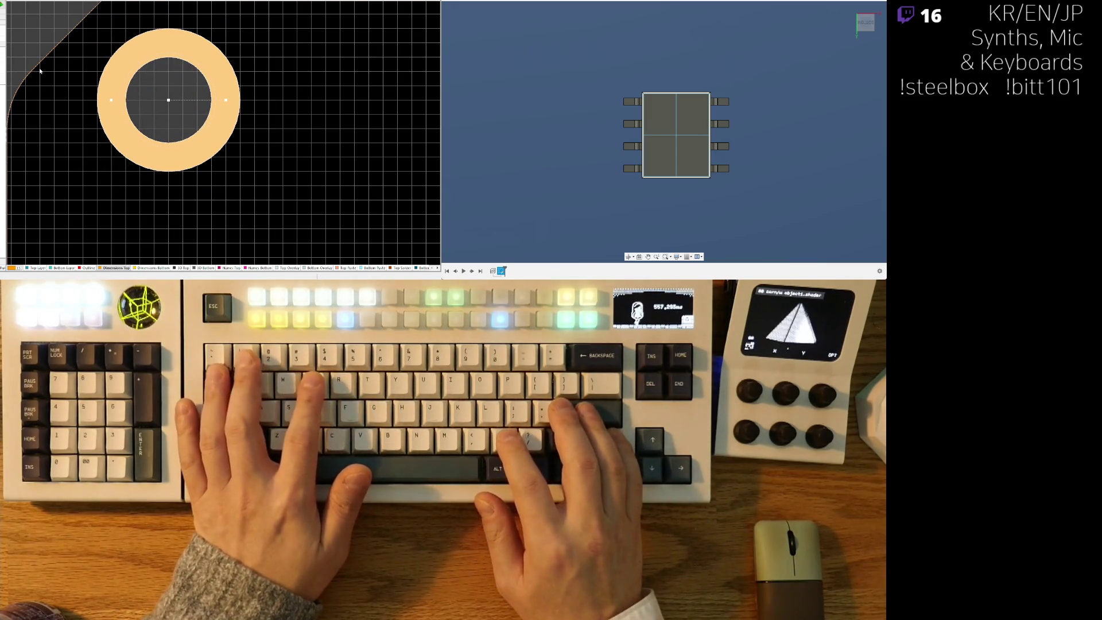
key(Return)
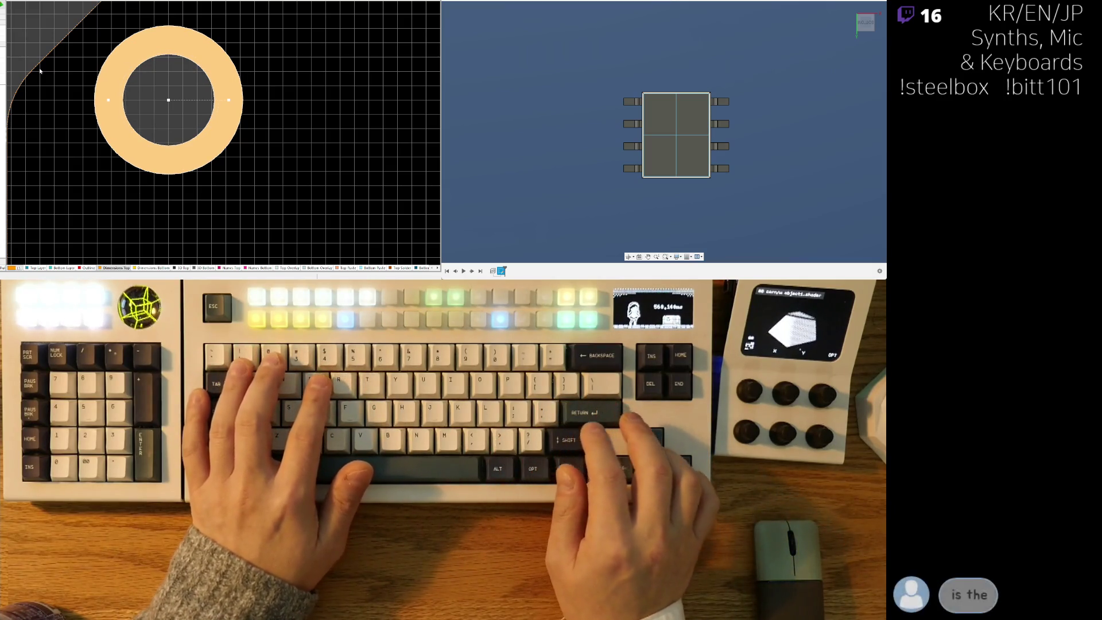
key(Return)
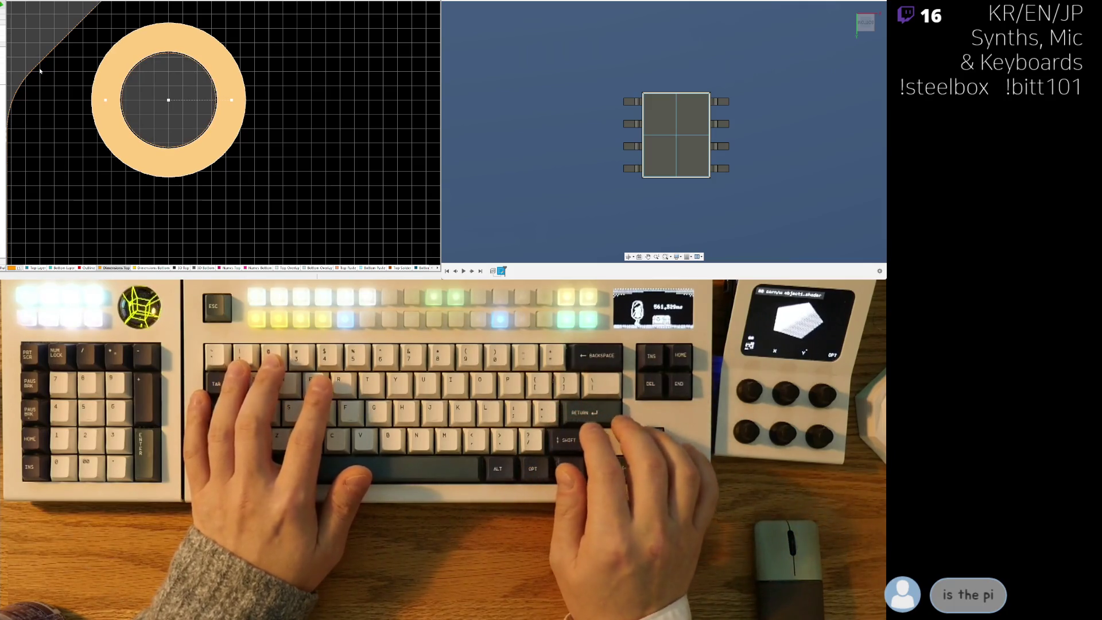
key(Return)
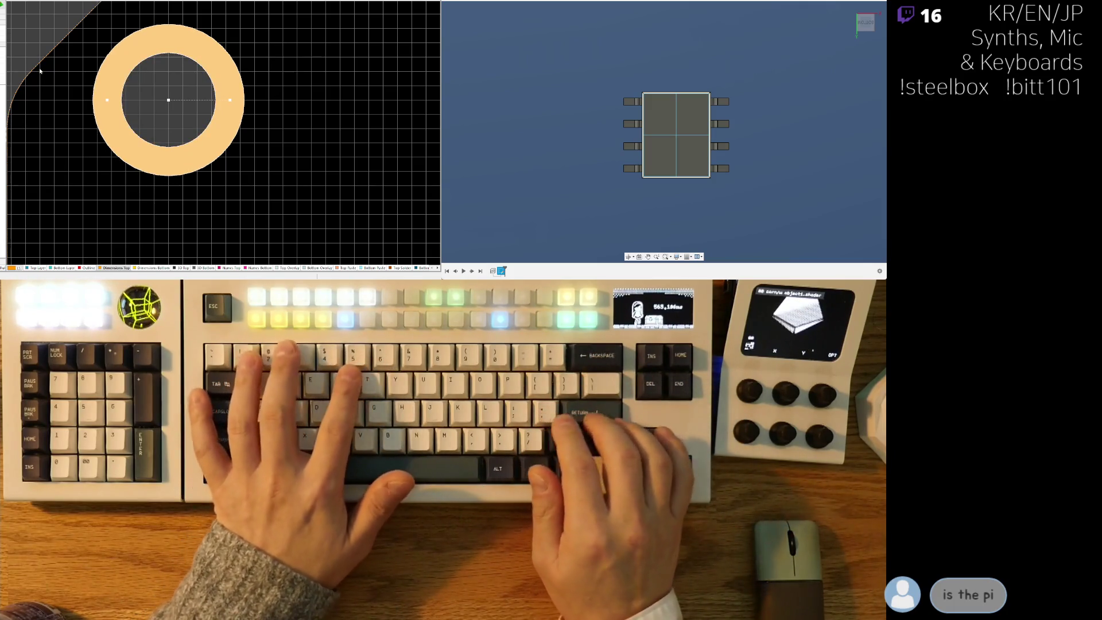
ctrl+scroll(253, 185, down, 2)
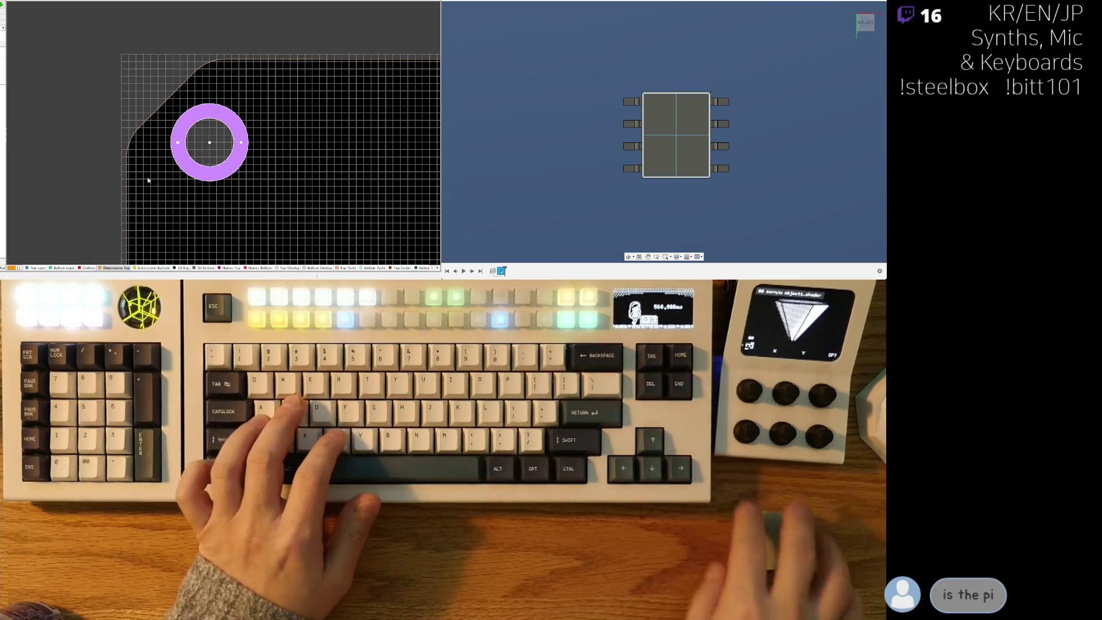
Zoom around the board to check the rings on all four corner mounting holes.
ctrl+scroll(205, 137, up, 2)
ctrl+scroll(204, 136, up, 1)
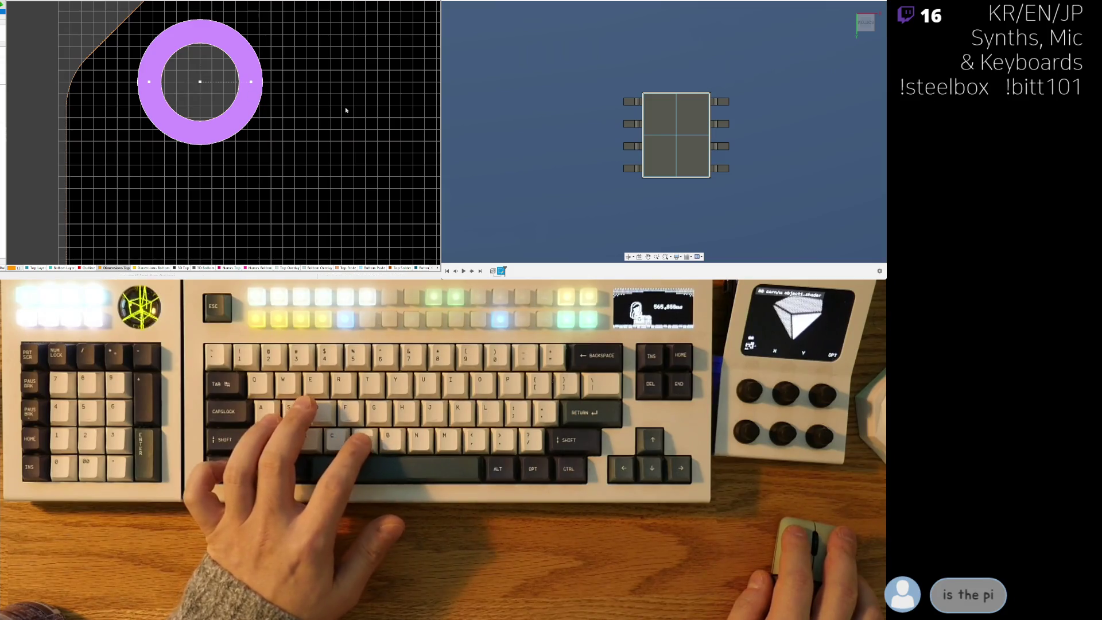
ctrl+scroll(326, 108, down, 3)
ctrl+scroll(134, 98, up, 2)
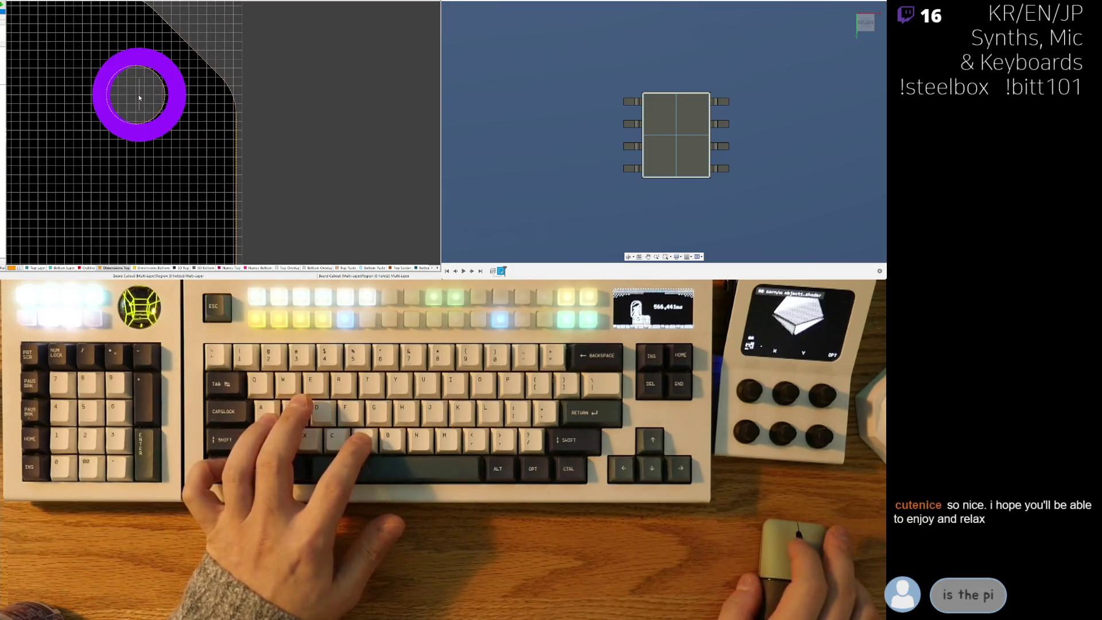
ctrl+scroll(194, 117, down, 2)
scroll(225, 206, up, 1)
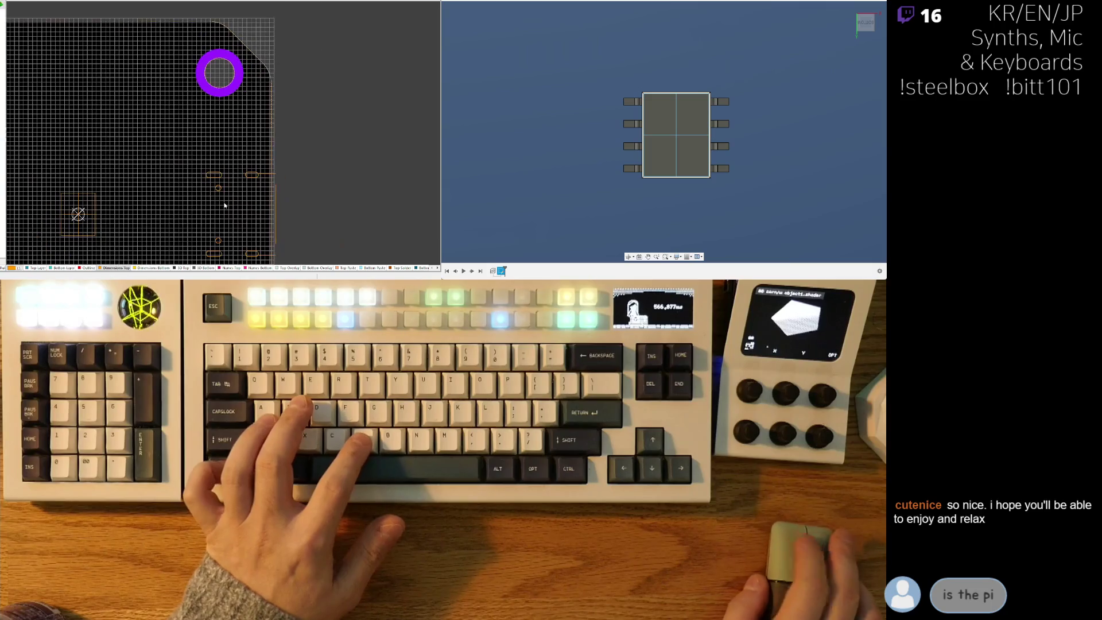
scroll(225, 206, down, 2)
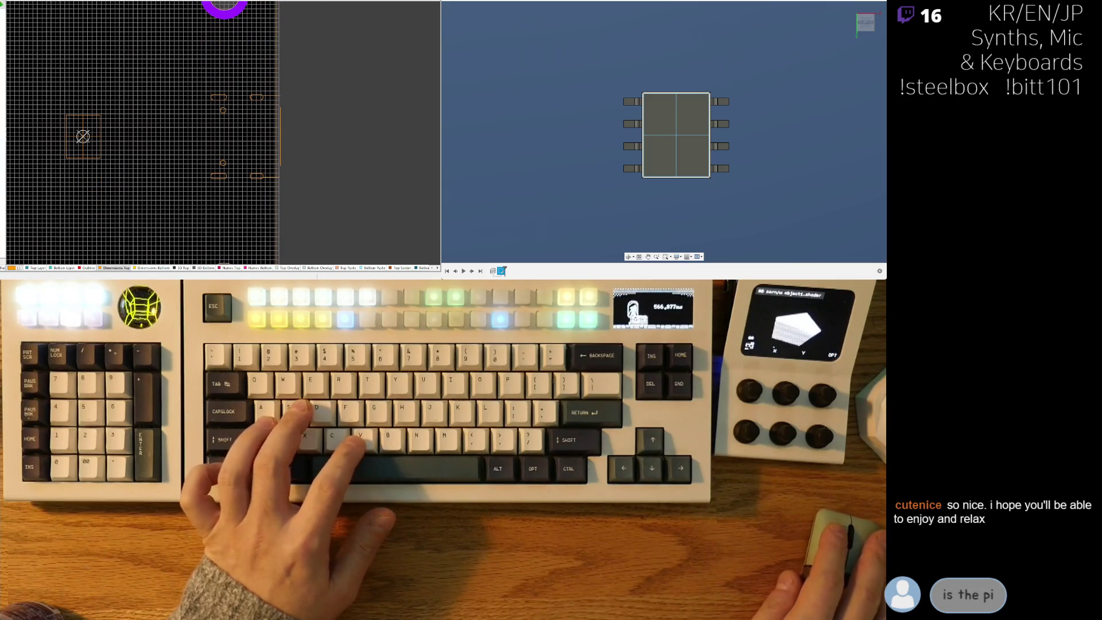
ctrl+scroll(222, 157, down, 3)
ctrl+scroll(189, 130, up, 6)
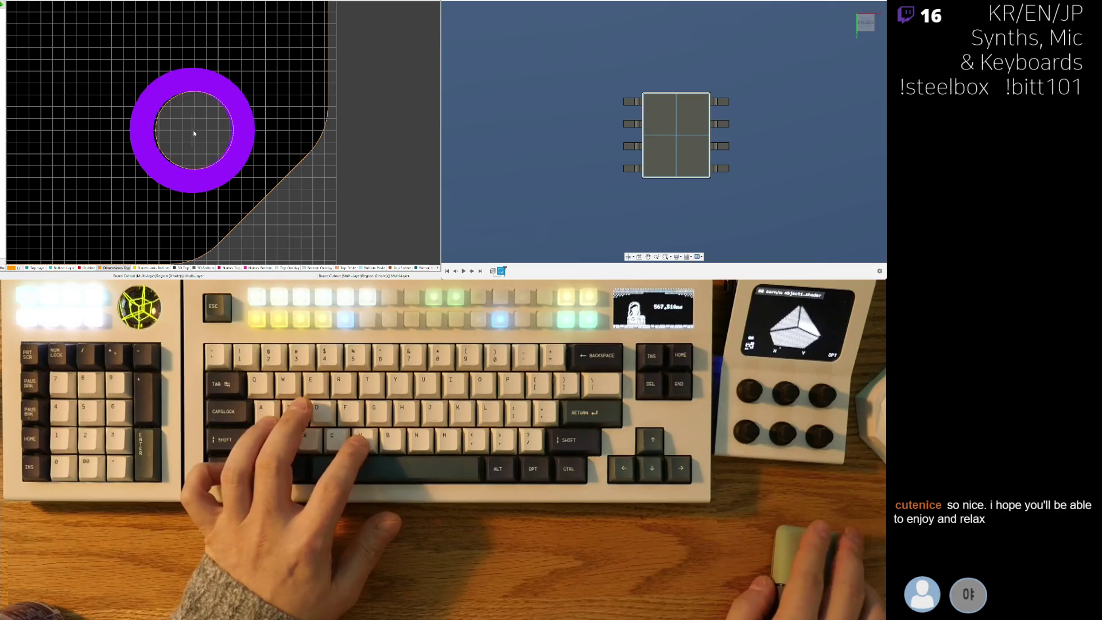
ctrl+scroll(196, 133, down, 3)
shift+scroll(173, 137, left, 3)
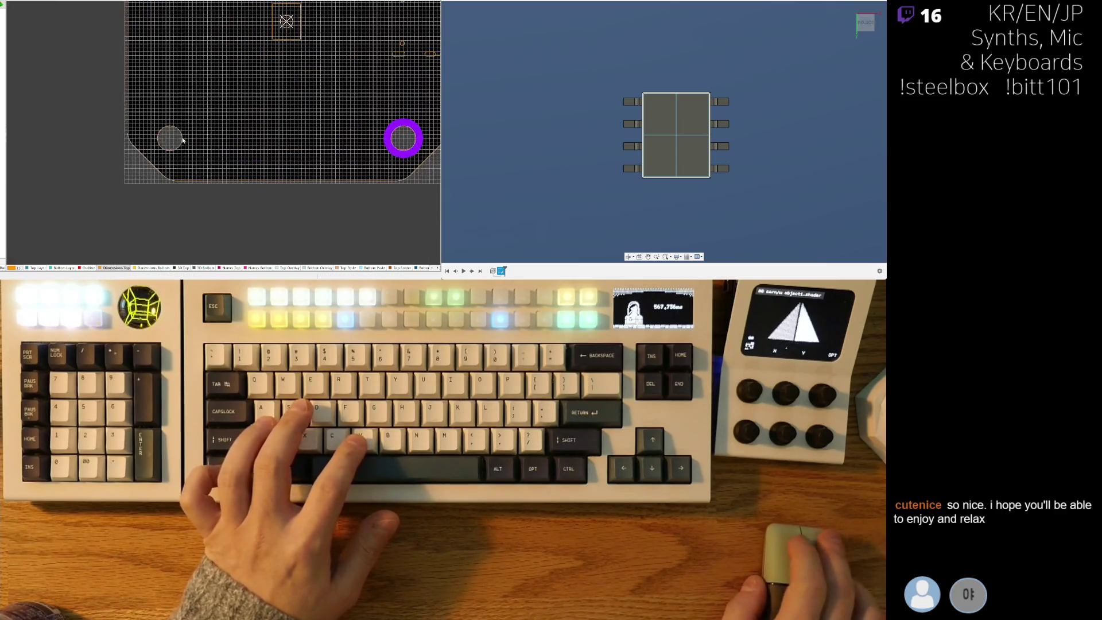
ctrl+scroll(144, 141, up, 3)
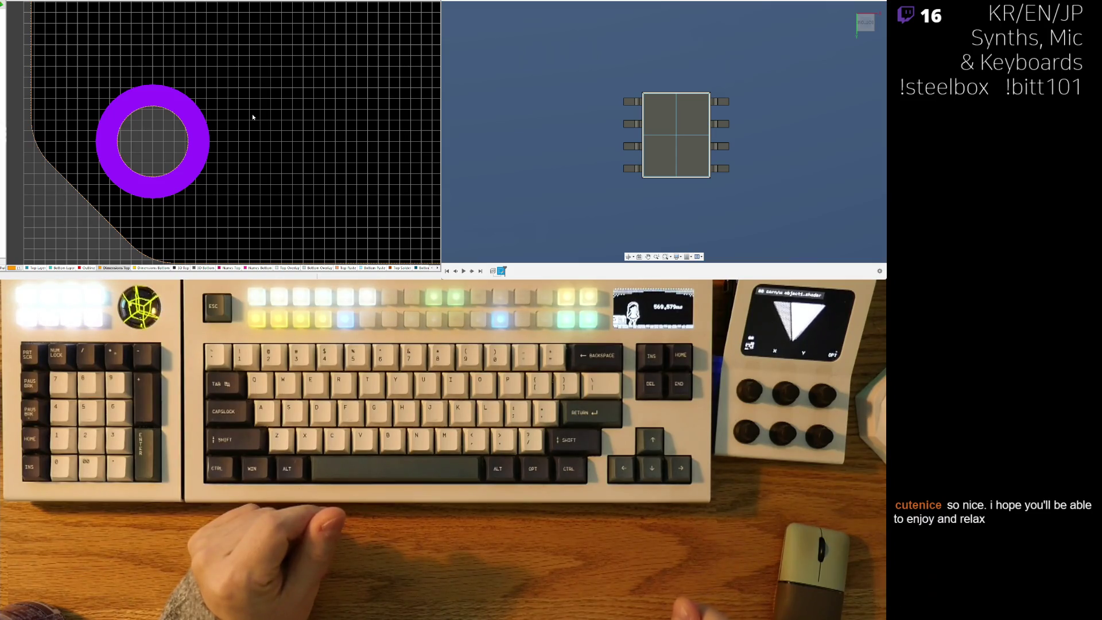
ctrl+scroll(253, 133, down, 2)
ctrl+scroll(253, 132, down, 4)
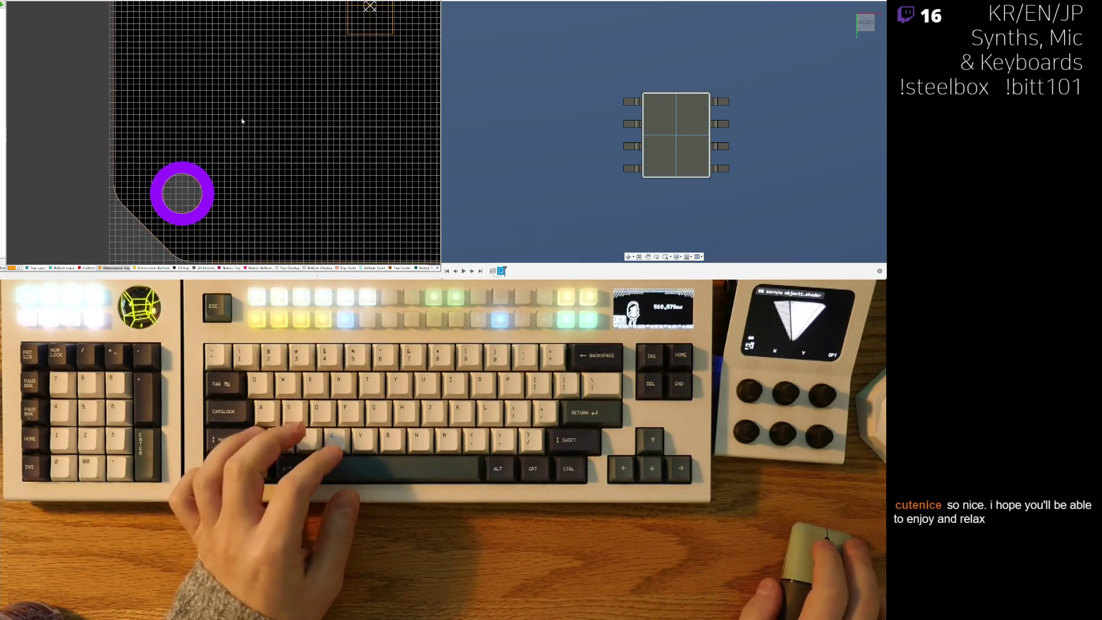
View the board in 3D, then return to the 2D layout and centre the board.
key(3)
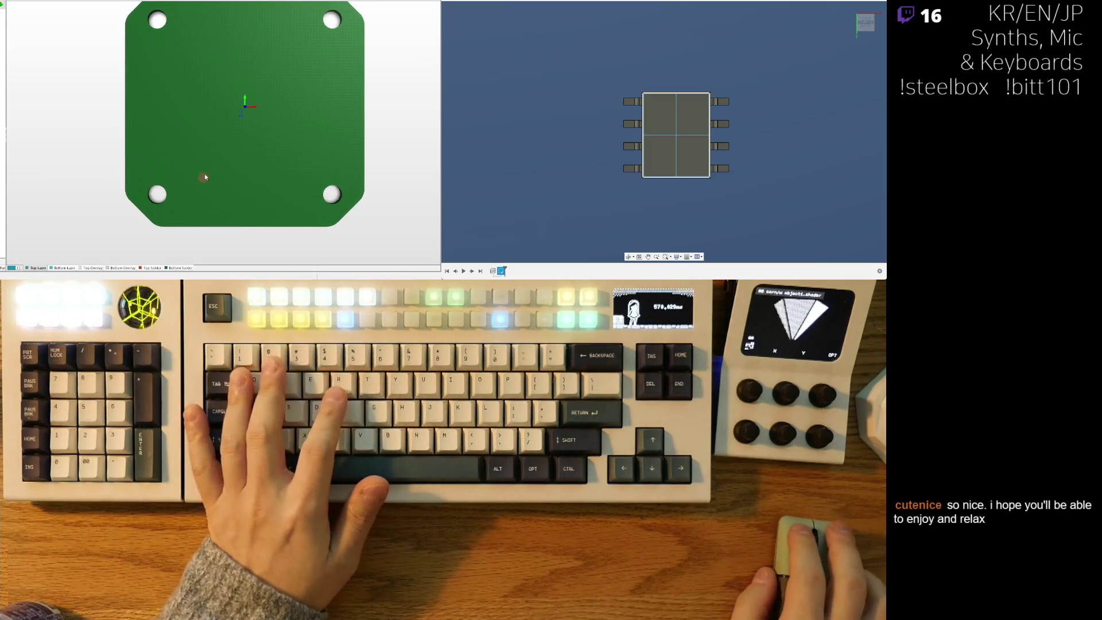
key(2)
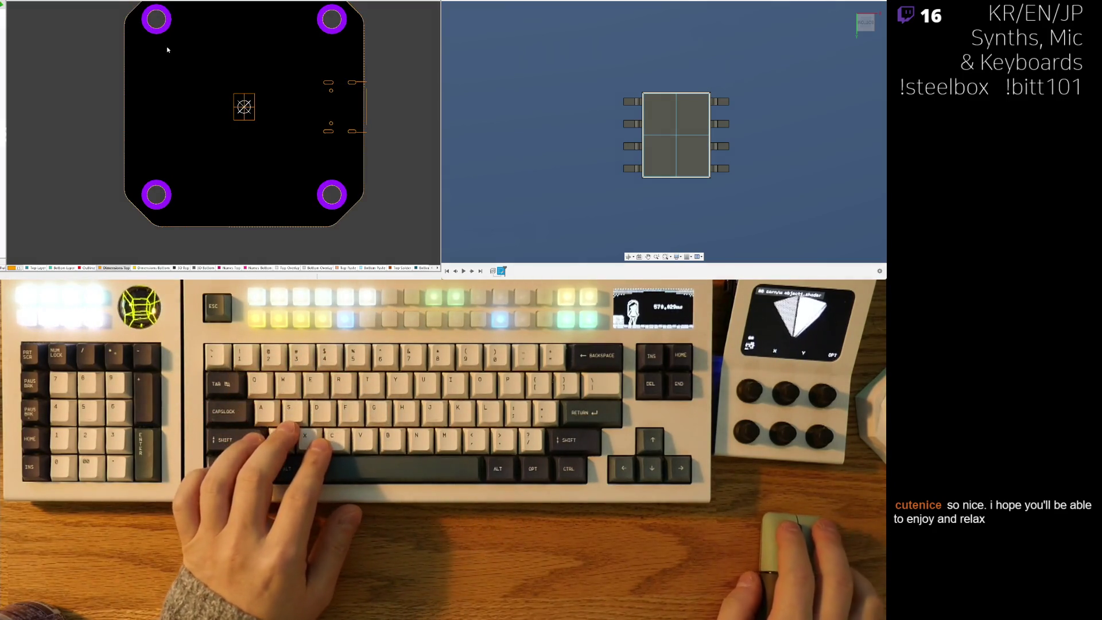
middle_drag(167, 50, 183, 67)
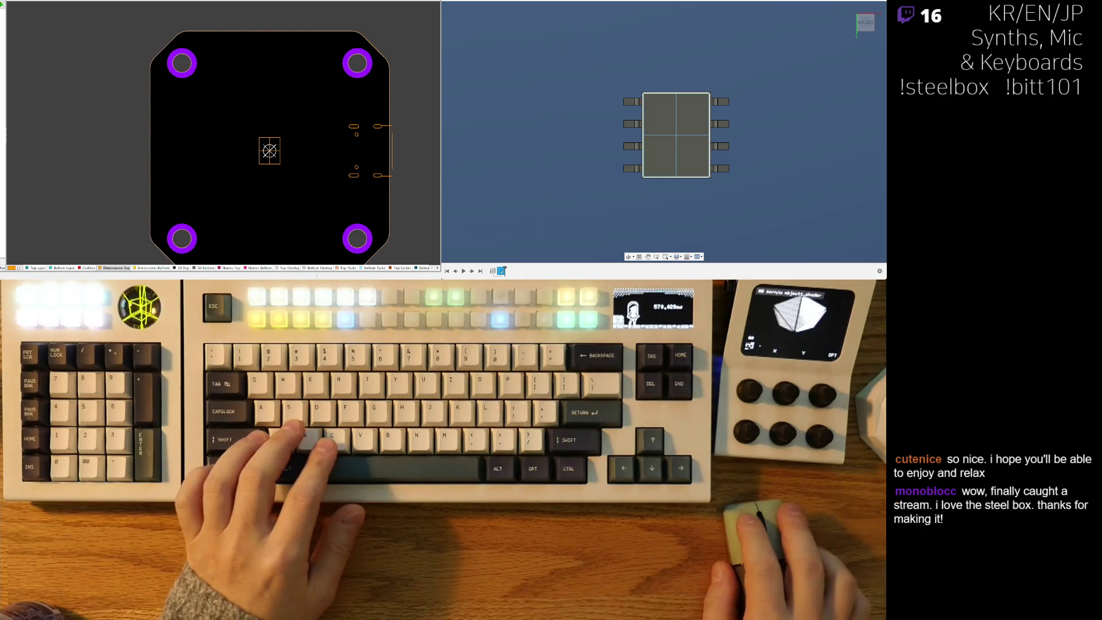
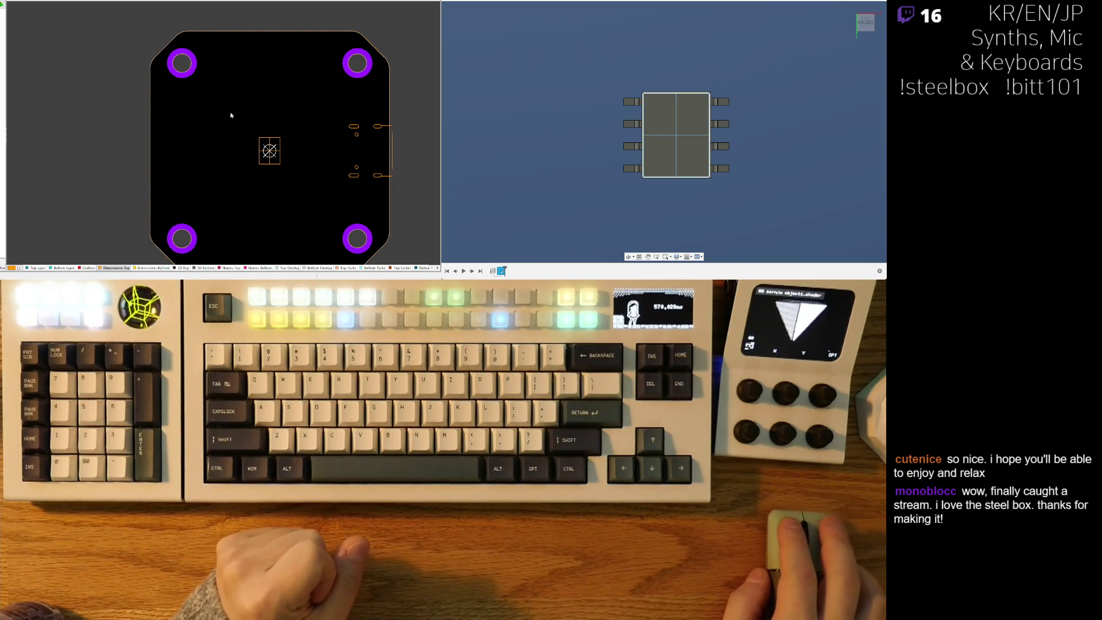
Zoom into the right-edge connector and select the vertical track beside the slots.
right_drag(229, 124, 208, 112)
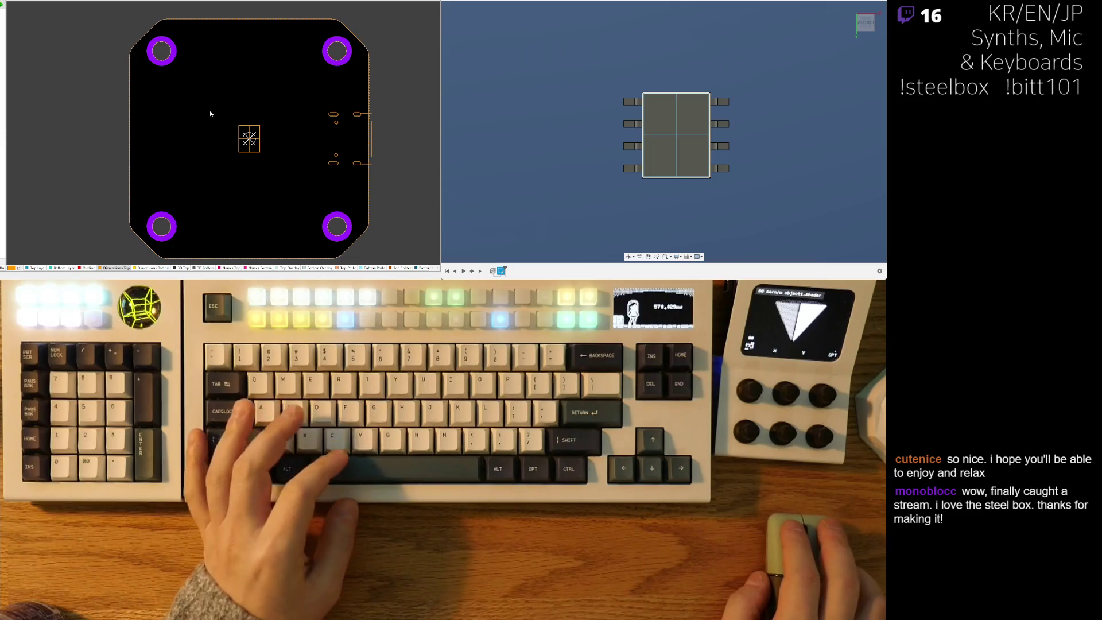
ctrl+scroll(256, 152, up, 1)
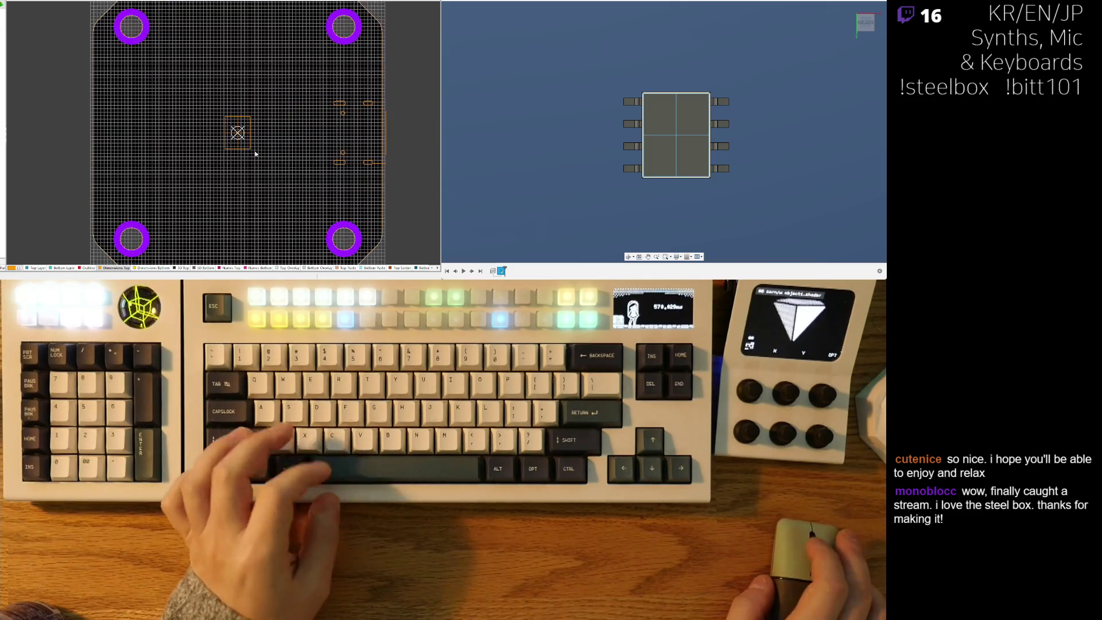
ctrl+scroll(256, 153, down, 1)
mouse_move(245, 165)
right_down()
mouse_move(225, 156)
mouse_move(221, 178)
right_up()
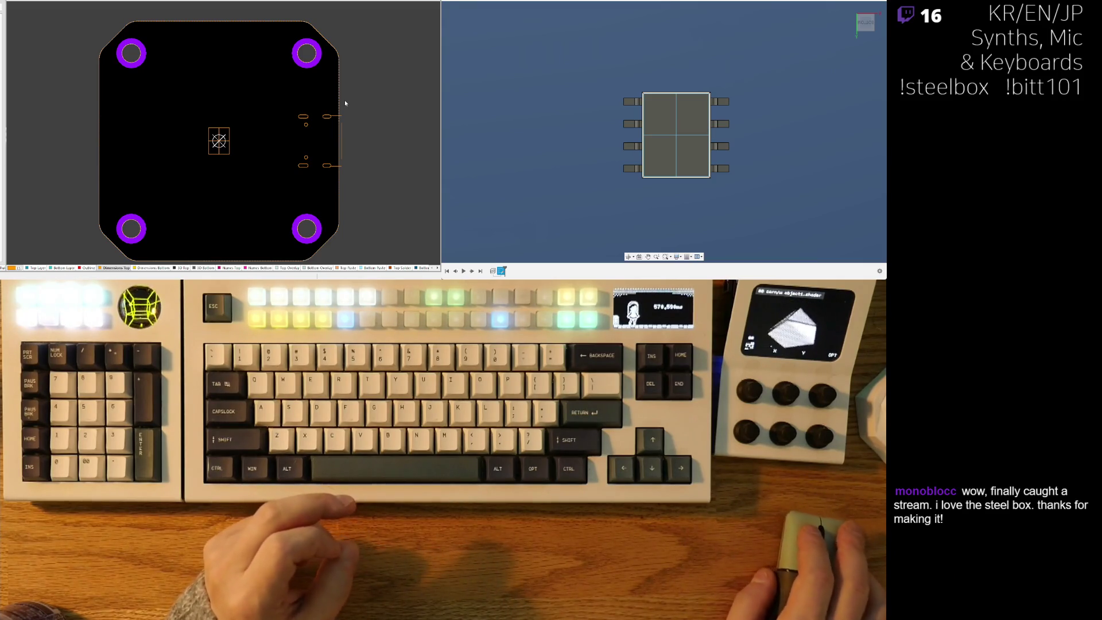
ctrl+scroll(348, 121, up, 5)
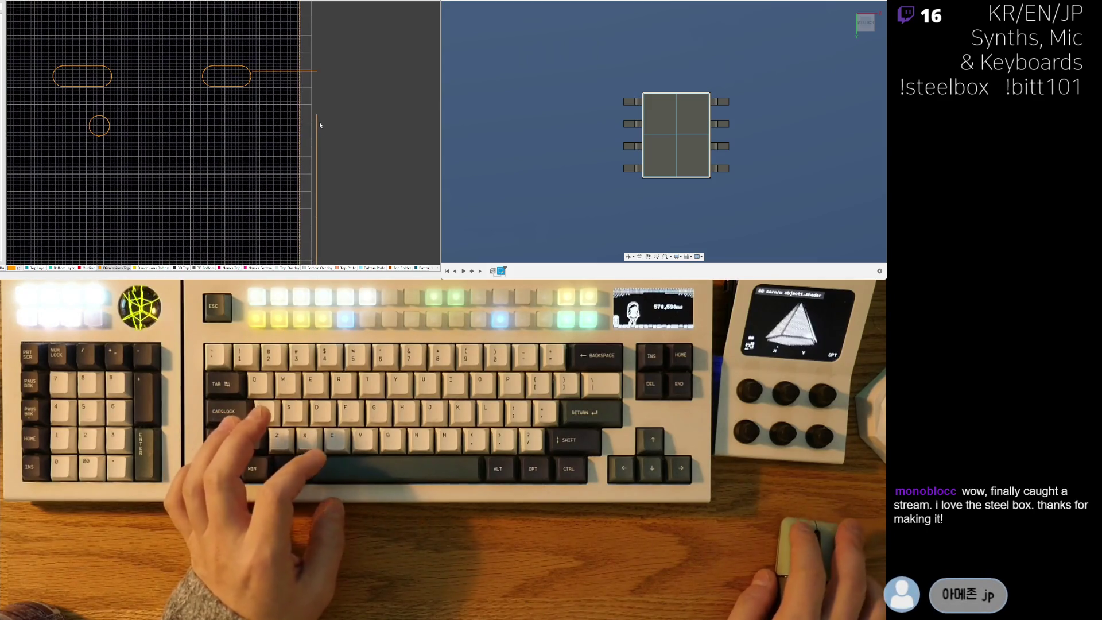
click(316, 118)
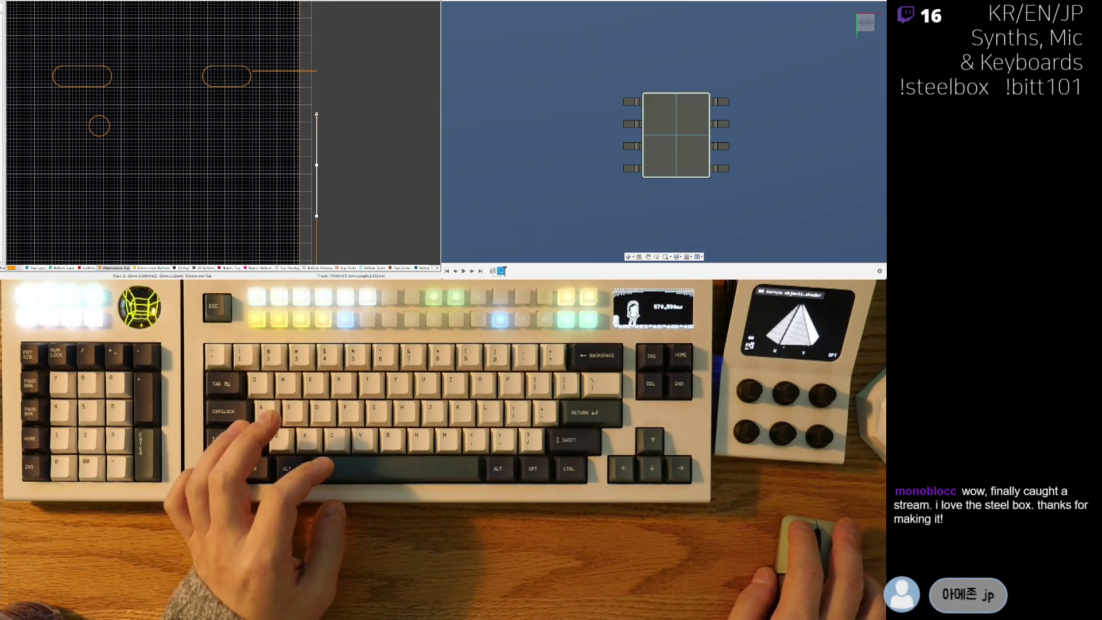
scroll(314, 144, down, 2)
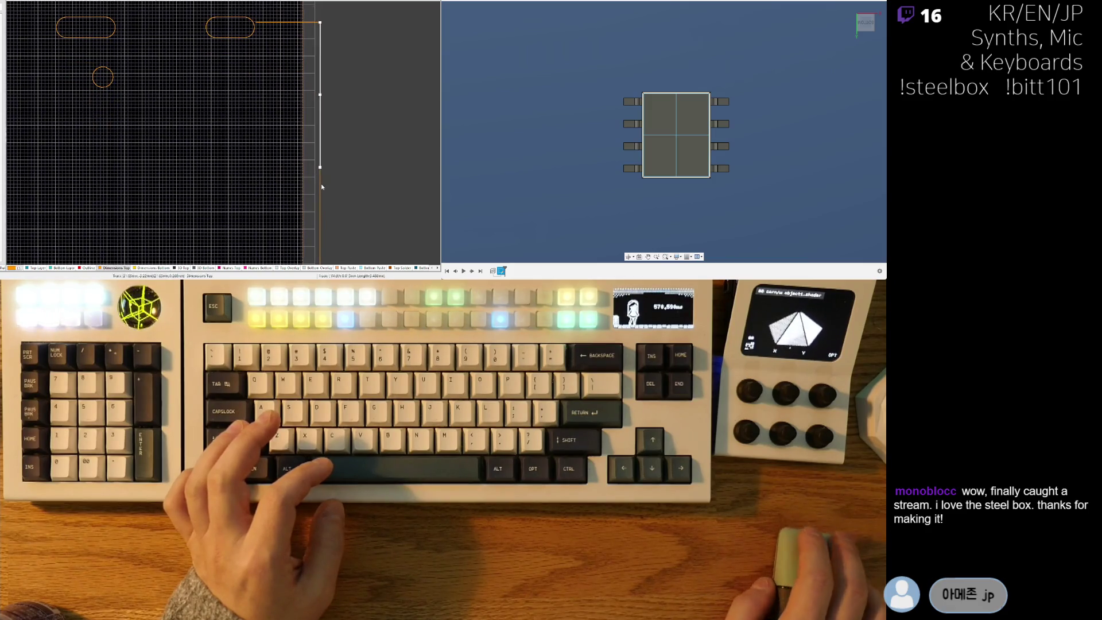
scroll(314, 144, down, 3)
click(312, 140)
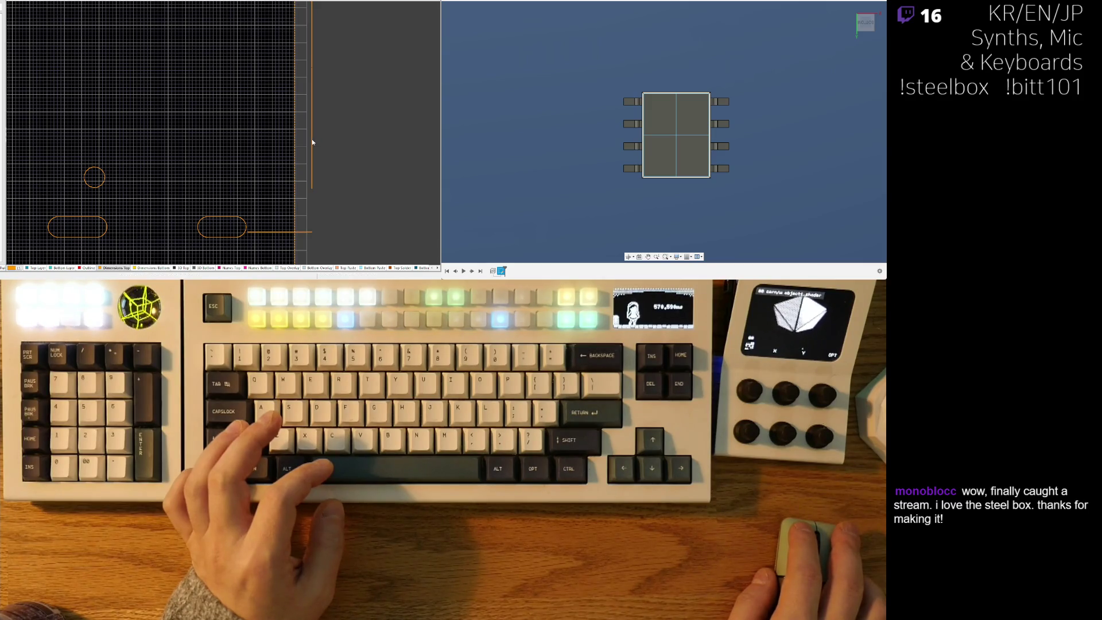
Move the lower track segment up and reroute the vertical track's end downward around obstacles.
ctrl+scroll(316, 143, down, 2)
click(270, 198)
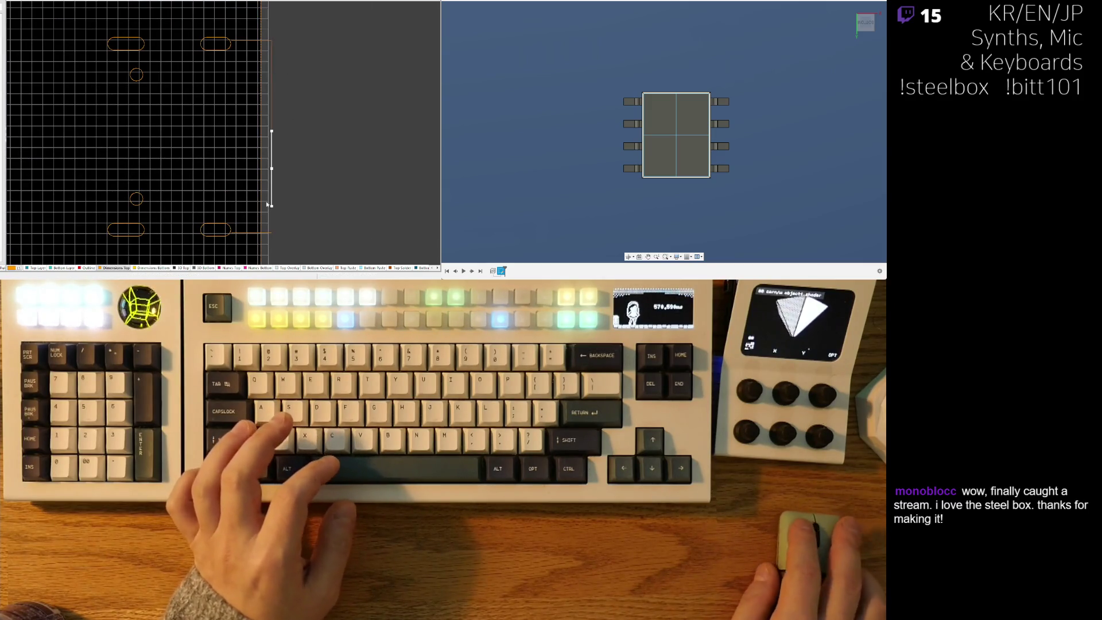
ctrl+scroll(283, 191, up, 1)
mouse_move(283, 191)
mouse_down()
mouse_move(269, 178)
mouse_move(280, 68)
mouse_up()
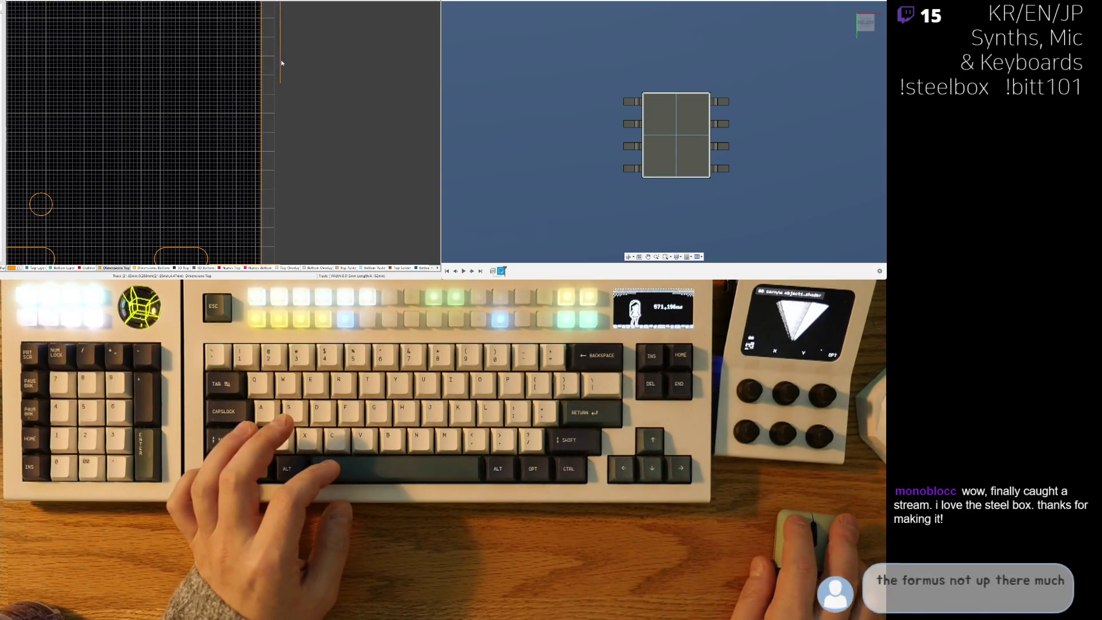
click(282, 74)
mouse_move(280, 83)
mouse_down()
mouse_move(280, 261)
mouse_move(281, 237)
mouse_up()
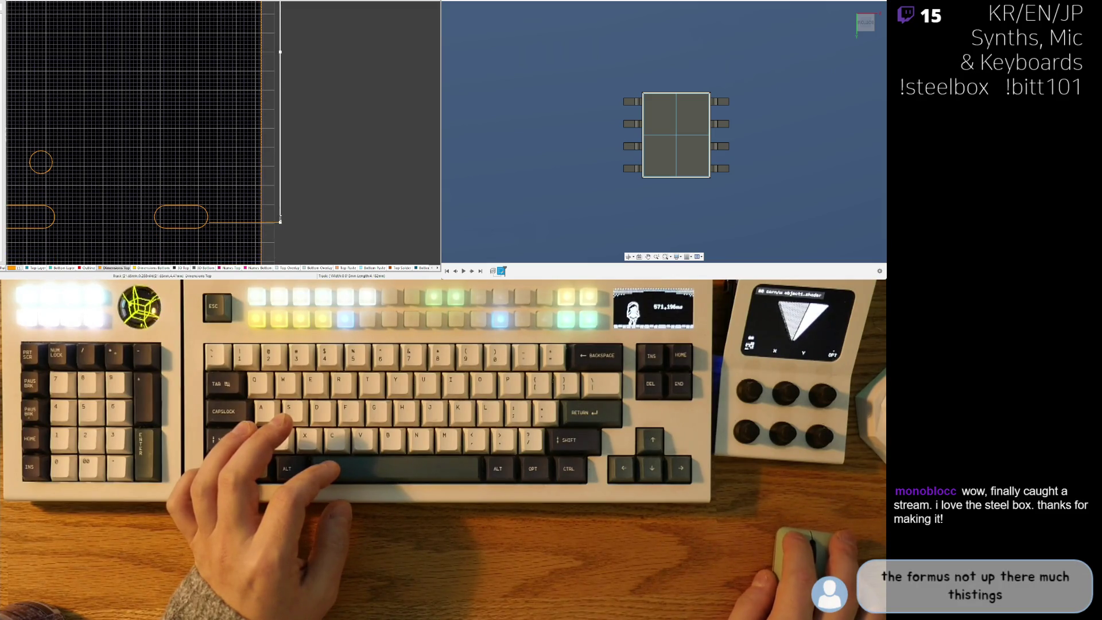
Select the horizontal track near the upper slot and zoom back out to the board.
scroll(315, 211, up, 5)
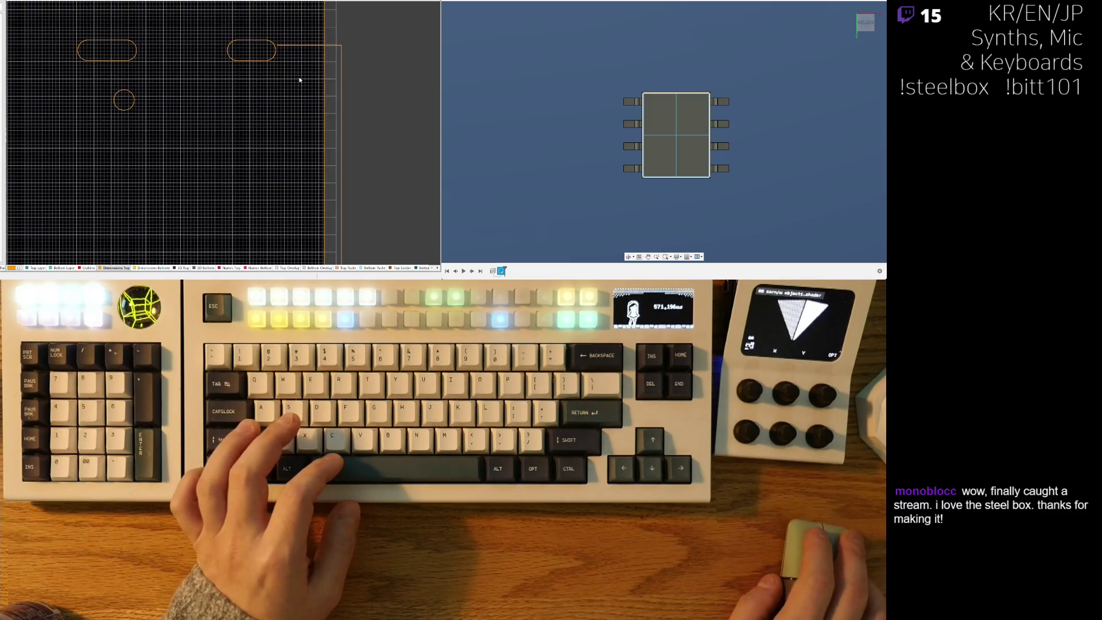
click(293, 45)
ctrl+scroll(290, 57, down, 6)
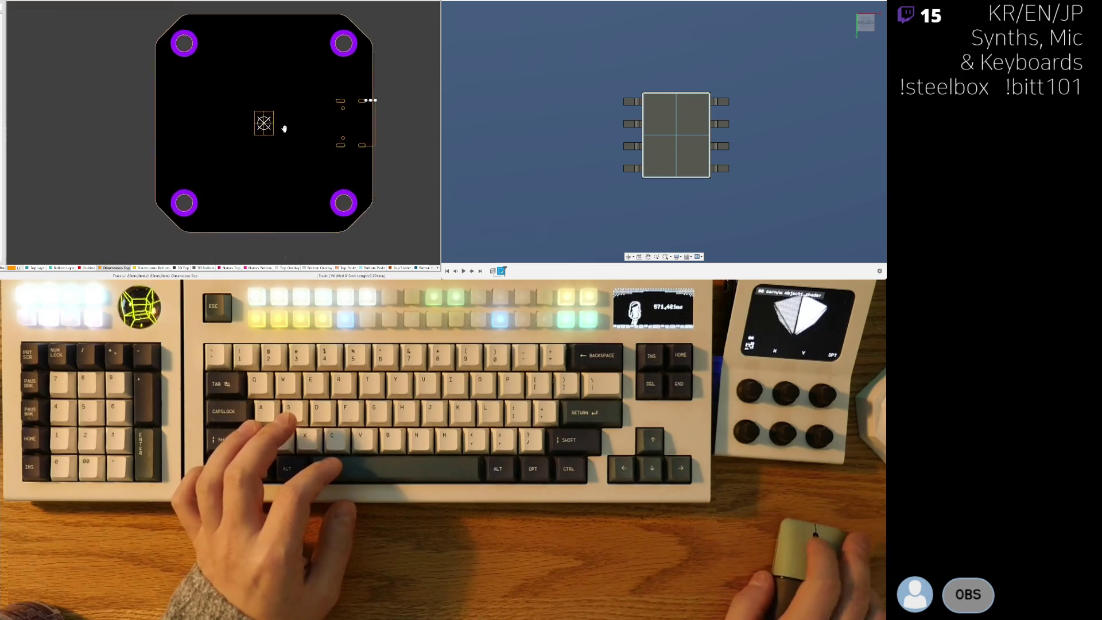
ctrl+scroll(262, 184, up, 2)
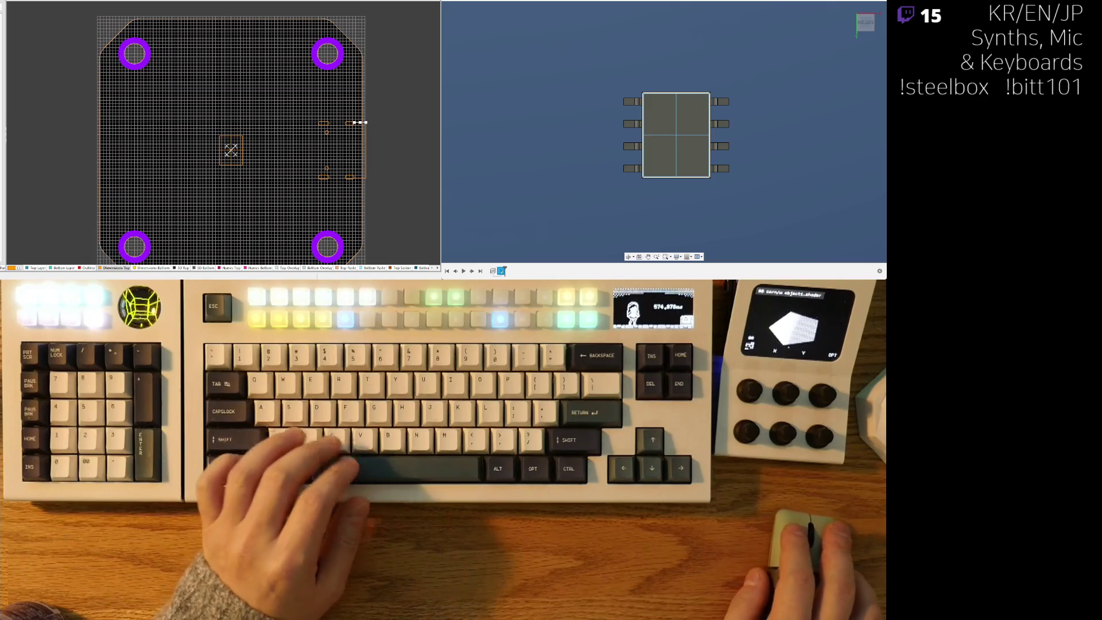
ctrl+scroll(247, 95, down, 2)
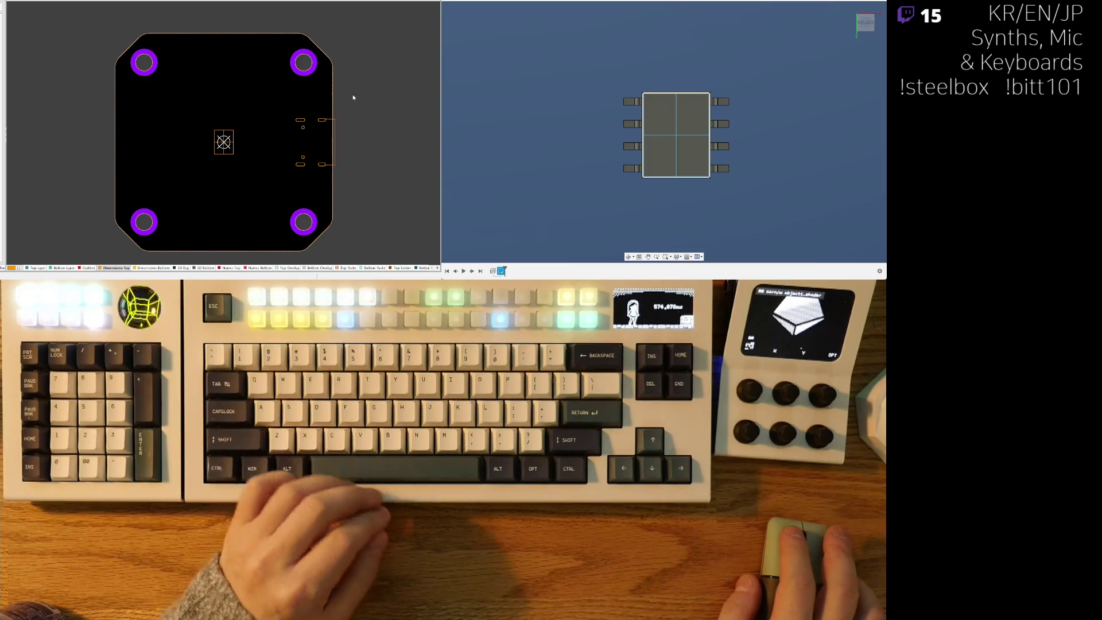
ctrl+scroll(299, 130, up, 3)
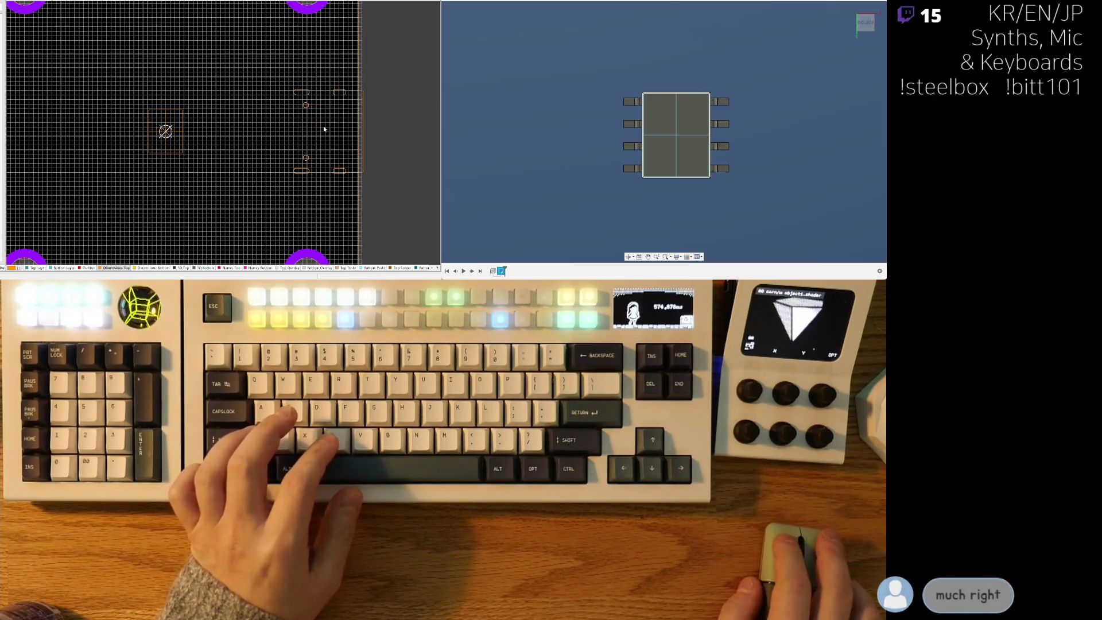
ctrl+scroll(325, 130, up, 2)
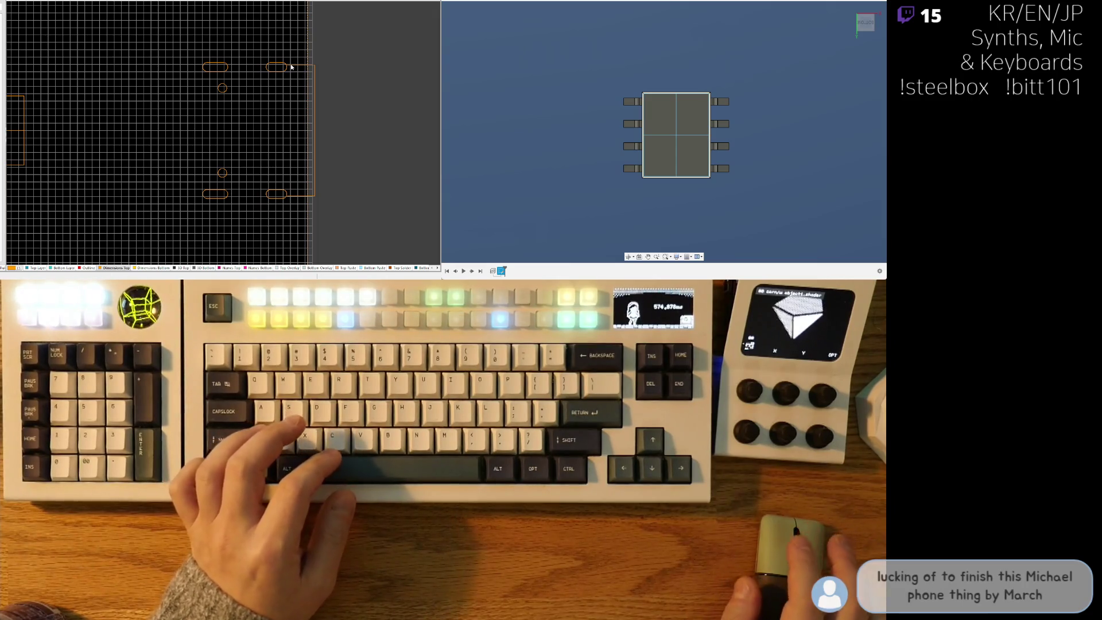
ctrl+scroll(233, 125, down, 3)
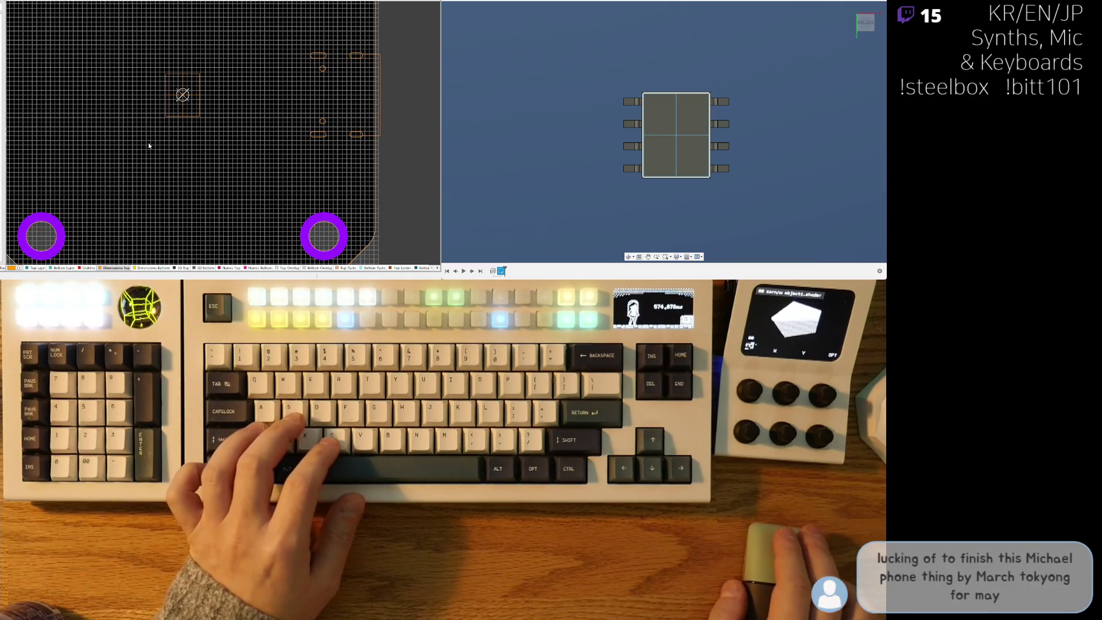
right_drag(149, 145, 196, 169)
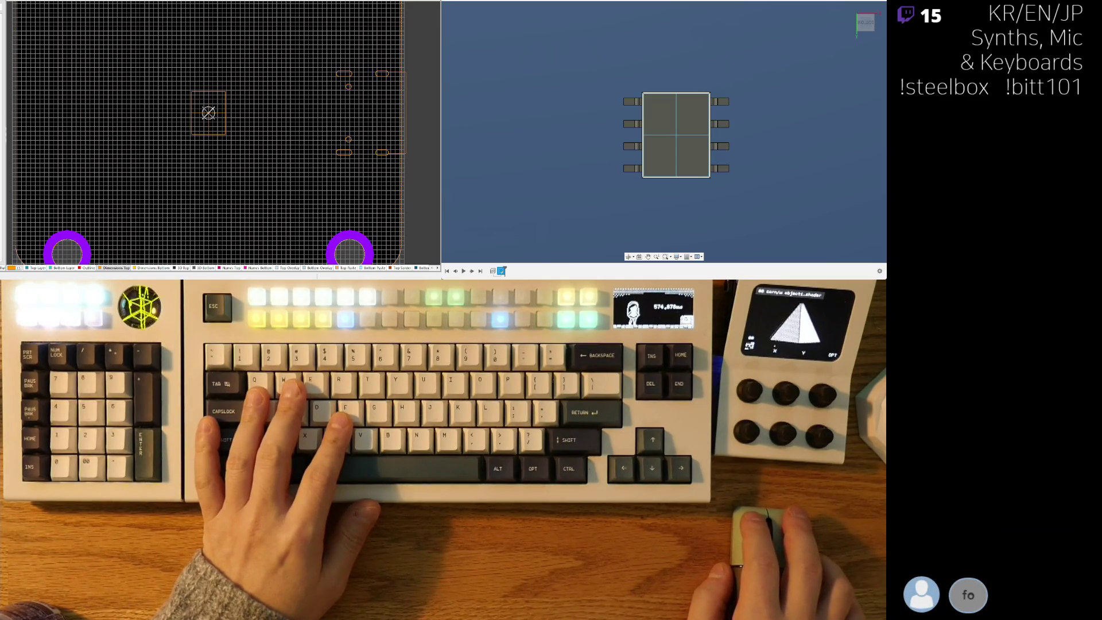
key(ctrl+Tab)
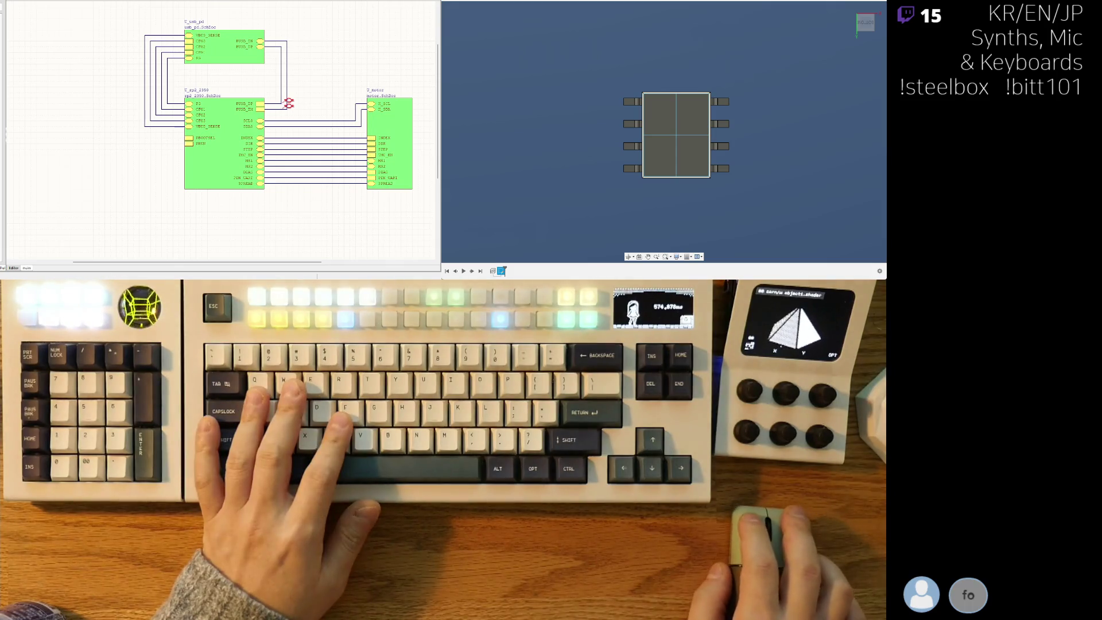
Show the RP2350 schematic sheet fitted to the window with View > Fit Document.
key(ctrl+Tab)
scroll(96, 171, down, 2)
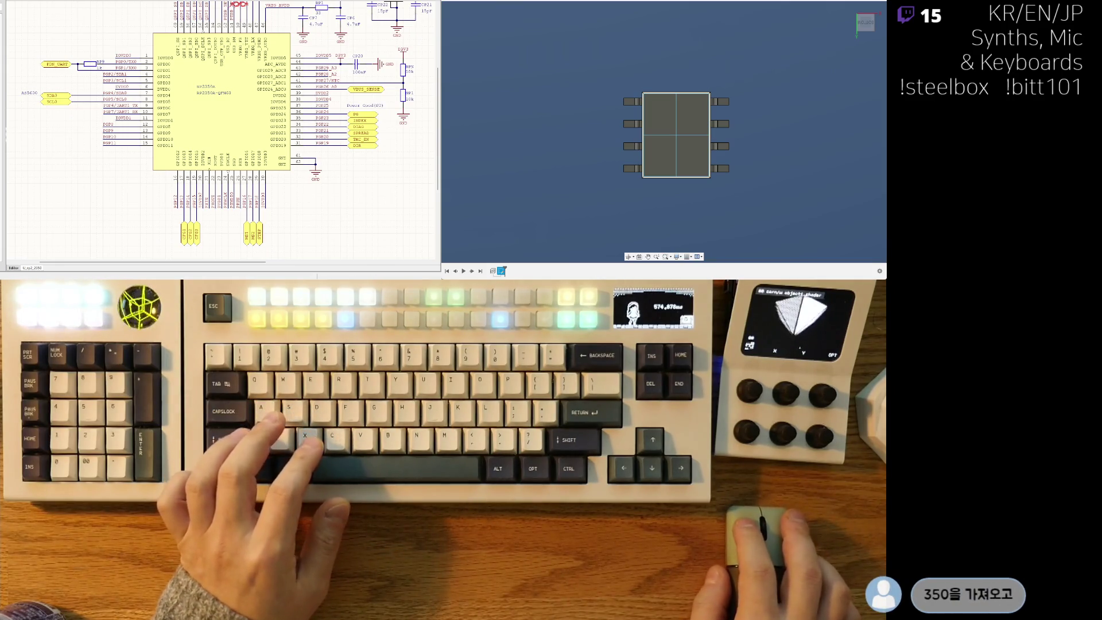
key(v)
key(d)
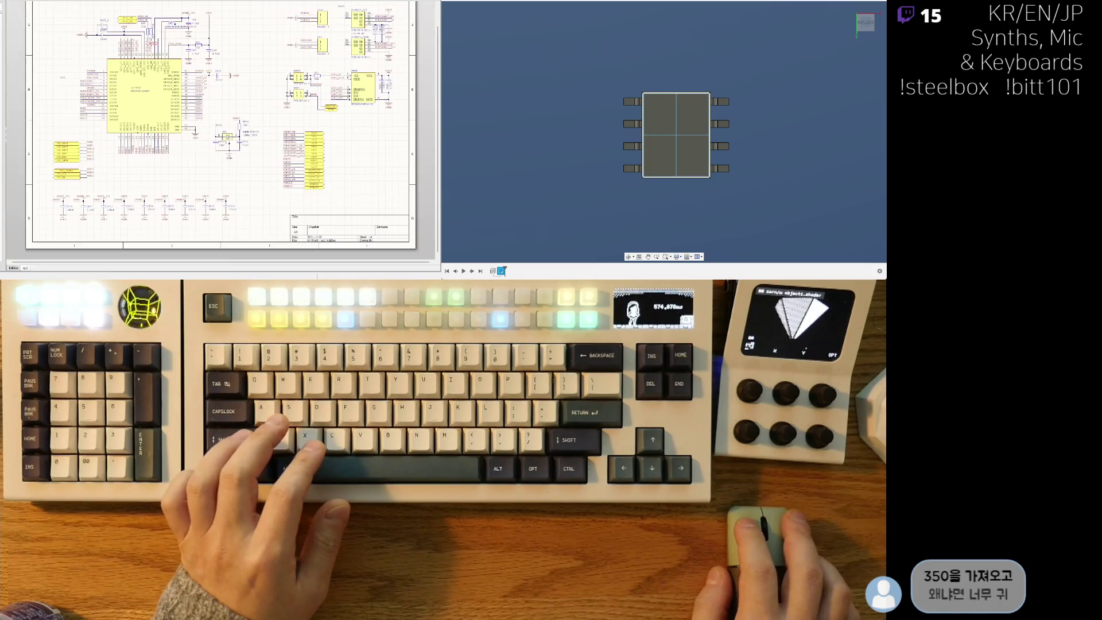
Return to the round board's PCB layout and toggle between 3D and 2D display.
key(ctrl+Tab)
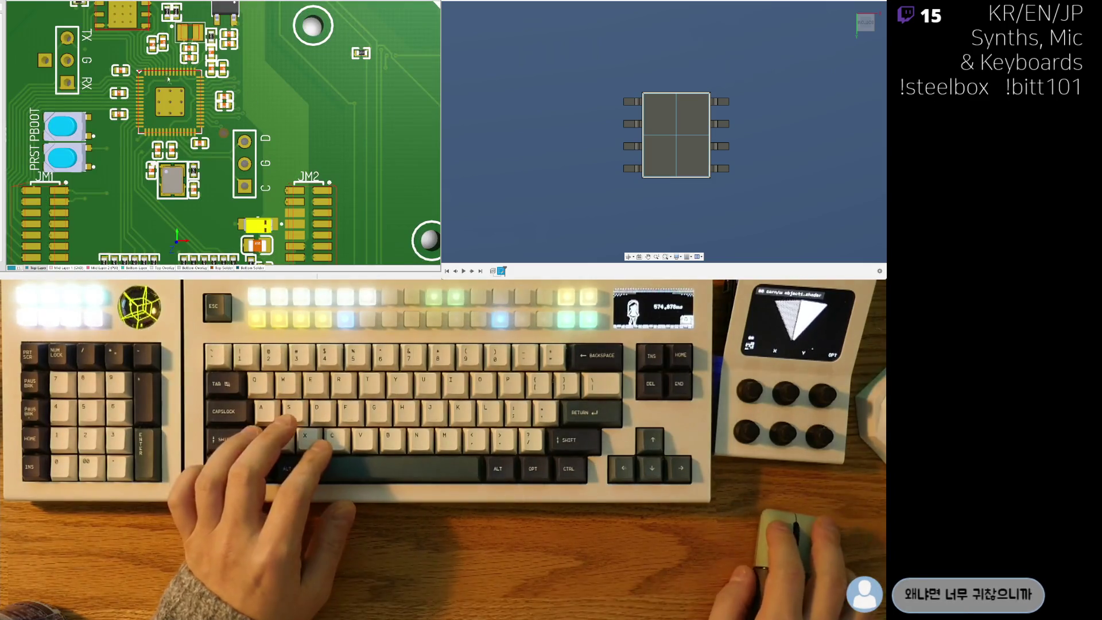
key(3)
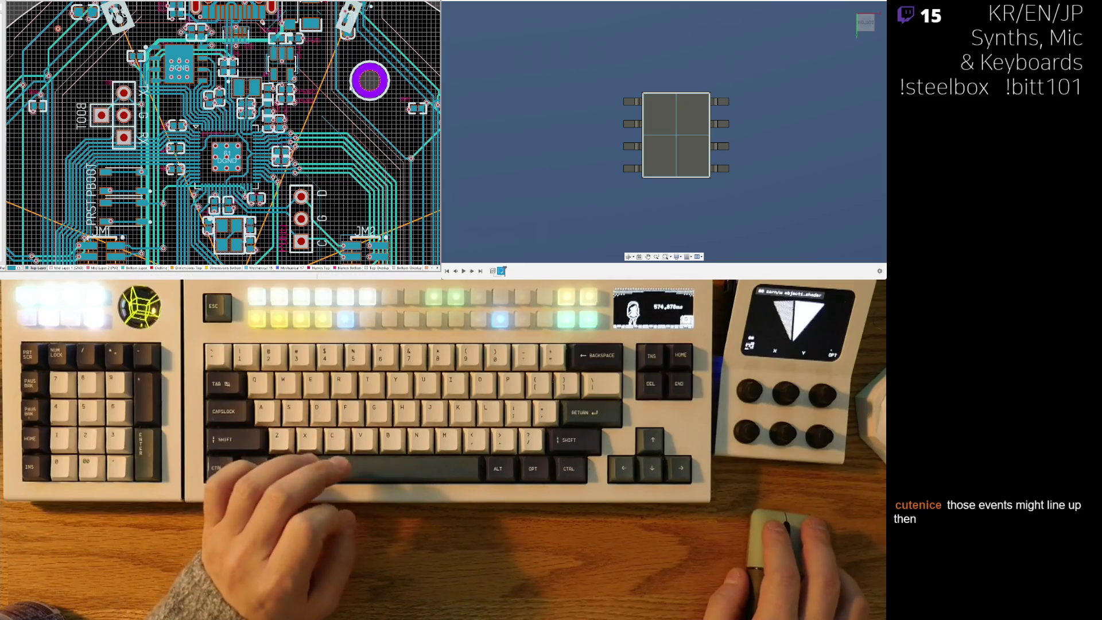
ctrl+scroll(290, 23, down, 3)
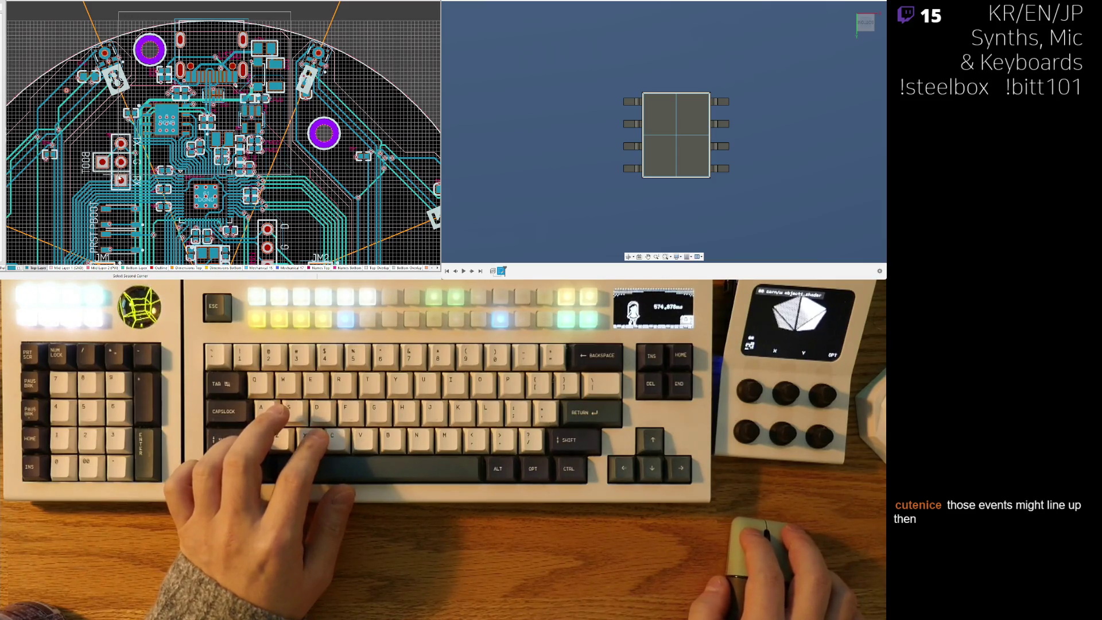
Box-select the components in the routed area and copy them with Ctrl+C.
scroll(117, 256, down, 2)
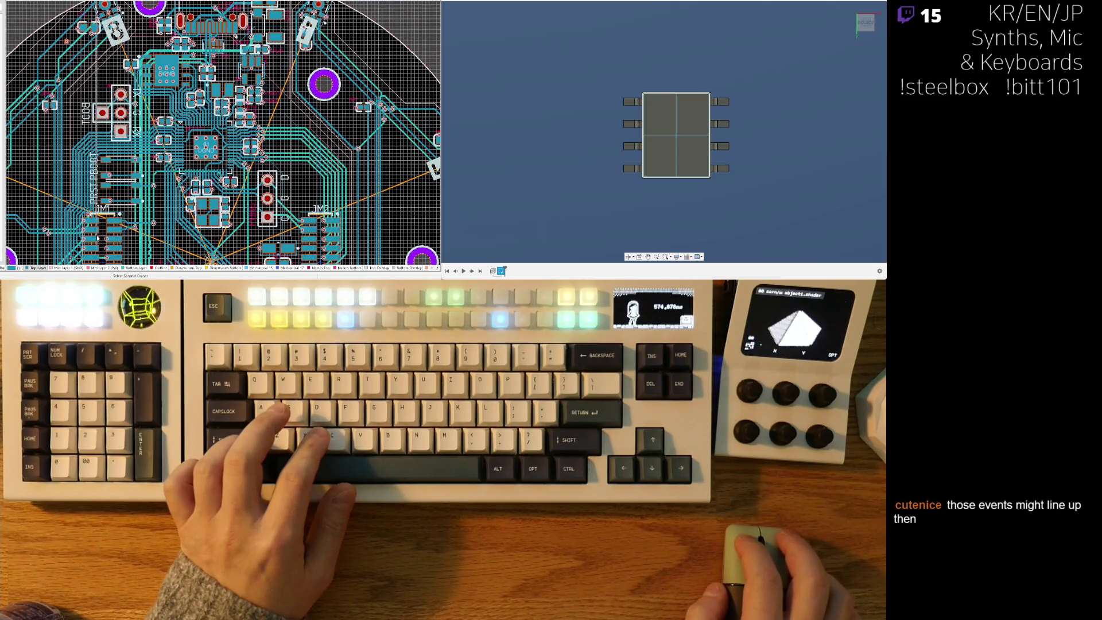
click(92, 237)
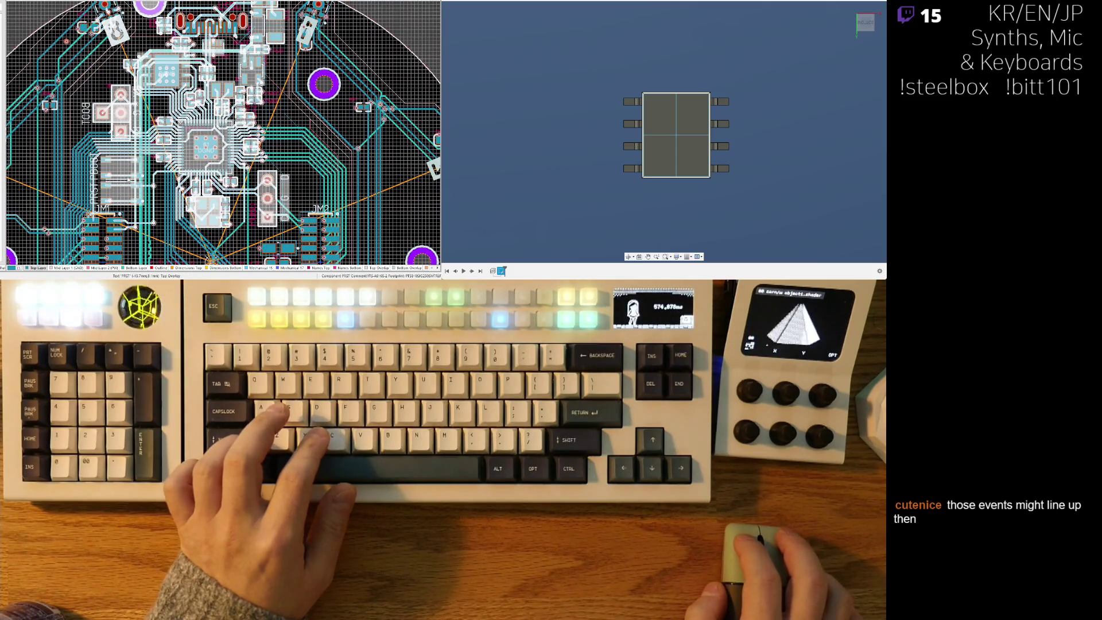
scroll(223, 133, down, 3)
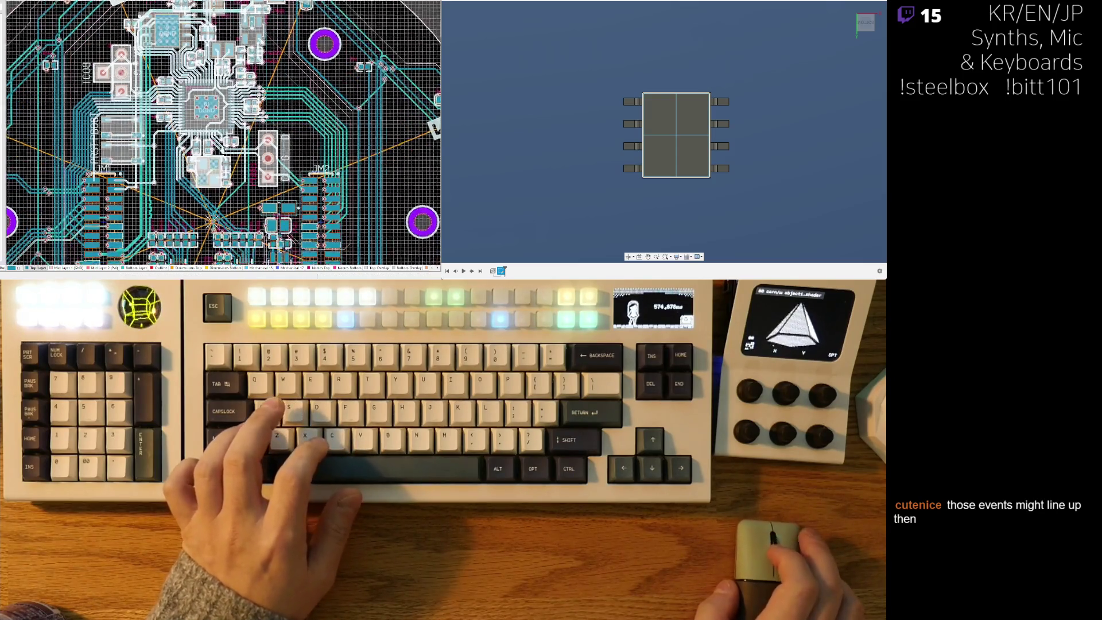
ctrl+scroll(223, 121, up, 3)
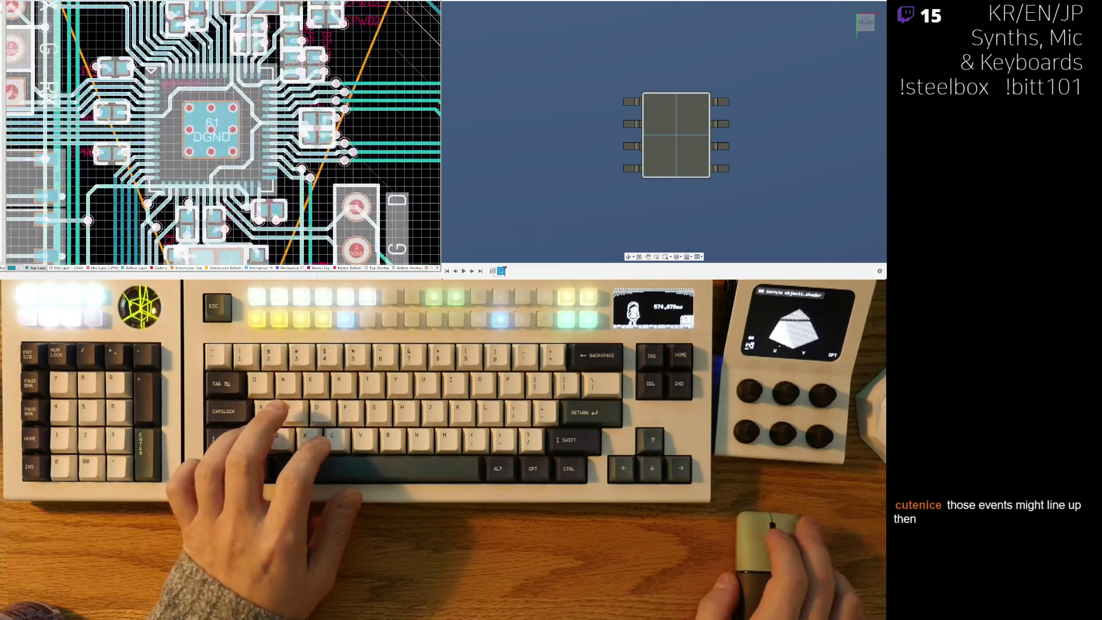
key(ctrl+c)
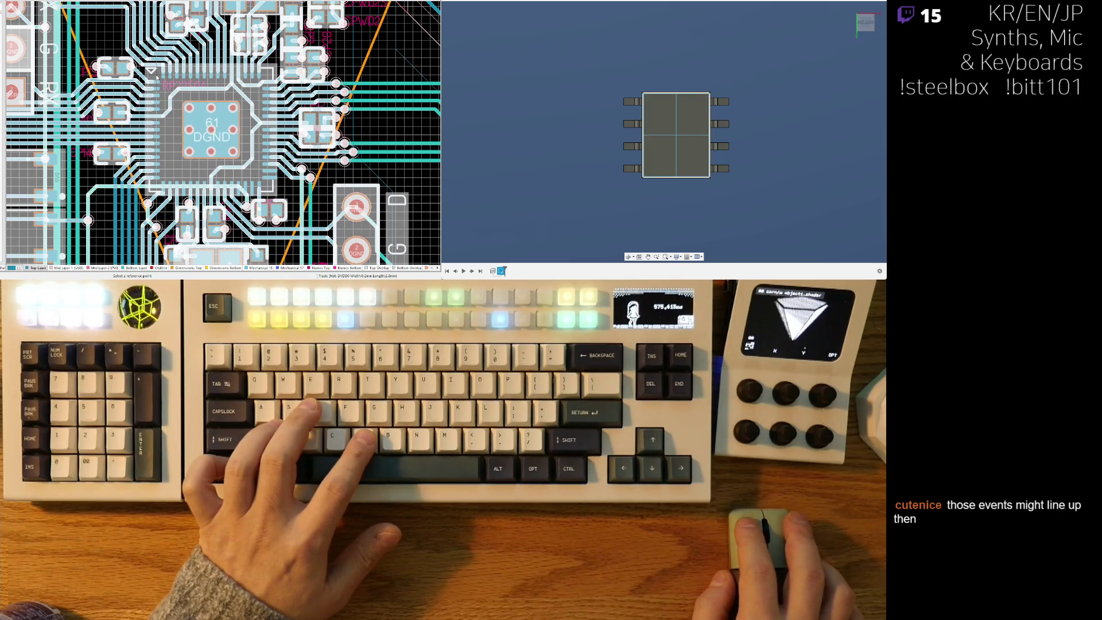
Delete the USB connector footprint at the board's top edge.
scroll(186, 78, up, 10)
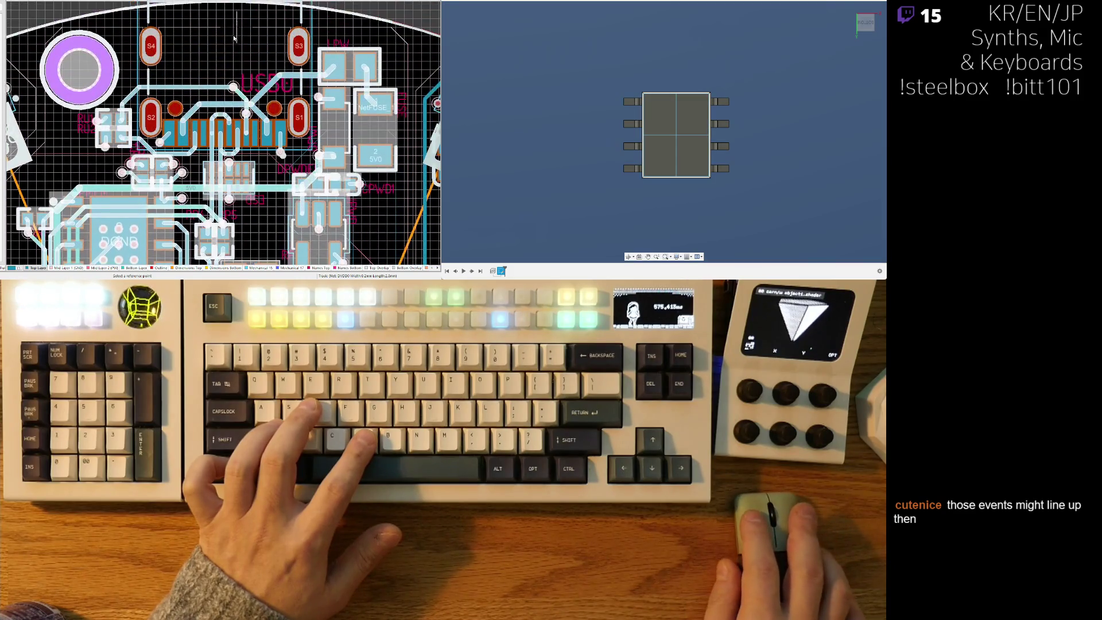
click(174, 73)
key(Delete)
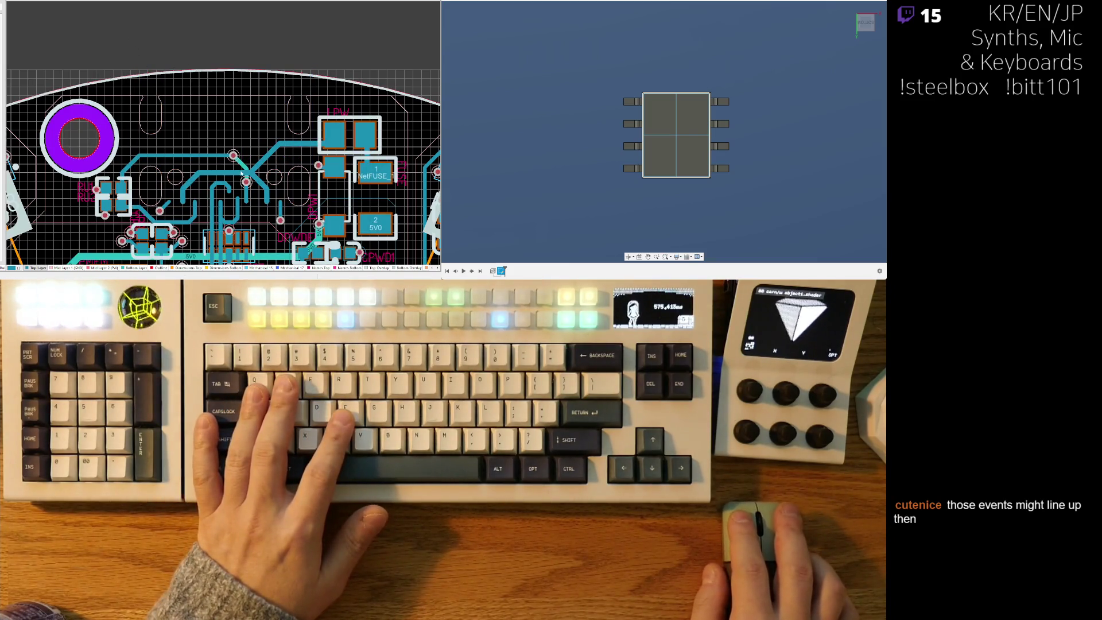
Select all the routed tracks and components, bringing the lower board into view.
ctrl+scroll(241, 171, down, 5)
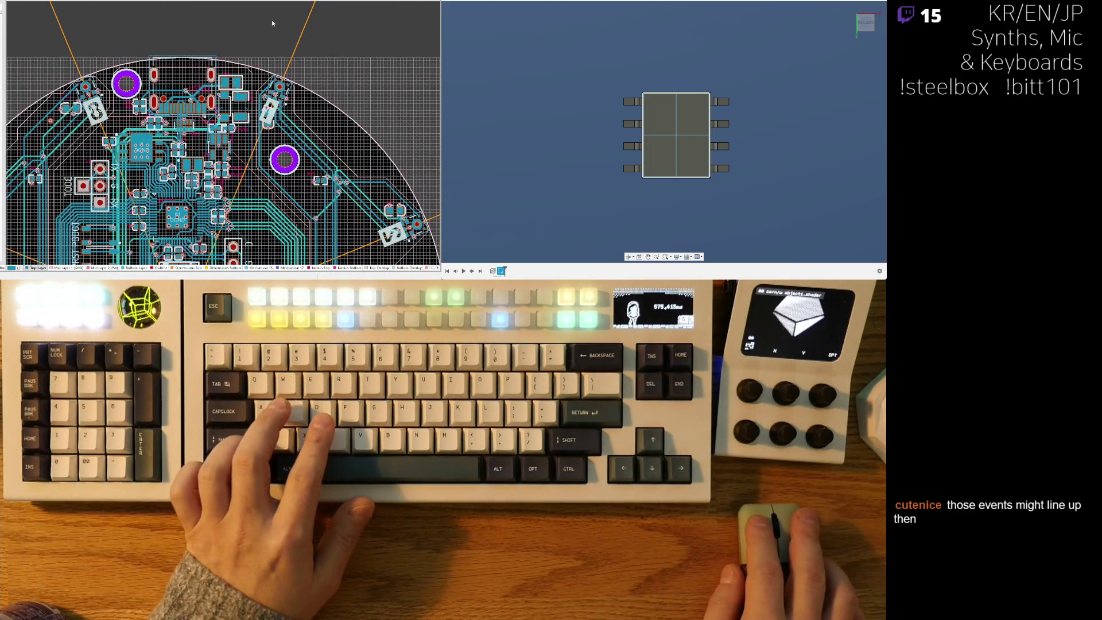
scroll(271, 22, down, 3)
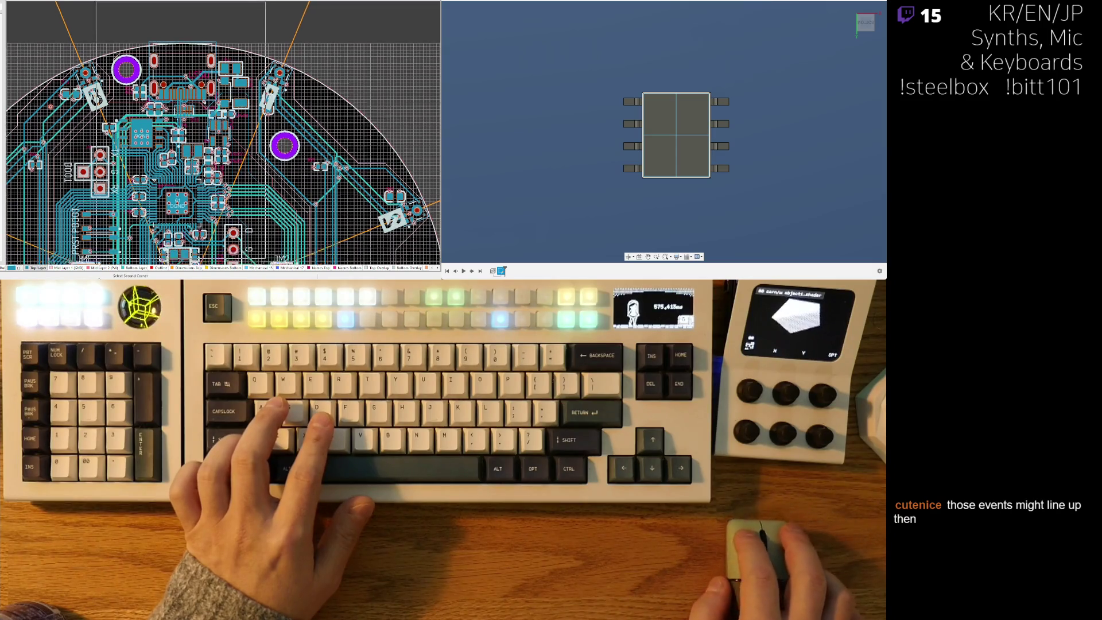
scroll(223, 133, down, 2)
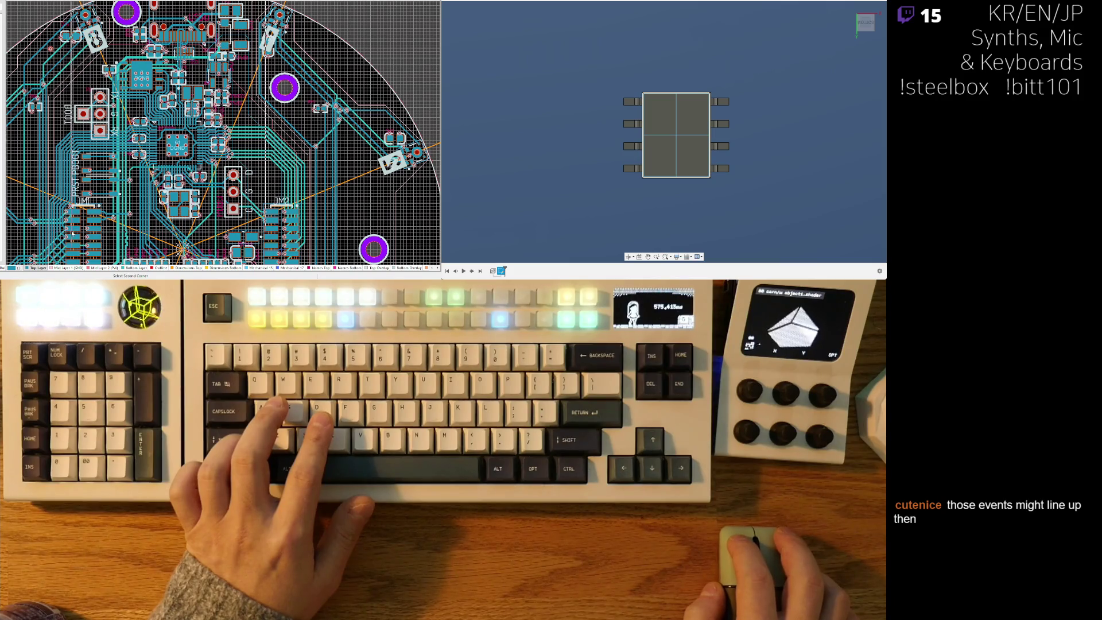
click(72, 233)
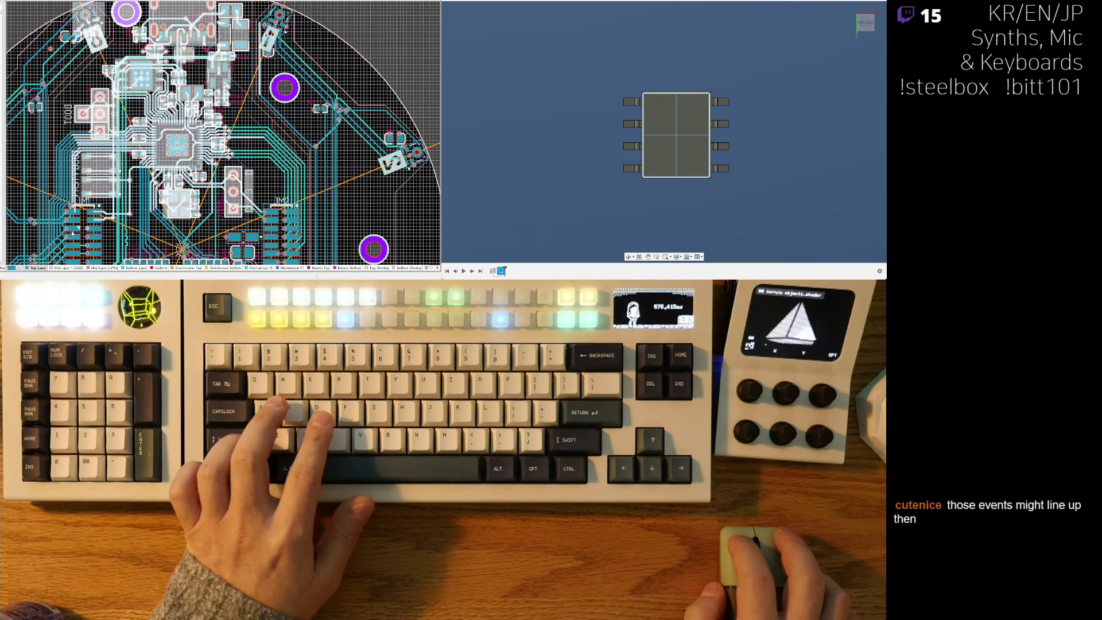
scroll(223, 132, up, 1)
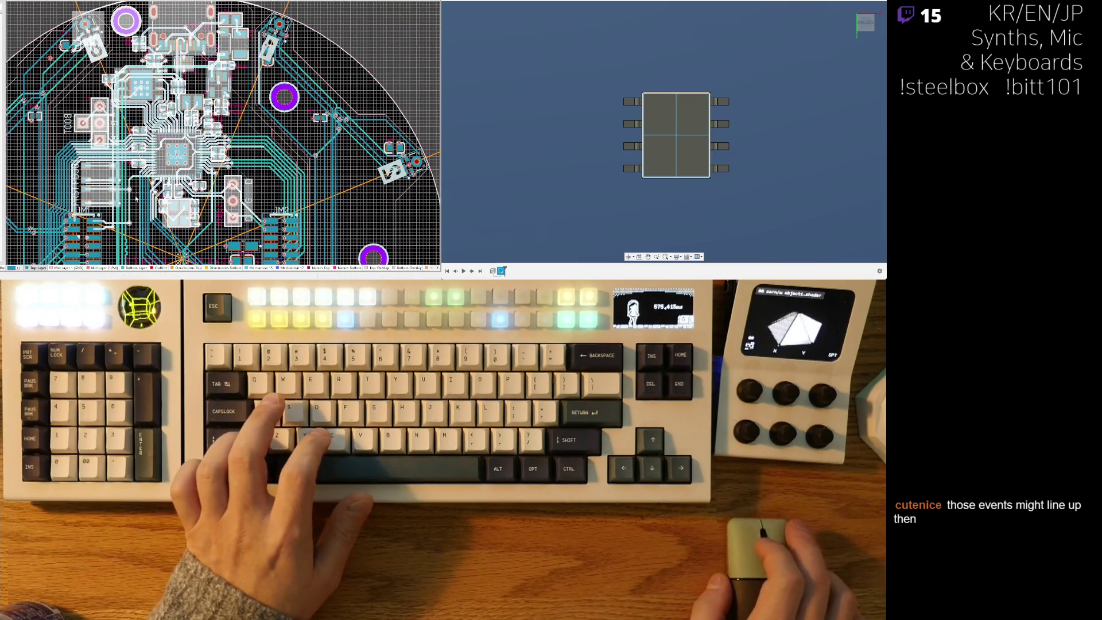
right_drag(229, 190, 272, 34)
ctrl+scroll(224, 57, up, 2)
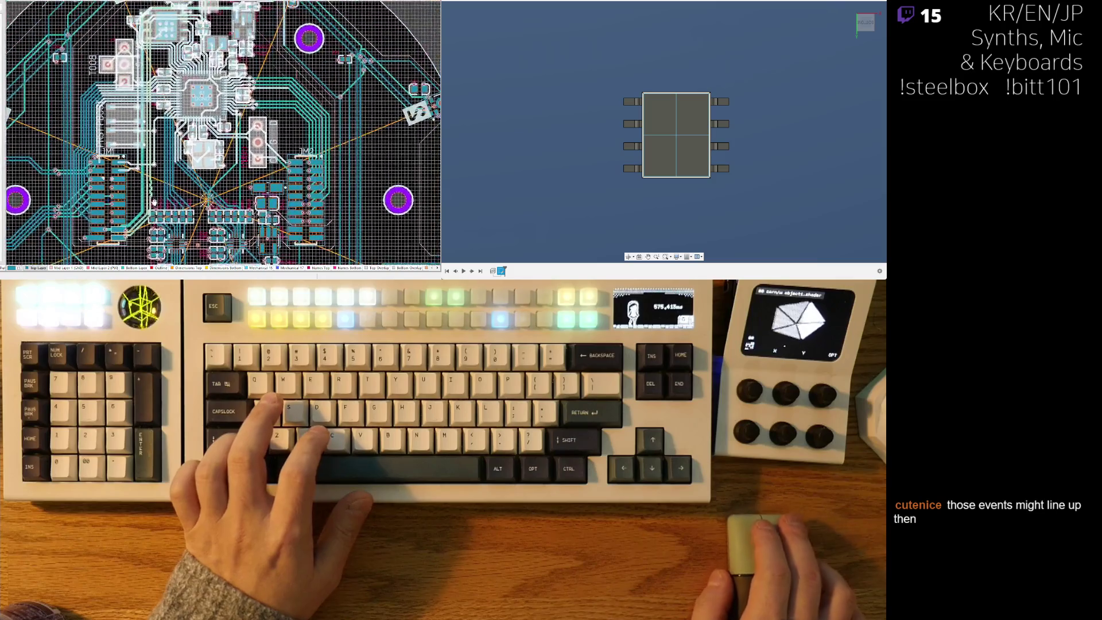
ctrl+scroll(224, 57, up, 2)
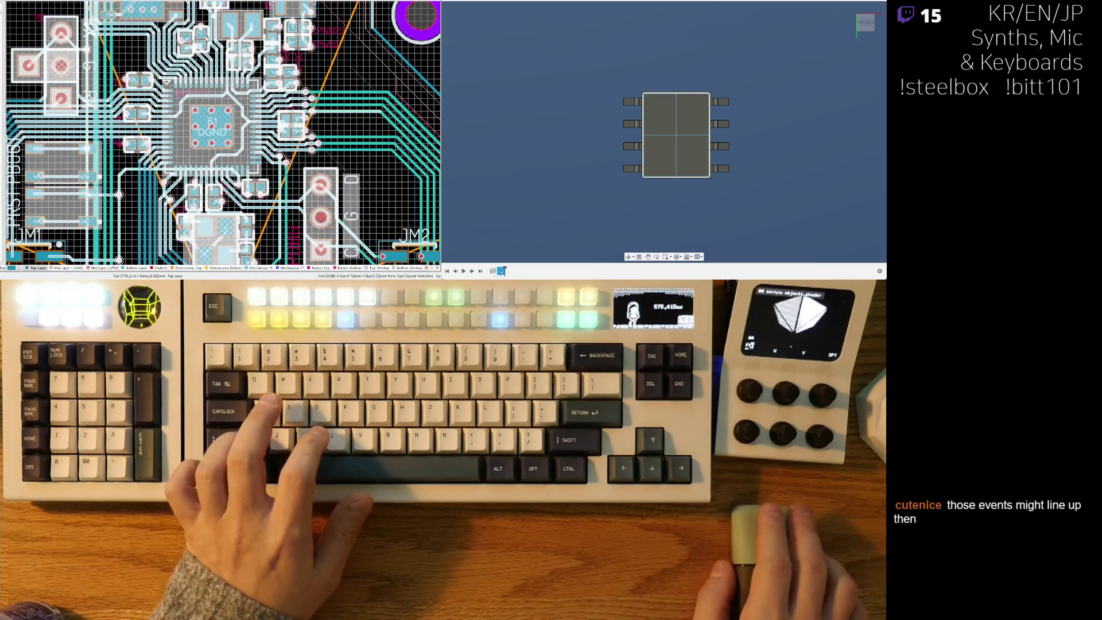
scroll(186, 165, up, 5)
ctrl+scroll(188, 166, up, 1)
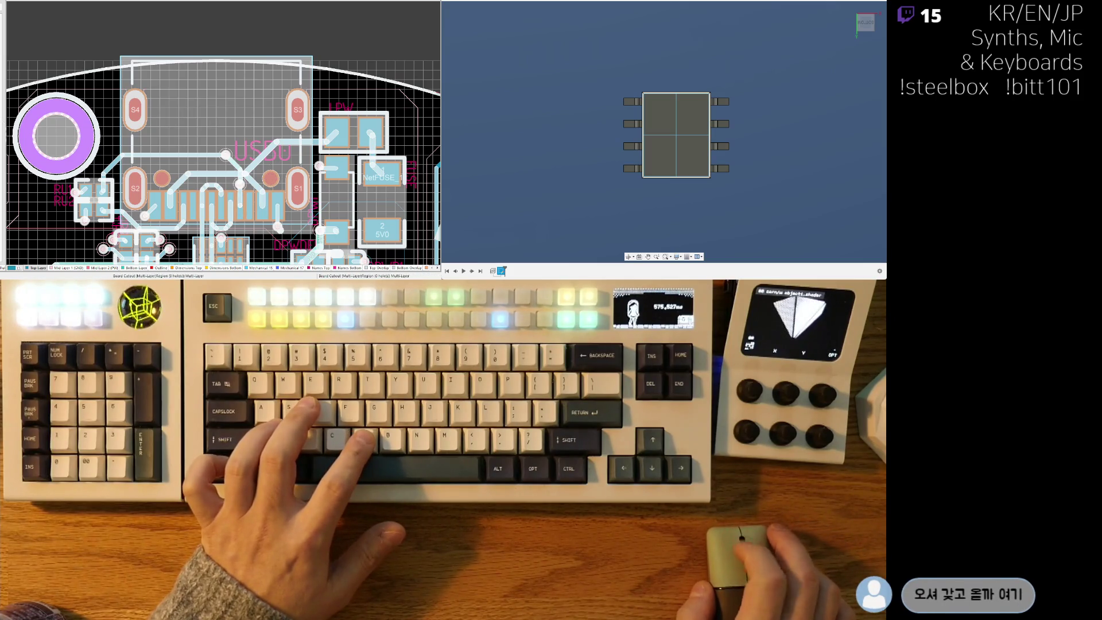
key(ctrl+Tab)
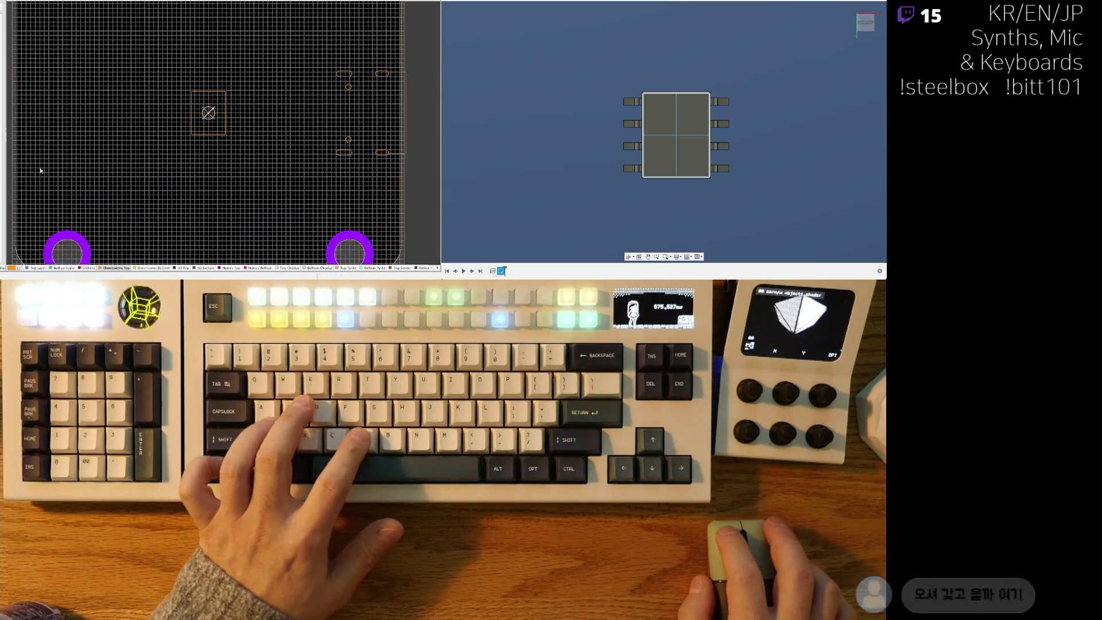
Line up the pasted circuitry outline over the chamfered square board.
ctrl+scroll(253, 114, down, 2)
mouse_move(218, 51)
mouse_down()
mouse_move(414, 224)
mouse_move(329, 147)
mouse_move(277, 136)
mouse_up()
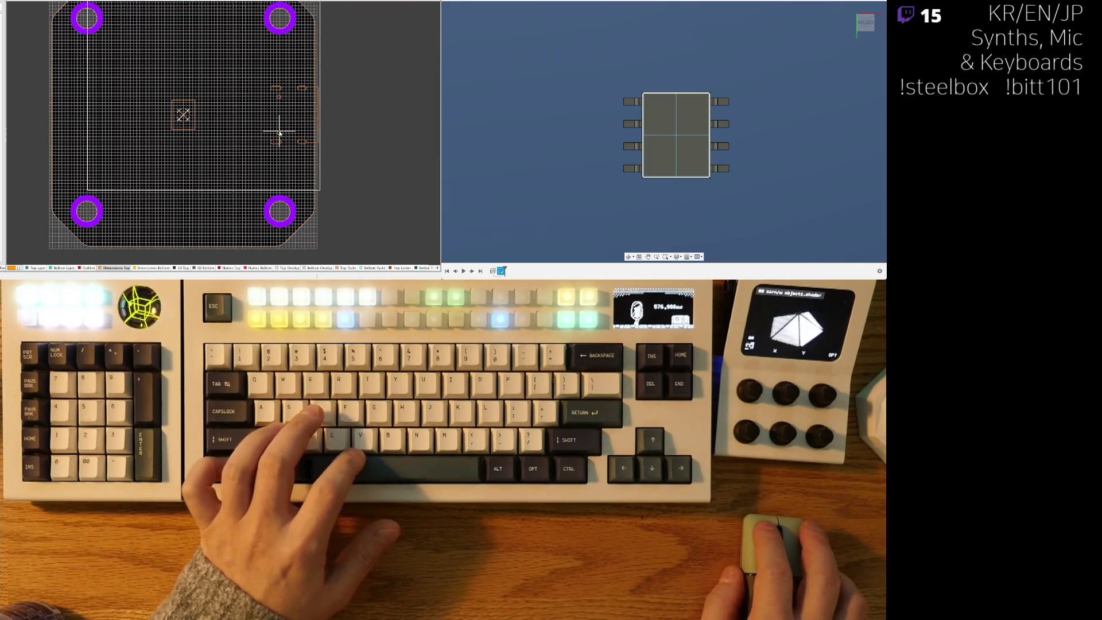
ctrl+scroll(278, 137, up, 4)
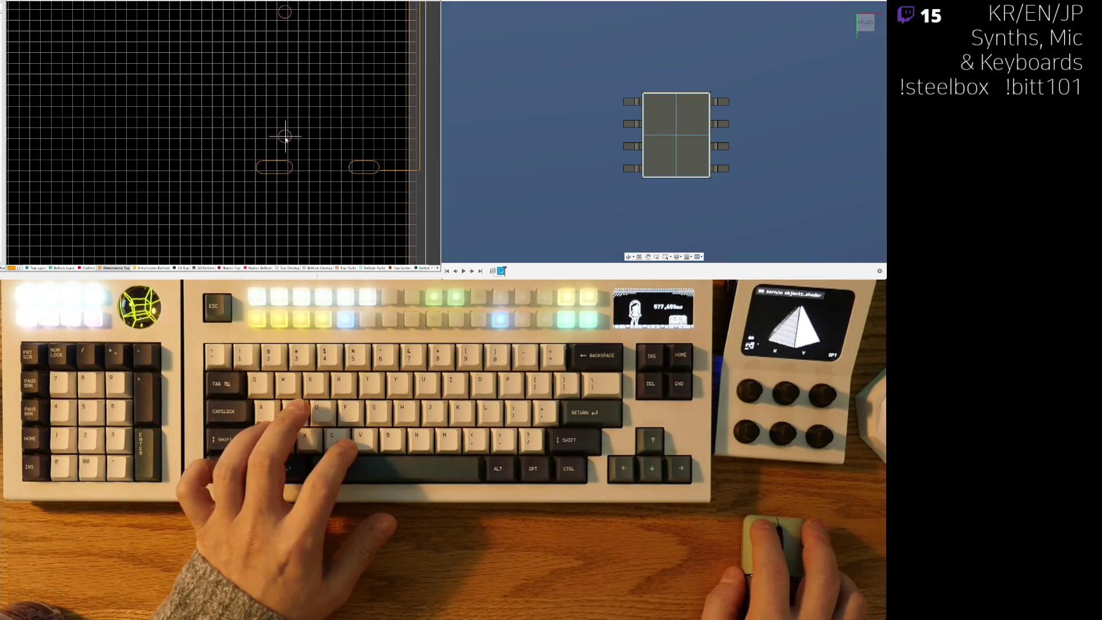
ctrl+scroll(285, 139, down, 2)
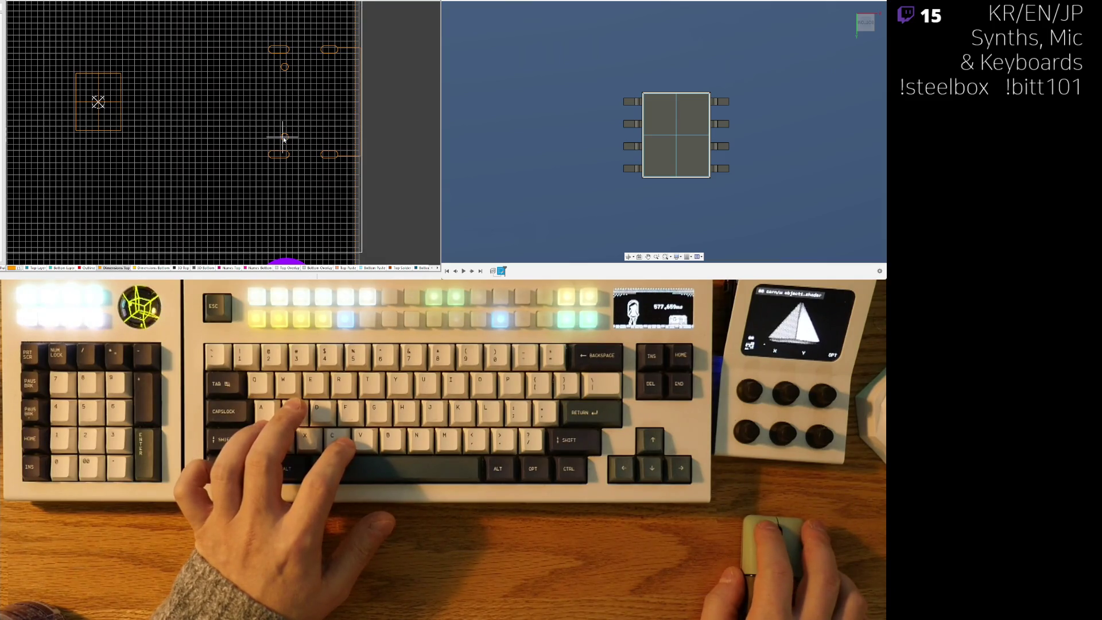
ctrl+scroll(284, 139, down, 2)
scroll(284, 139, down, 2)
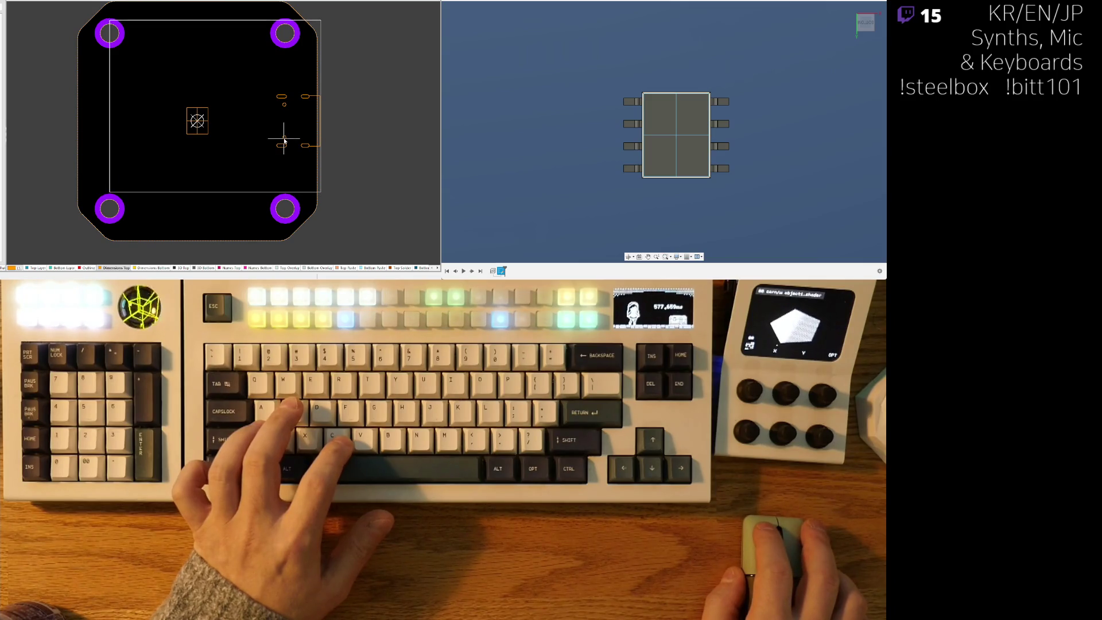
scroll(284, 139, up, 2)
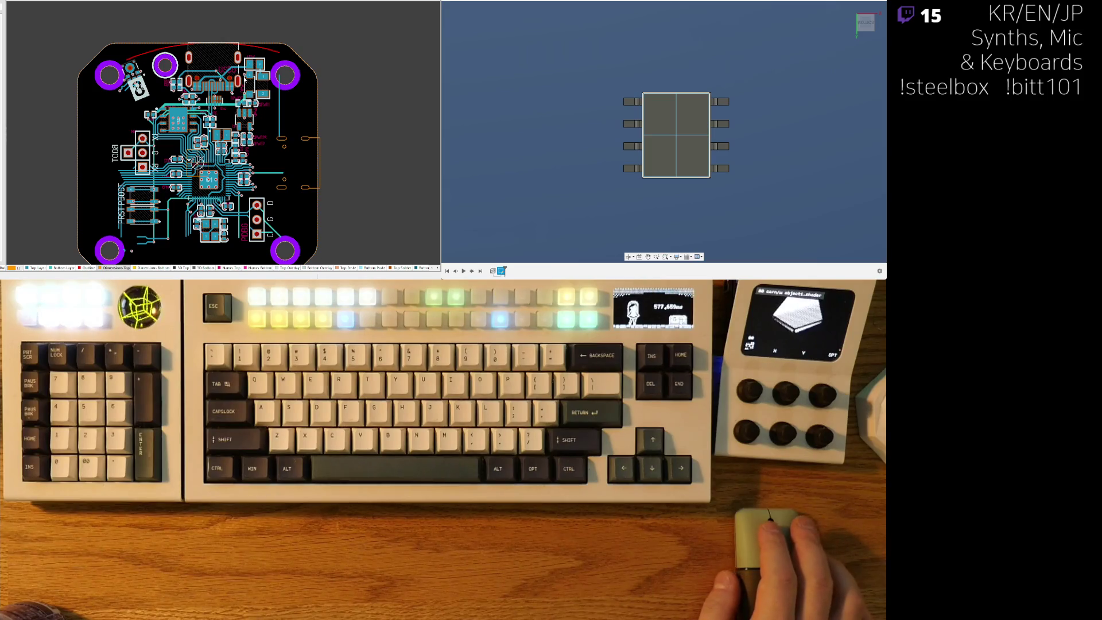
key(shift+s)
Drop the copied routed circuitry onto the square board between the four mounting holes.
scroll(267, 45, down, 3)
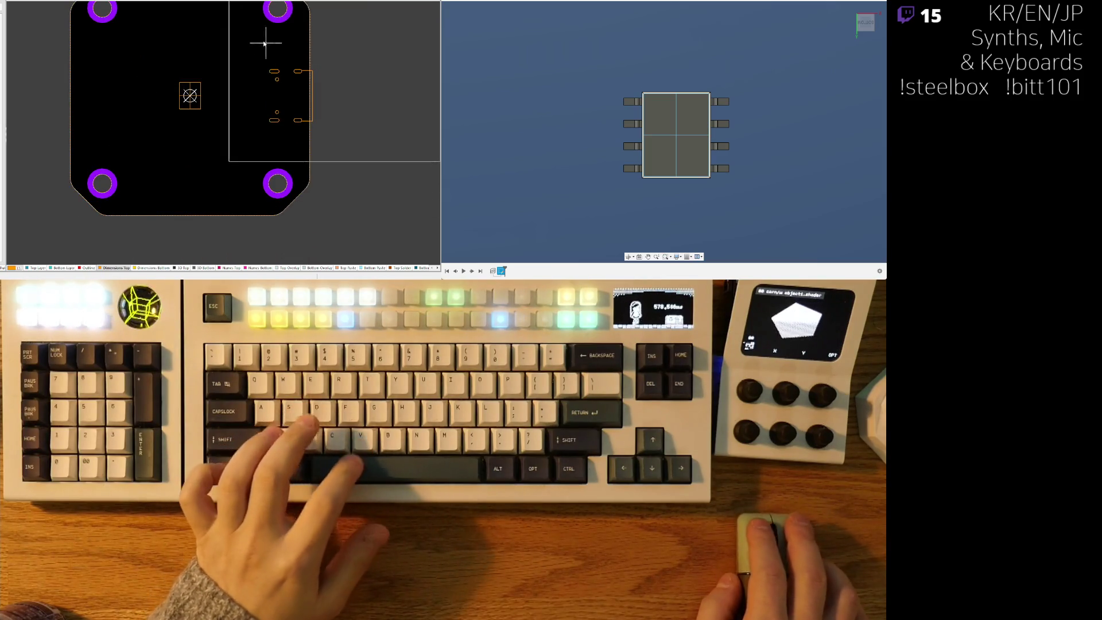
click(283, 130)
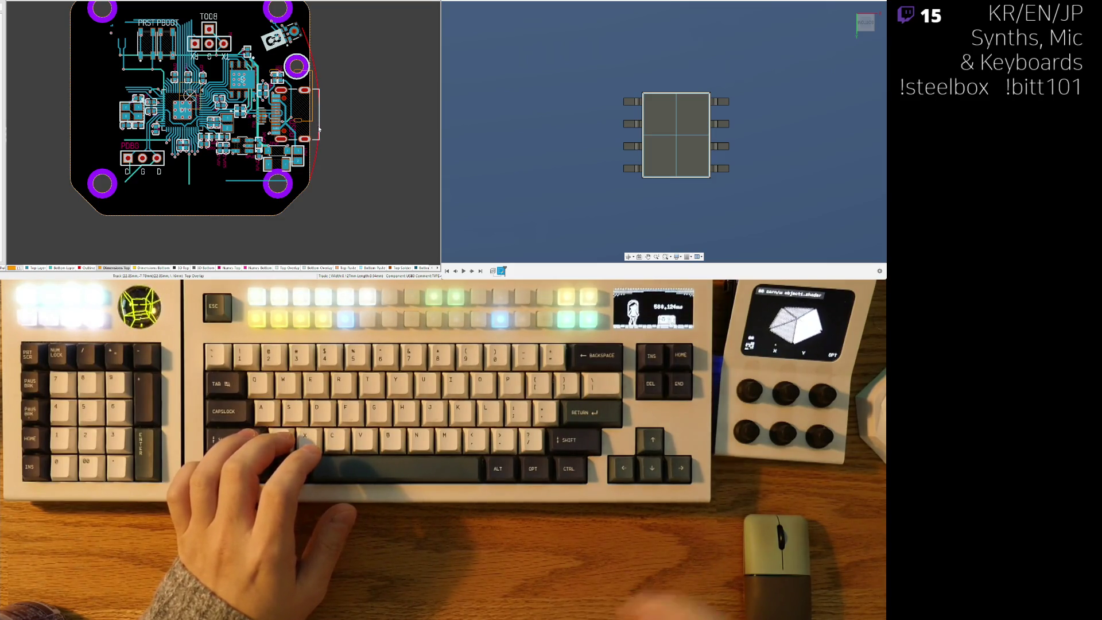
scroll(244, 229, up, 1)
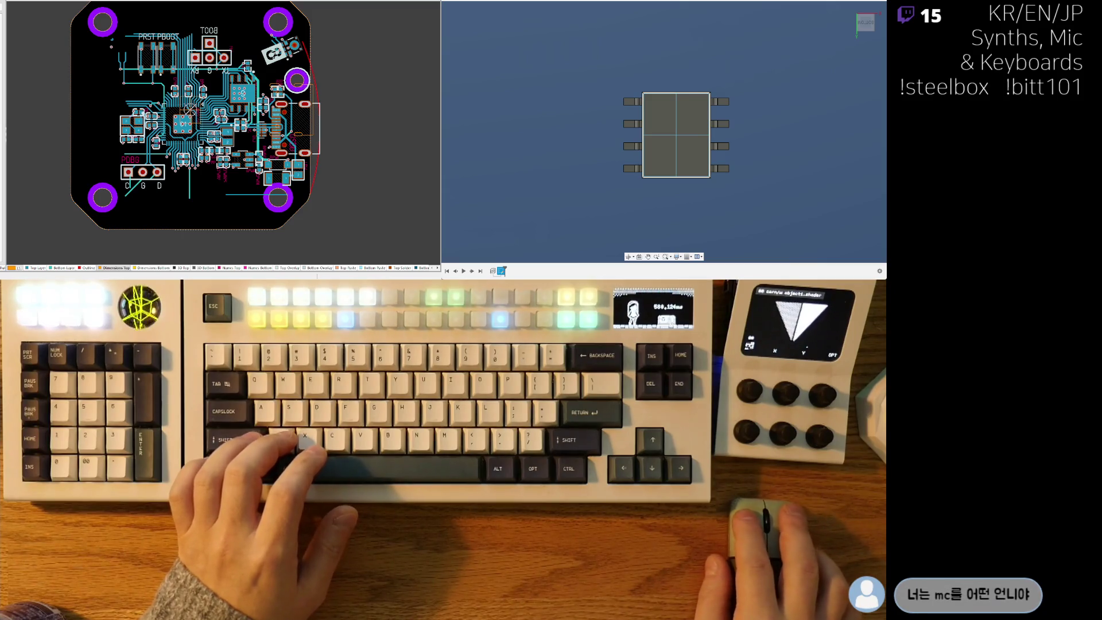
right_drag(190, 115, 204, 122)
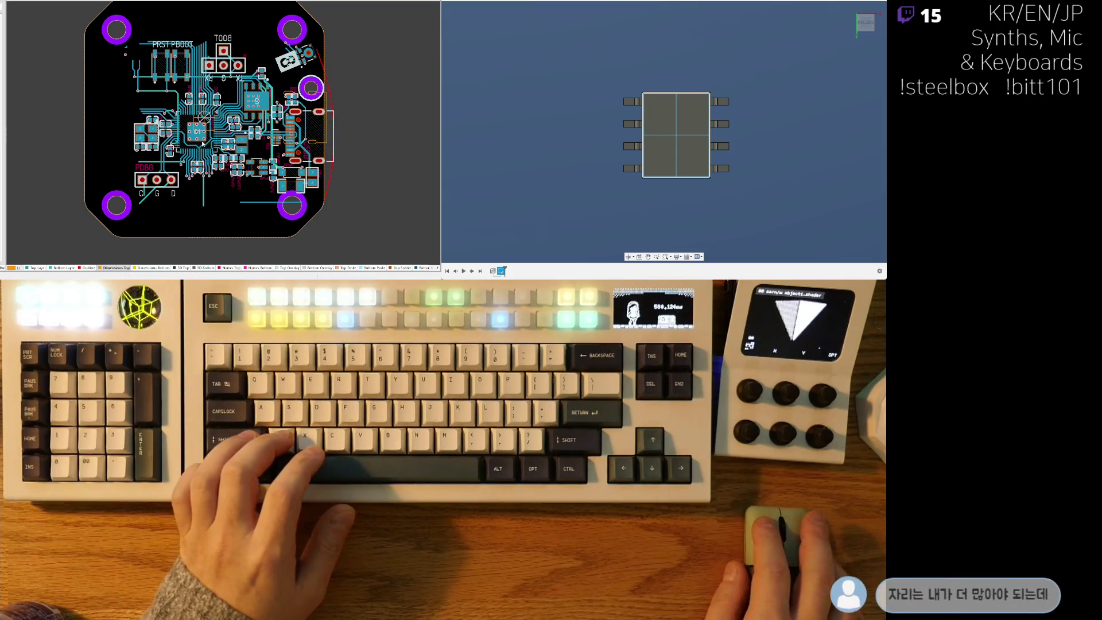
Drag the pasted circuitry into the board's upper half rotated 180°, checking with single-layer view.
key(shift+s)
mouse_move(301, 91)
mouse_down()
mouse_move(312, 104)
mouse_move(246, 115)
mouse_move(277, 101)
mouse_up()
key(shift+s)
key(shift+s)
key(shift+s)
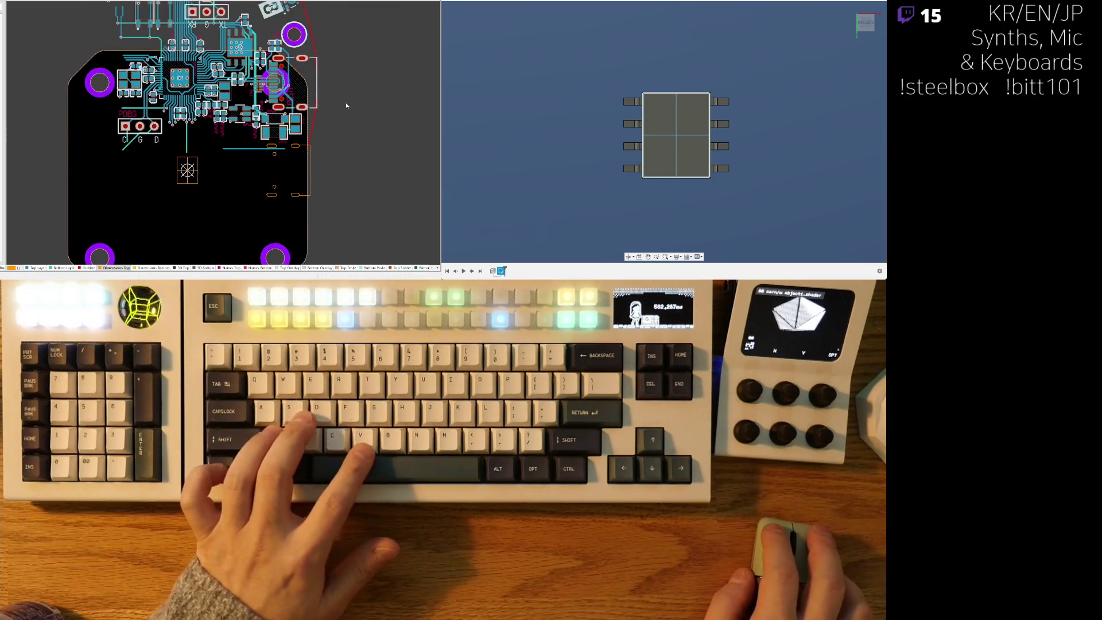
right_drag(347, 103, 330, 129)
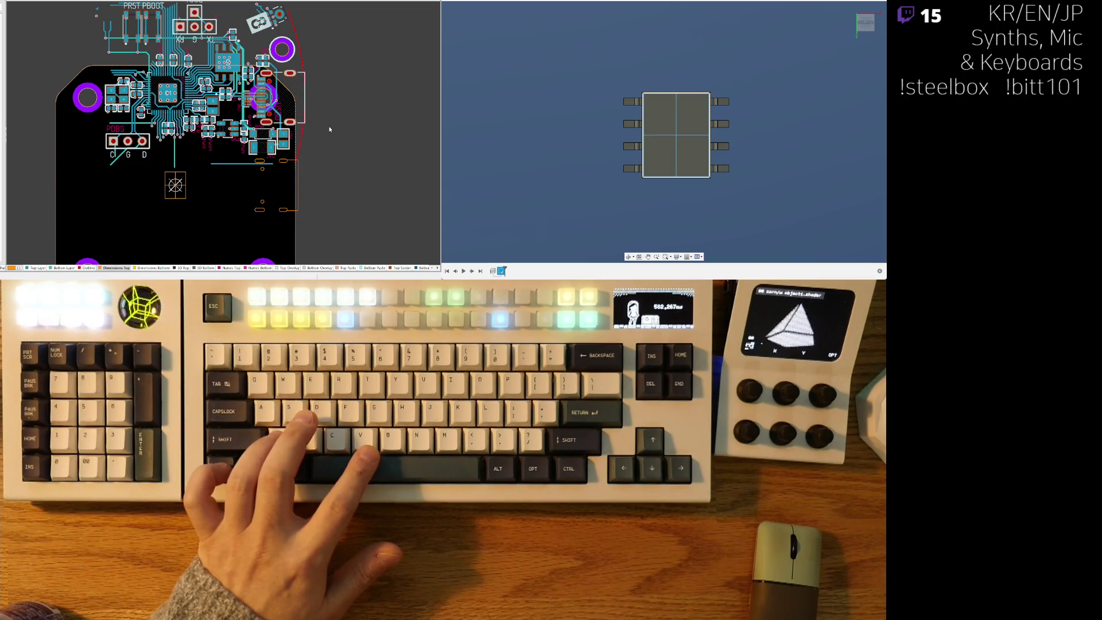
key(shift+s)
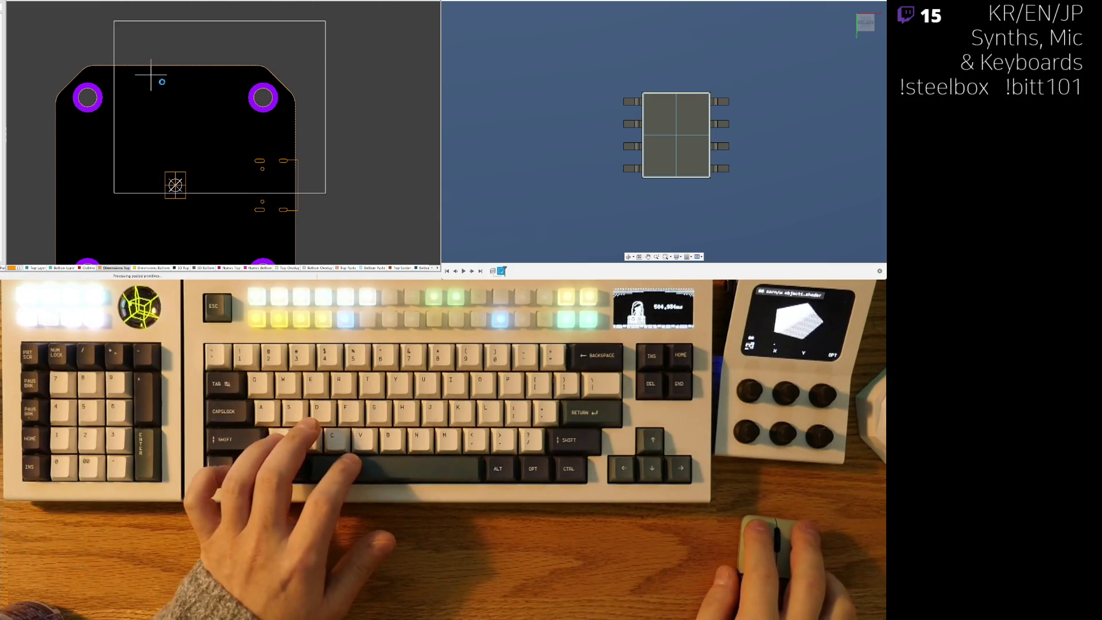
key(ctrl+shift+s)
key(shift+s)
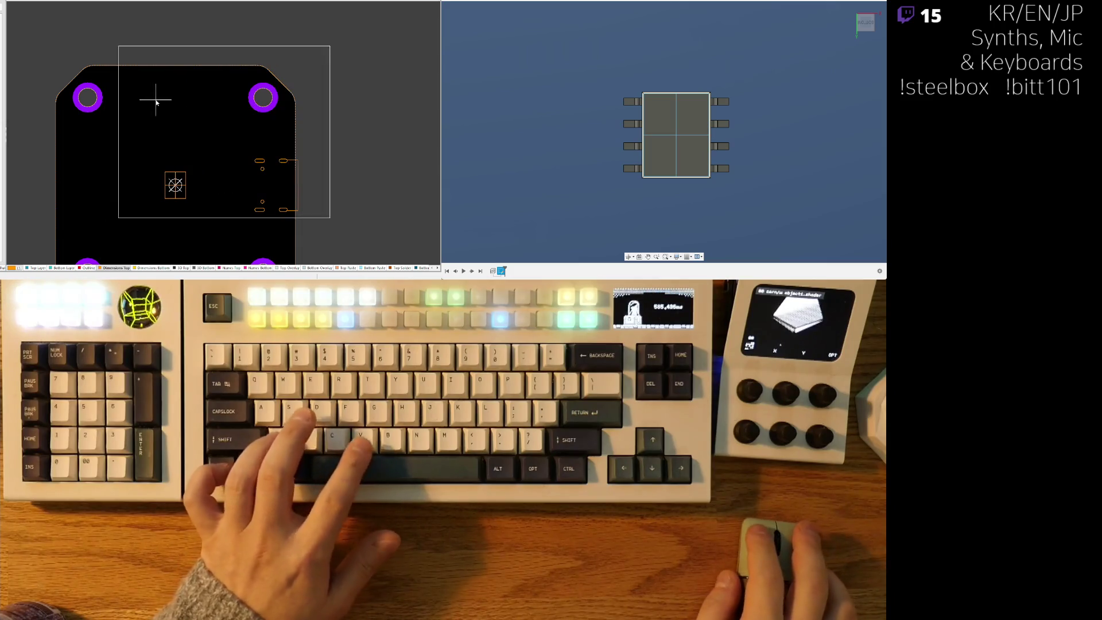
key(ctrl+shift+s)
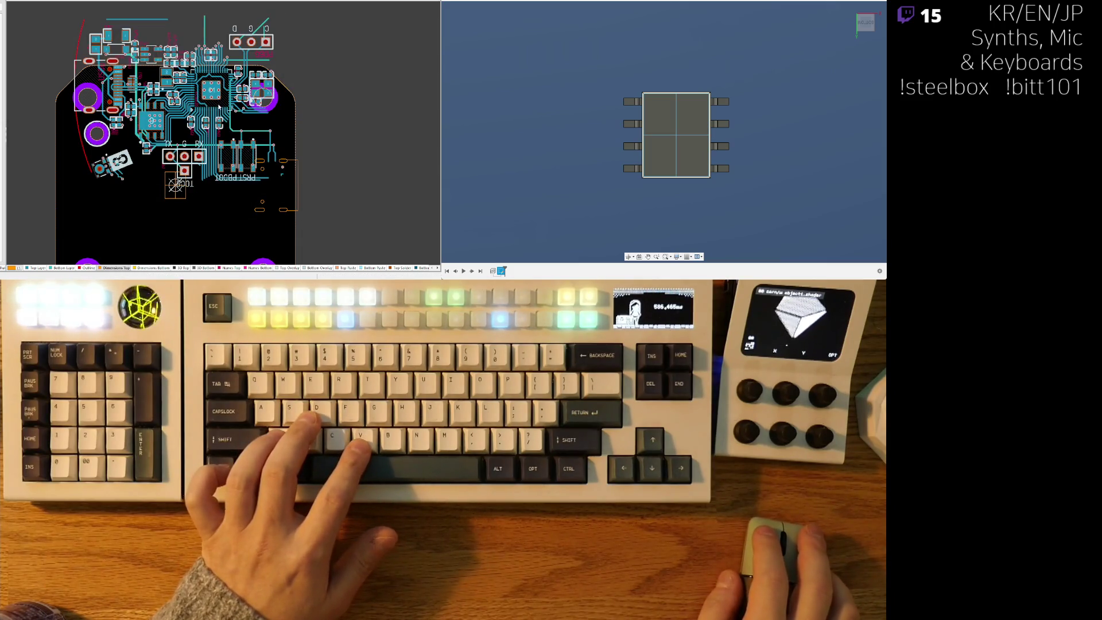
key(shift+s)
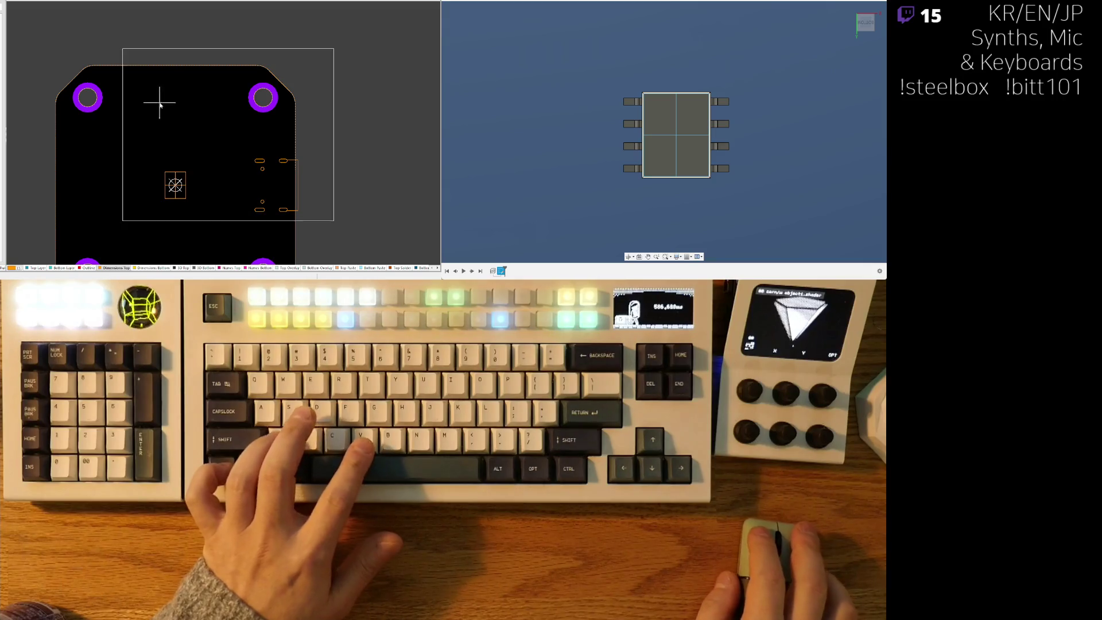
key(shift+s)
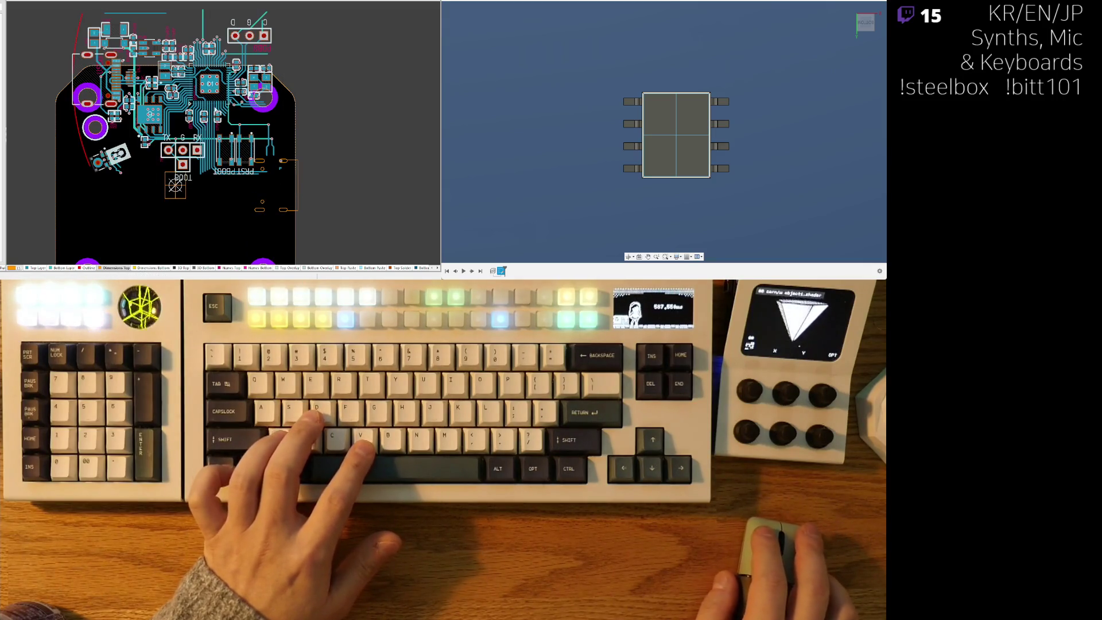
key(shift+s)
key(shift+s)
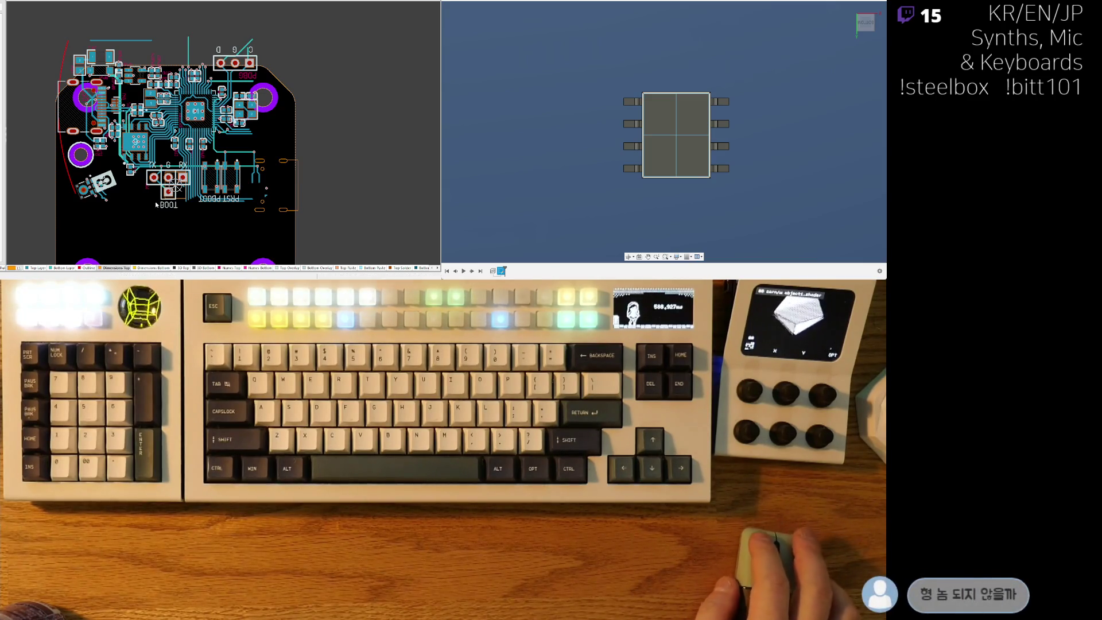
Bring the BOOT header area into view and set Outline as the working layer.
scroll(122, 144, down, 2)
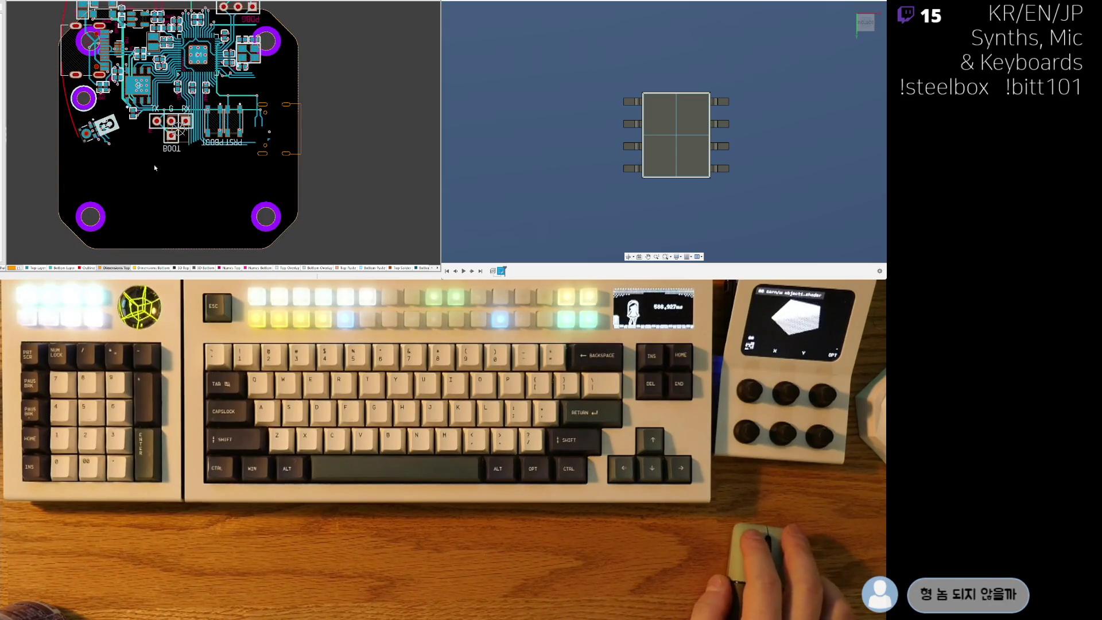
scroll(195, 136, up, 1)
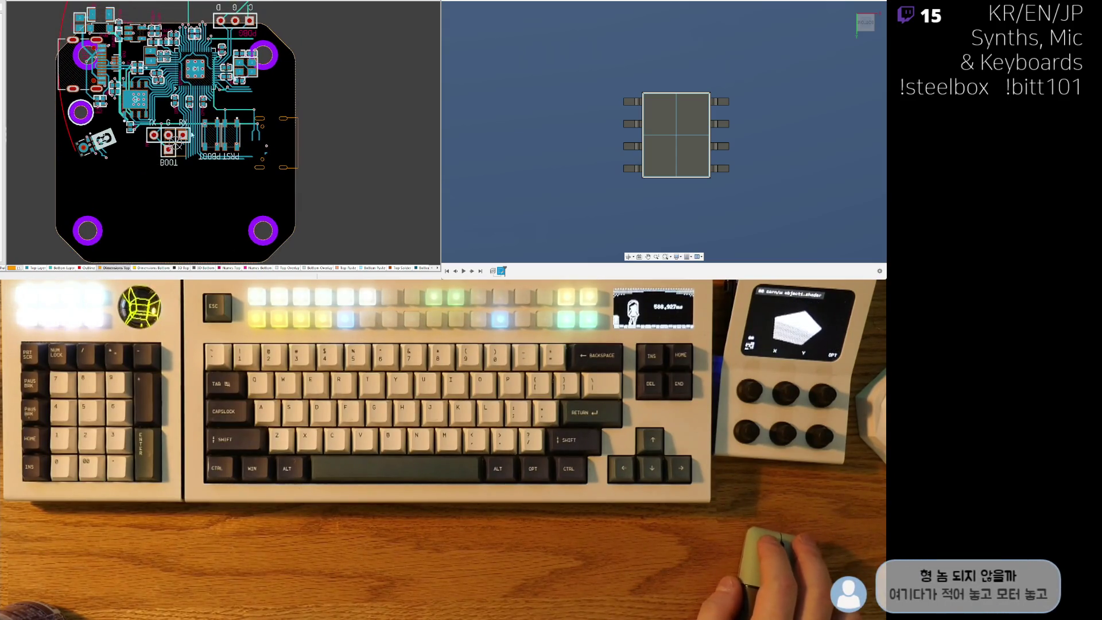
scroll(192, 115, up, 2)
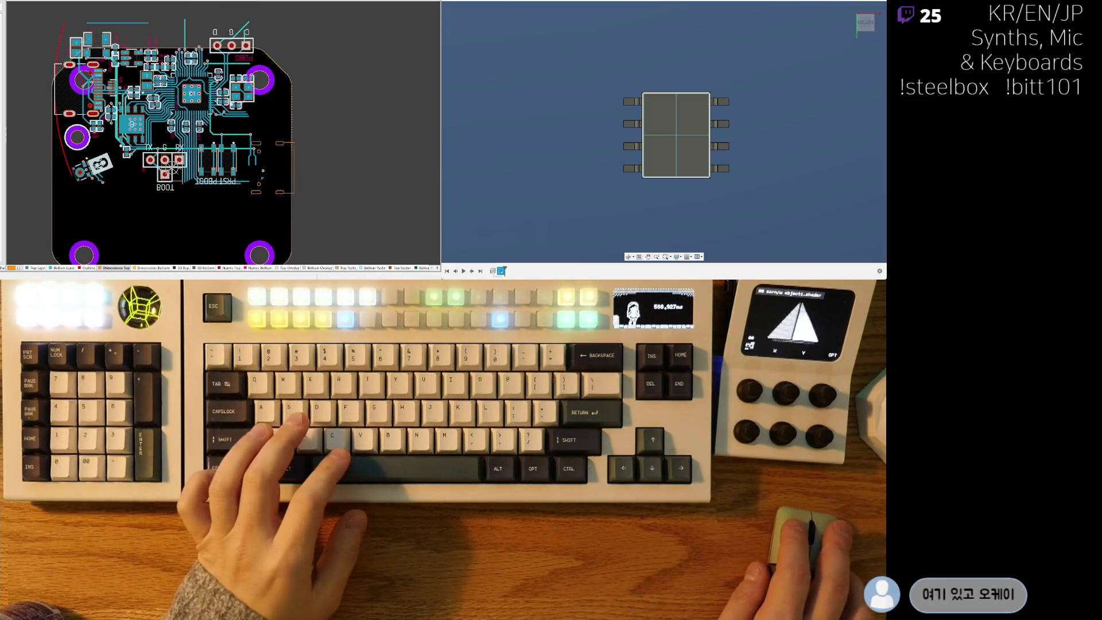
ctrl+scroll(172, 169, up, 5)
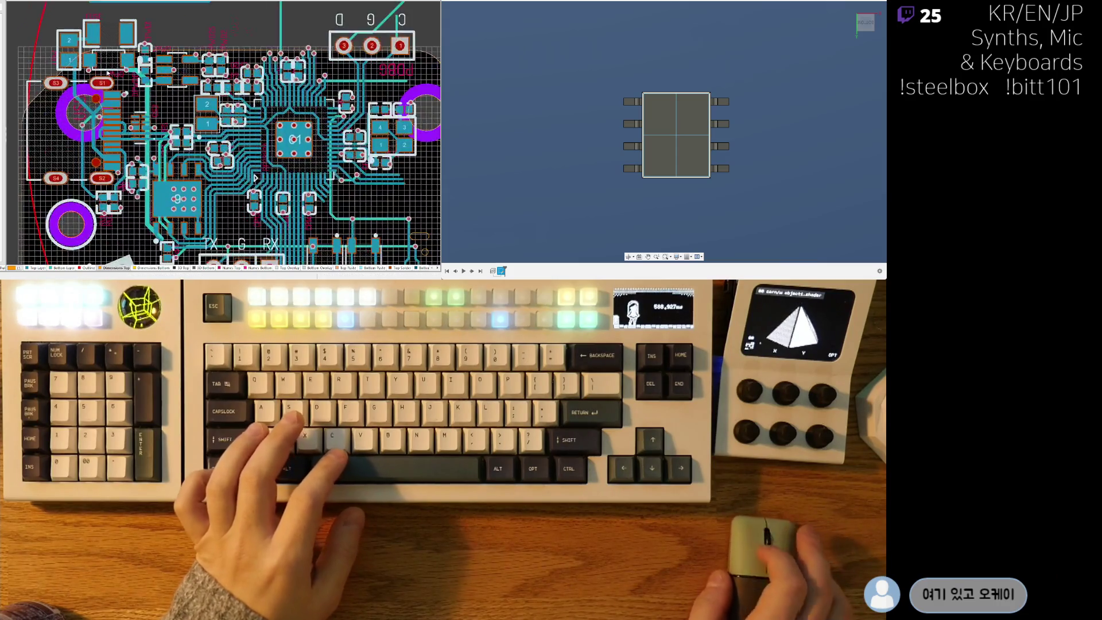
right_drag(73, 152, 151, 86)
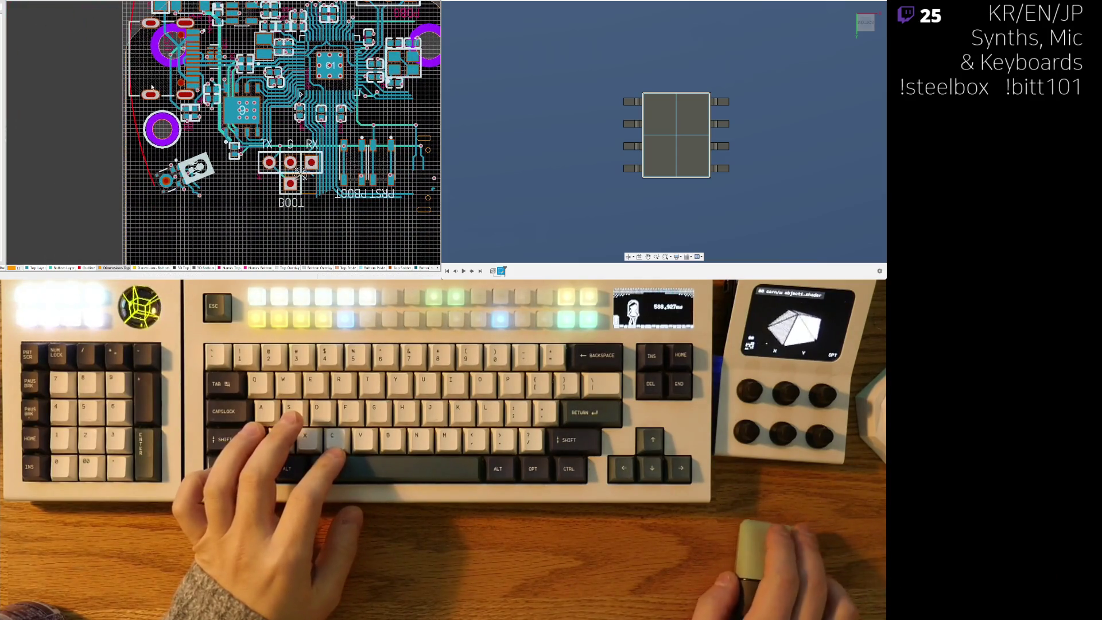
ctrl+scroll(156, 159, up, 5)
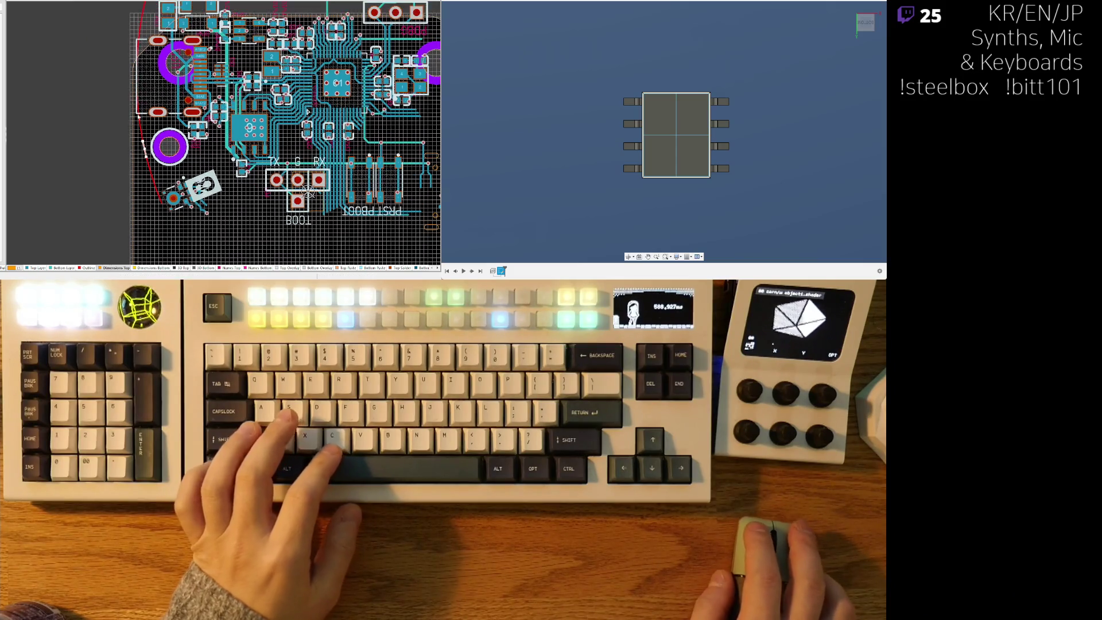
click(86, 268)
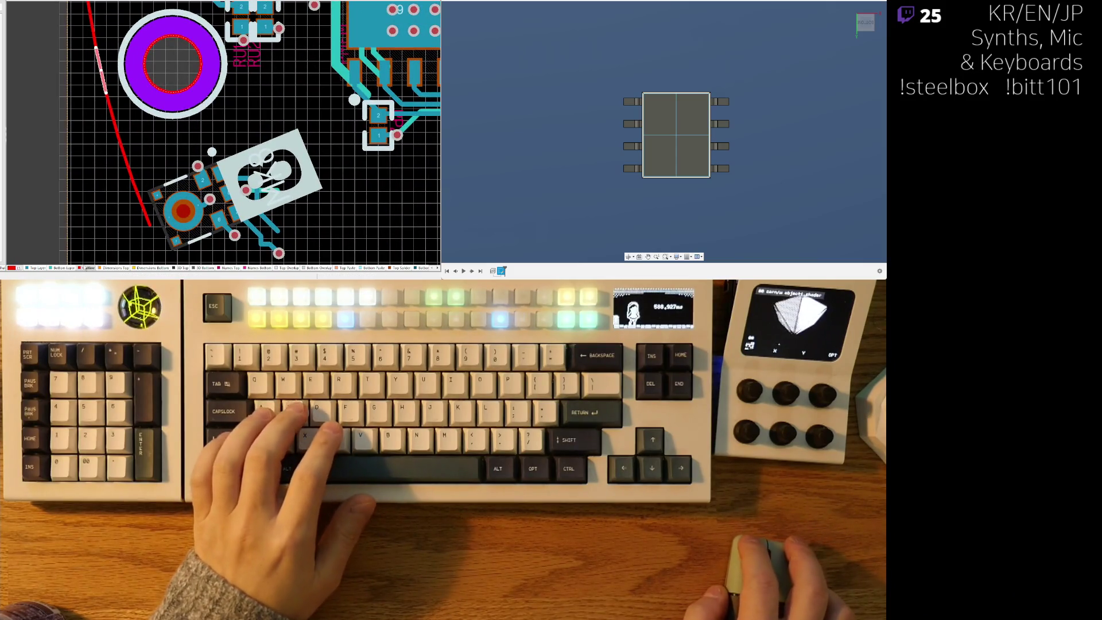
ctrl+scroll(137, 220, down, 5)
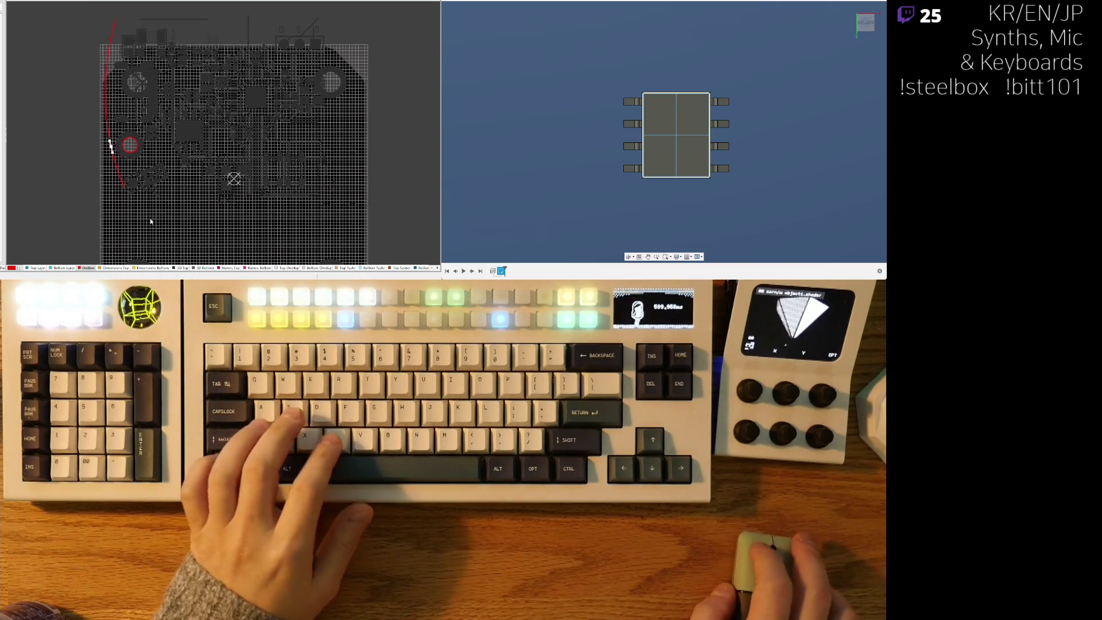
Remove the stray curved line from the board outline.
scroll(79, 54, up, 3)
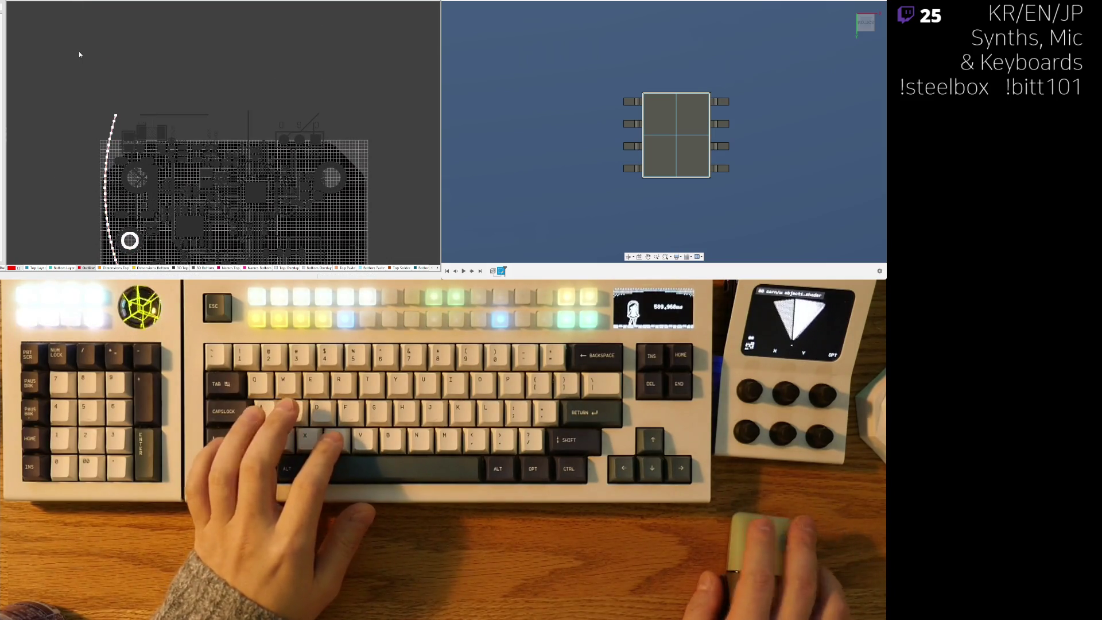
key(Escape)
scroll(113, 135, down, 2)
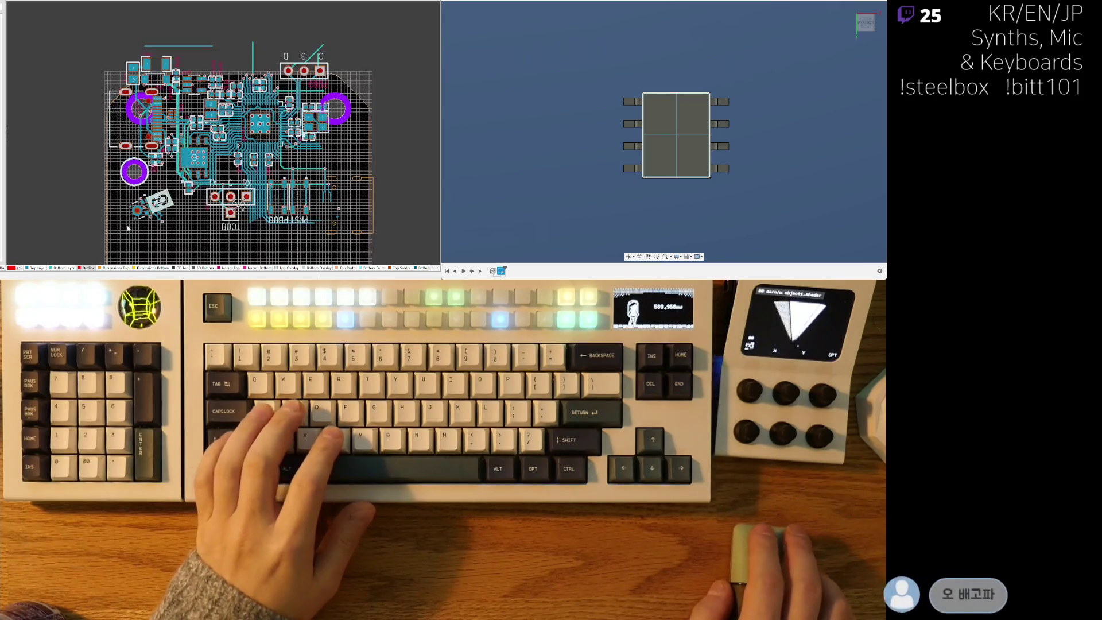
ctrl+scroll(115, 132, up, 4)
Box-select and delete the small rotated part beside the left mounting hole.
click(175, 172)
click(89, 115)
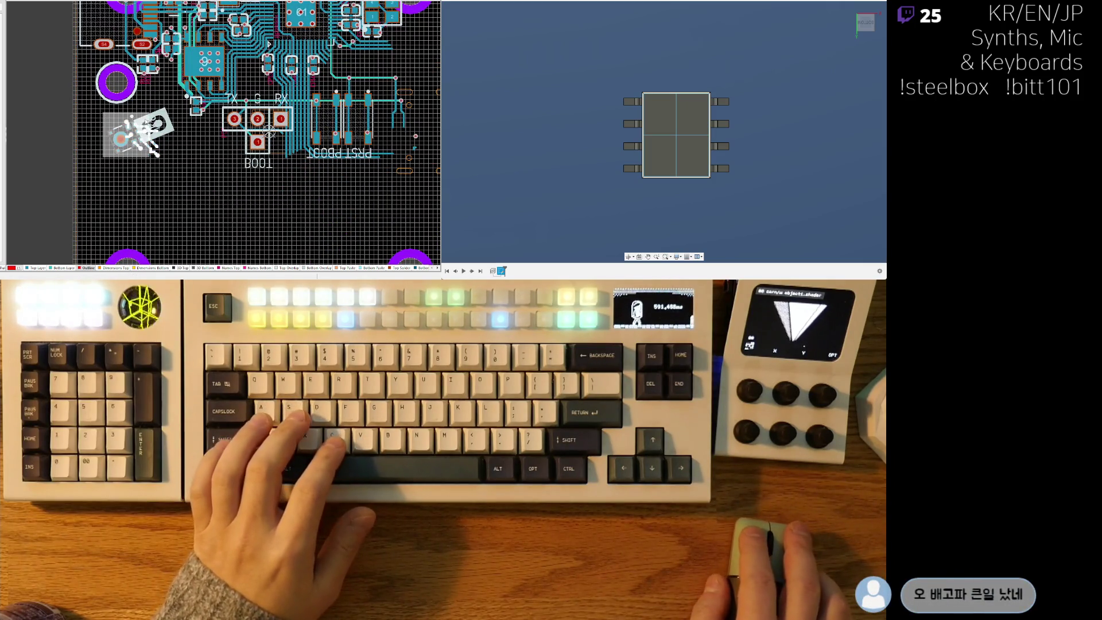
key(Delete)
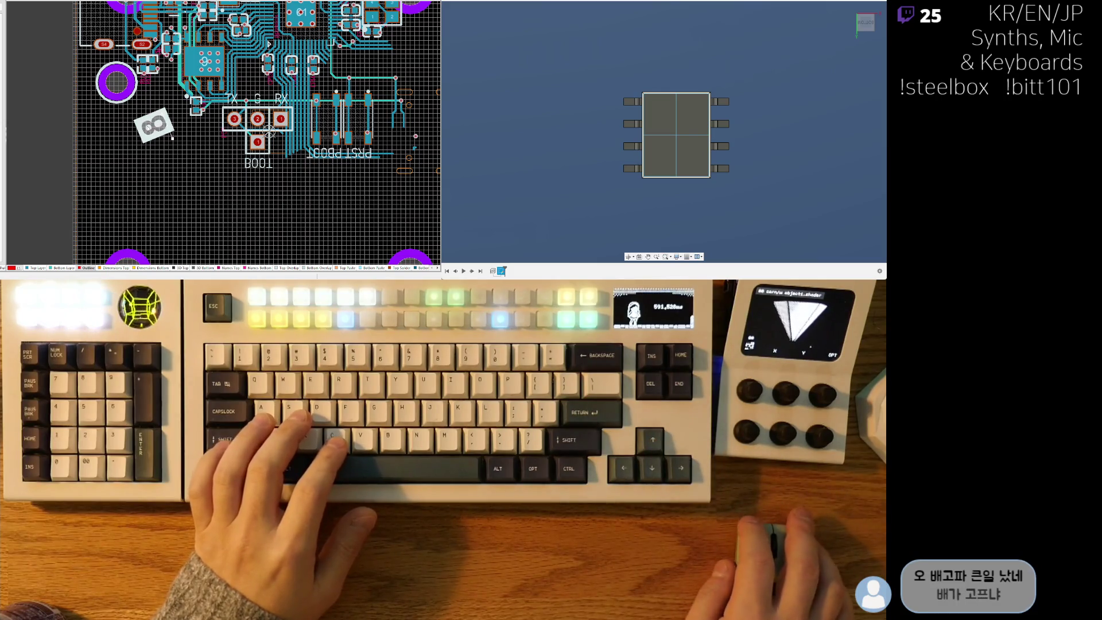
ctrl+scroll(121, 147, down, 4)
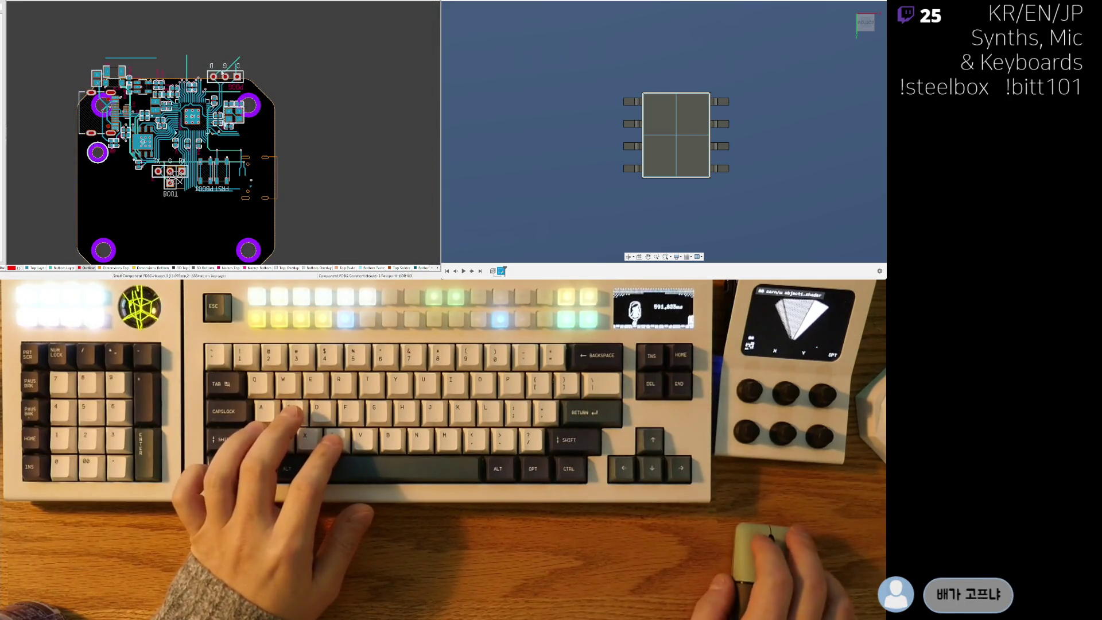
ctrl+scroll(250, 86, up, 2)
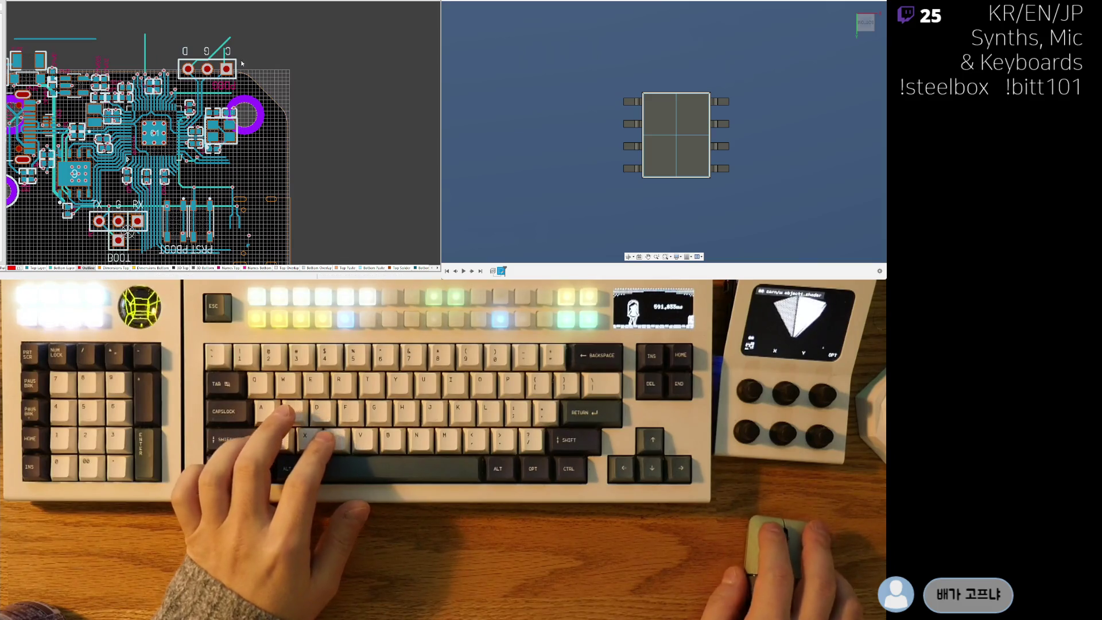
right_drag(268, 261, 307, 194)
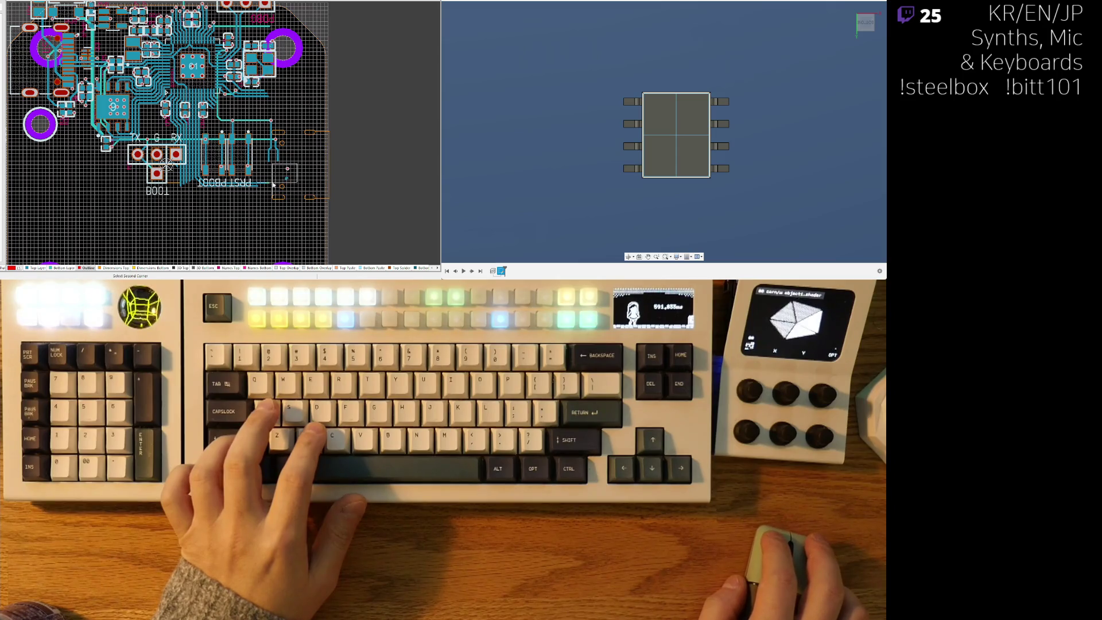
Delete the leftover trace segments next to the PRST/BOOT vias.
ctrl+scroll(267, 144, up, 2)
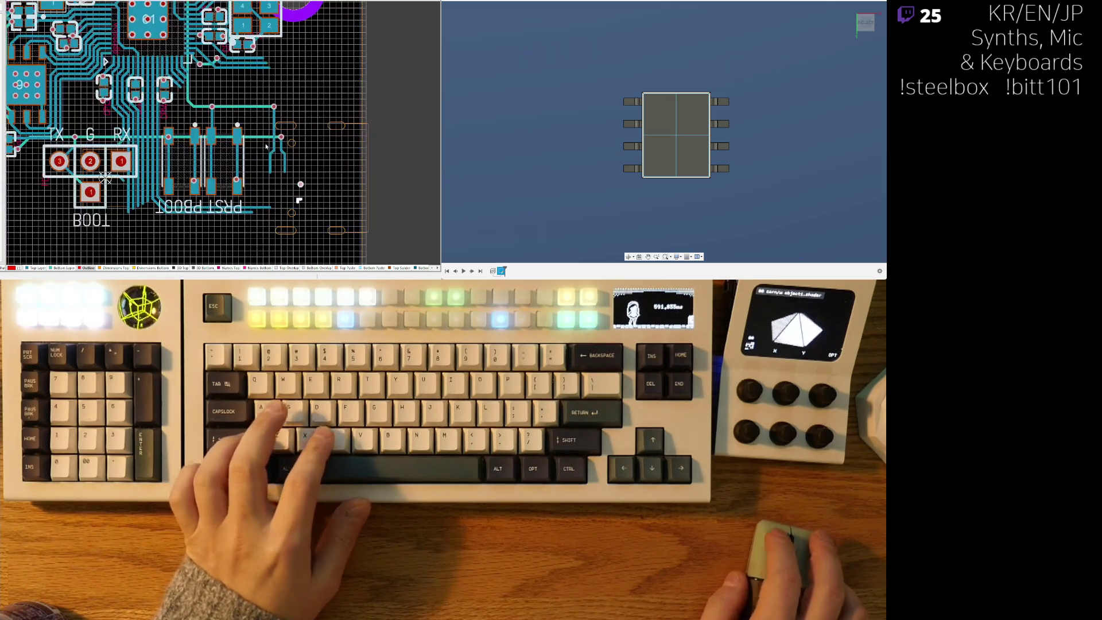
ctrl+scroll(279, 125, up, 5)
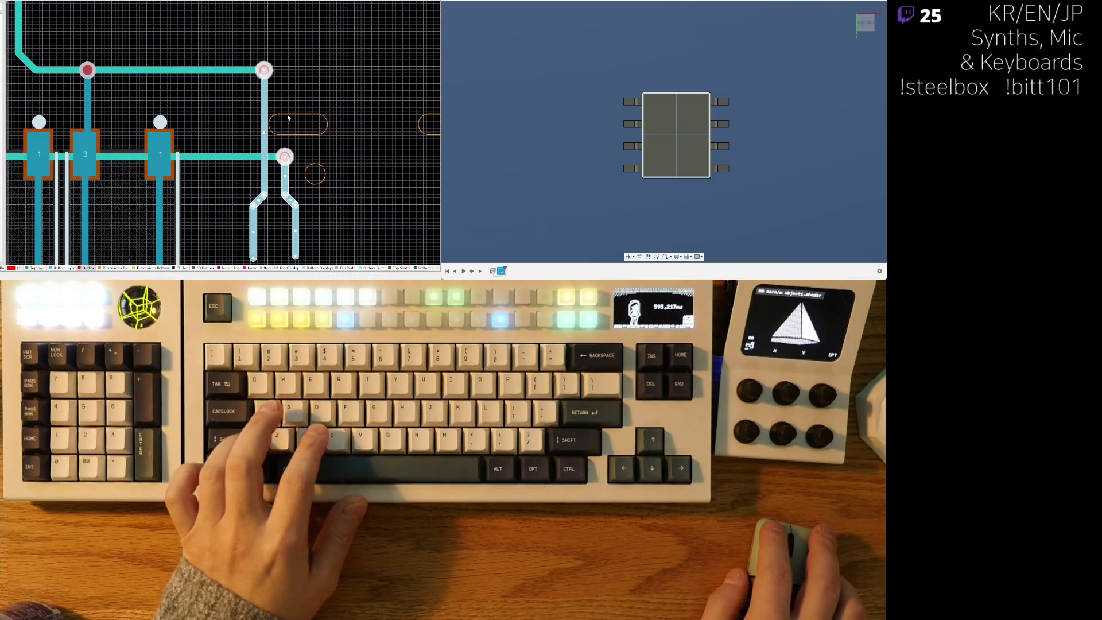
key(Delete)
ctrl+scroll(253, 122, down, 5)
scroll(253, 122, up, 3)
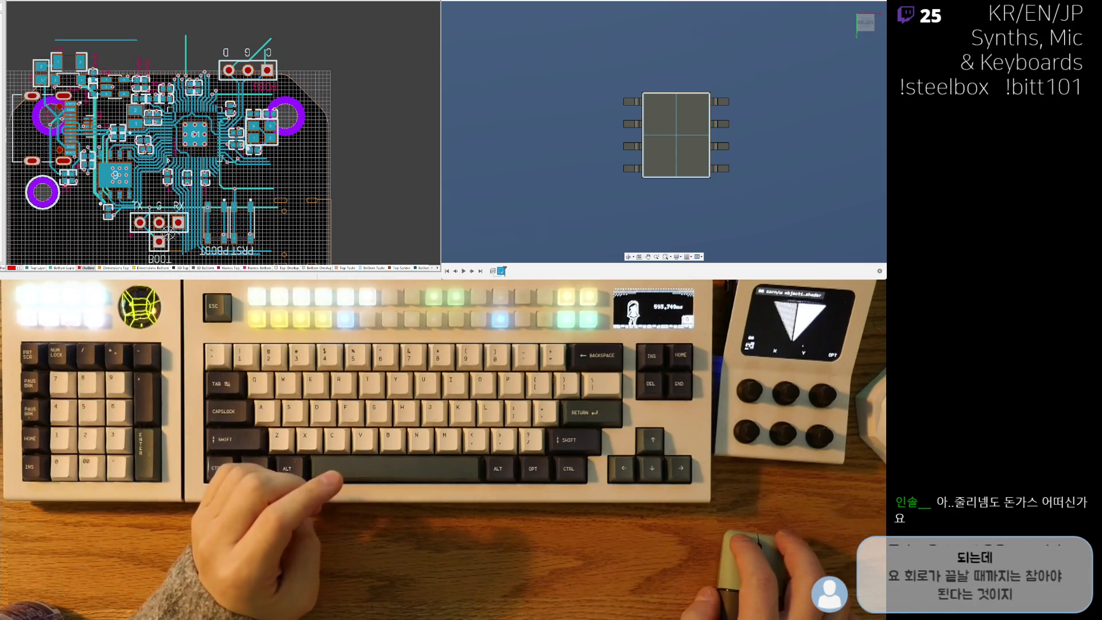
Recentre the whole board and switch to the RP2350 schematic sheet.
right_drag(64, 195, 78, 168)
scroll(172, 145, up, 4)
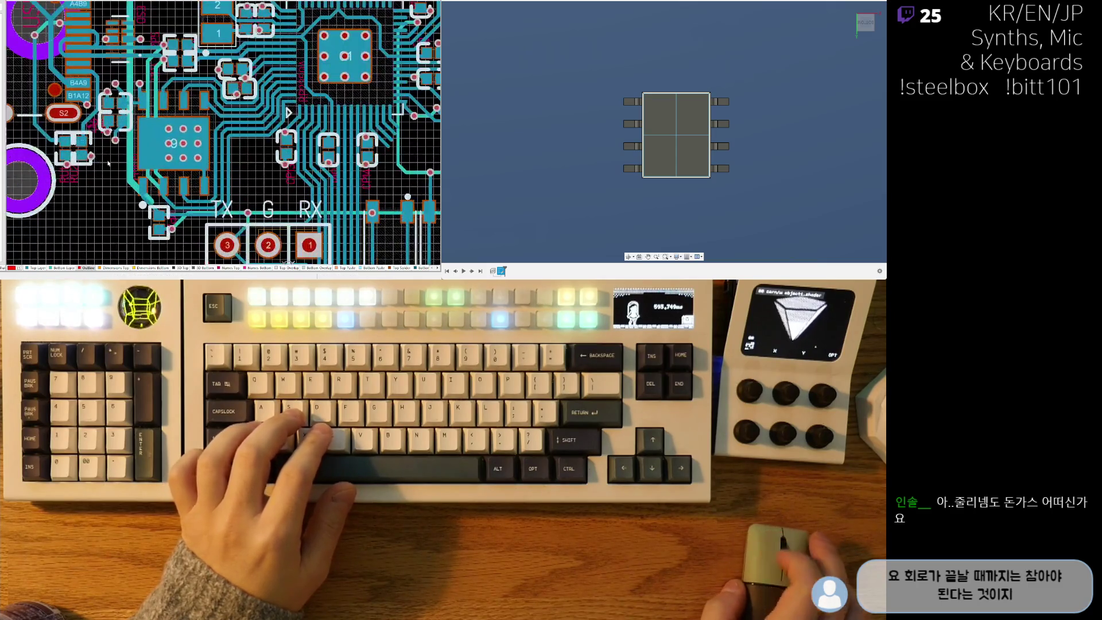
scroll(171, 145, down, 6)
scroll(144, 202, up, 2)
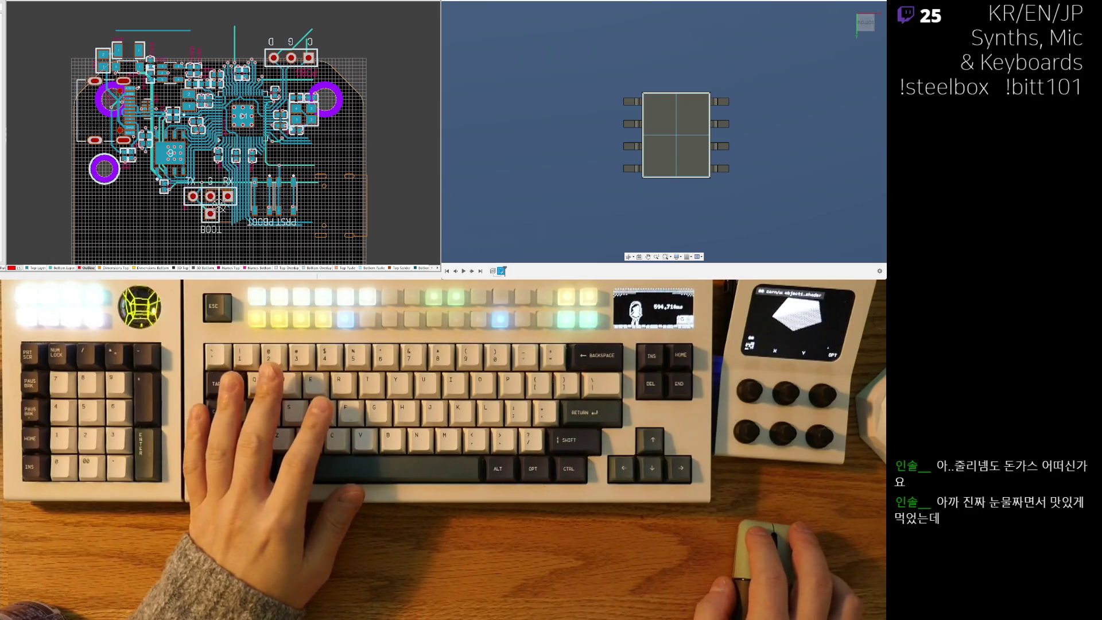
key(ctrl+Tab)
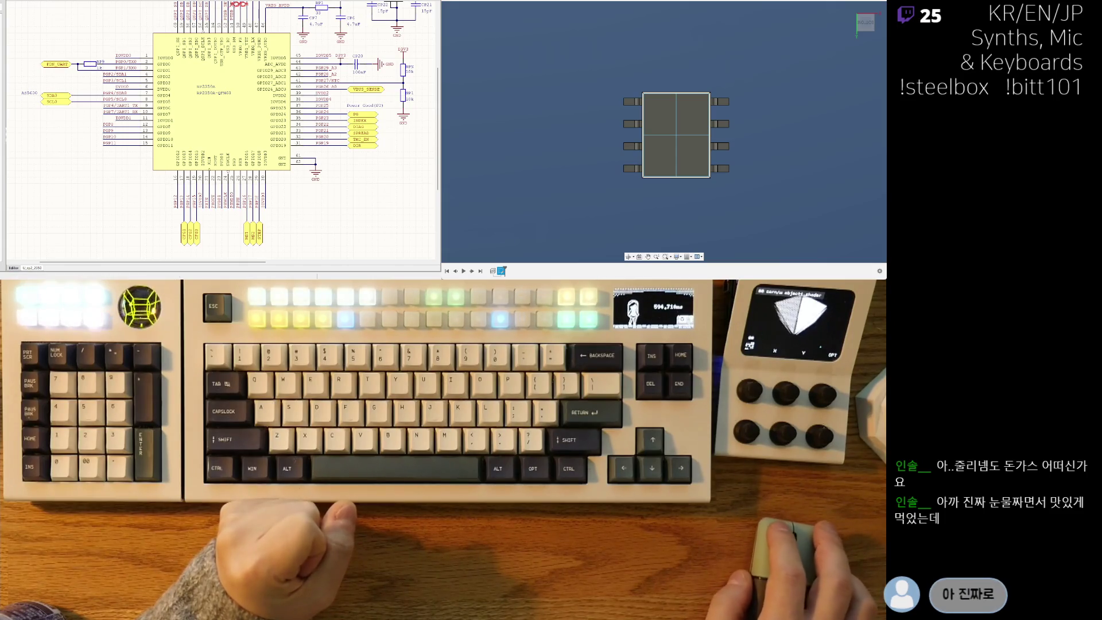
Switch from the RP2350 schematic back to the square board PCB document.
key(ctrl+Tab)
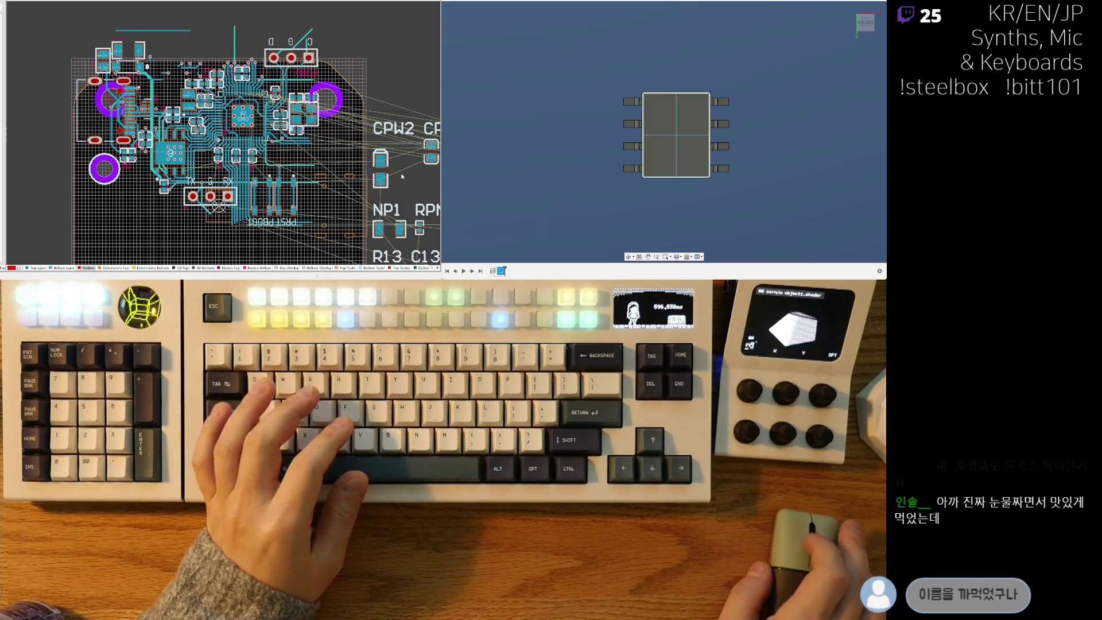
Pan the board left and zoom in on the MCU and USB connector routing.
ctrl+scroll(209, 153, down, 5)
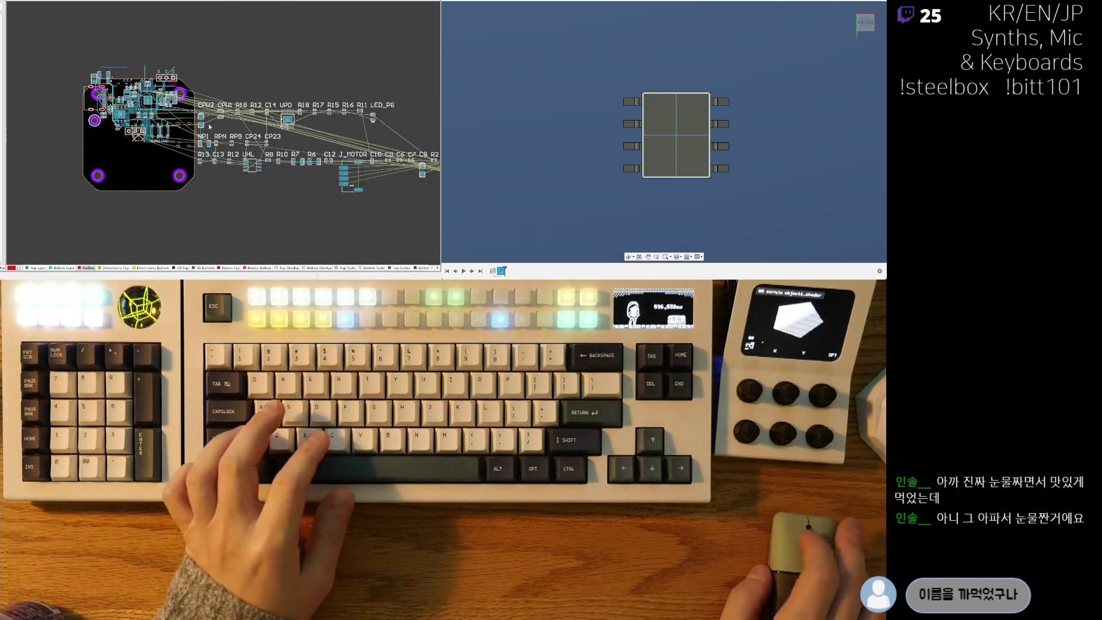
mouse_move(251, 156)
right_down()
mouse_move(176, 157)
mouse_move(242, 159)
right_up()
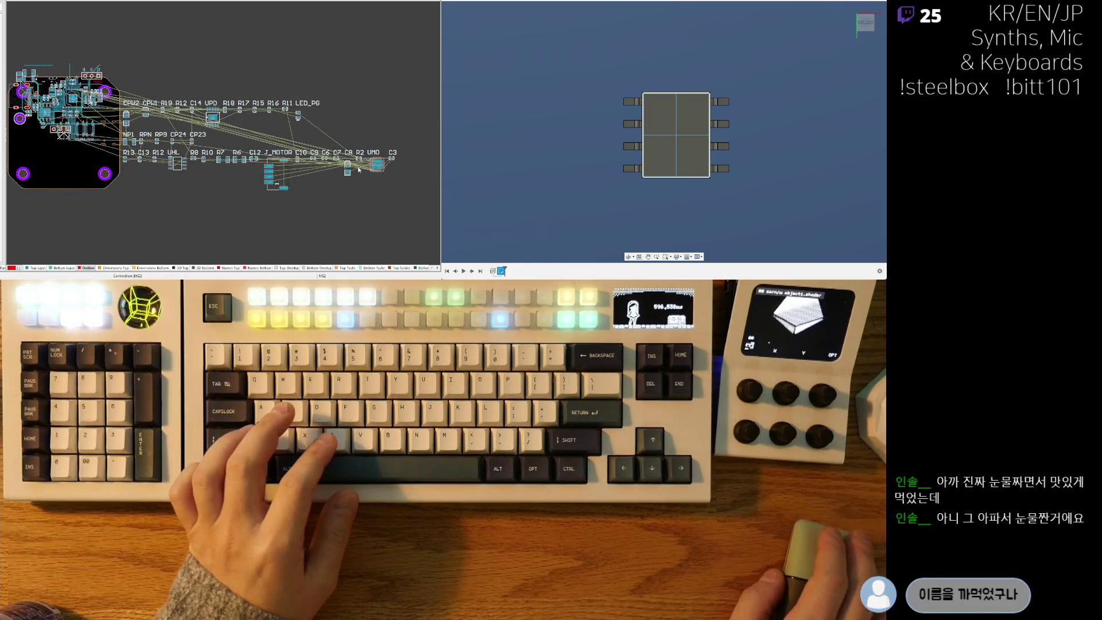
ctrl+scroll(98, 138, up, 8)
ctrl+scroll(98, 137, up, 4)
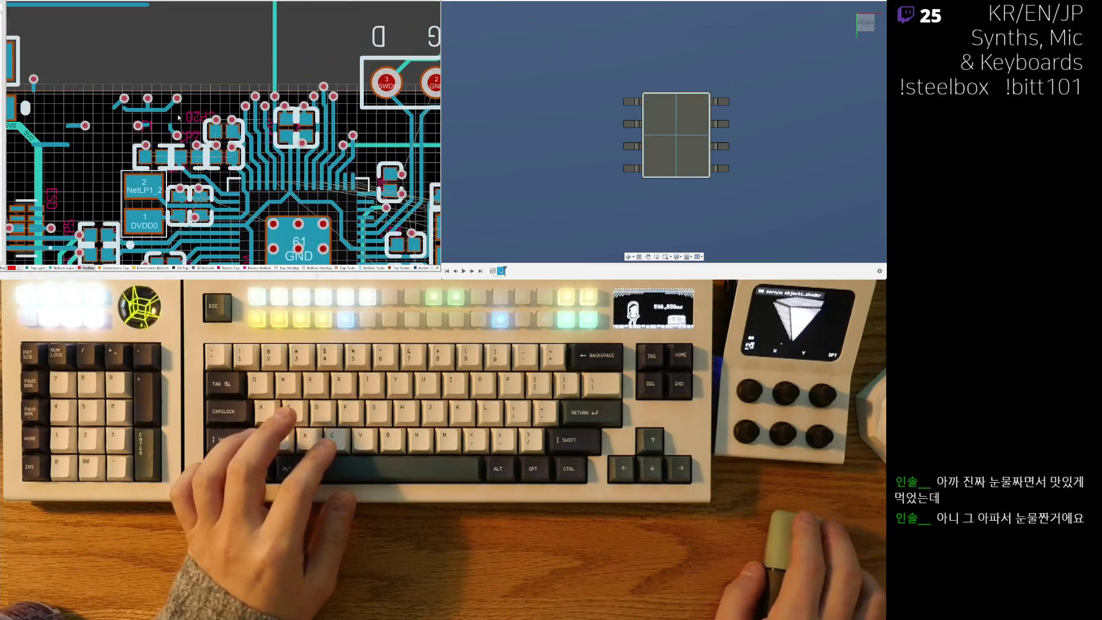
ctrl+scroll(154, 163, up, 6)
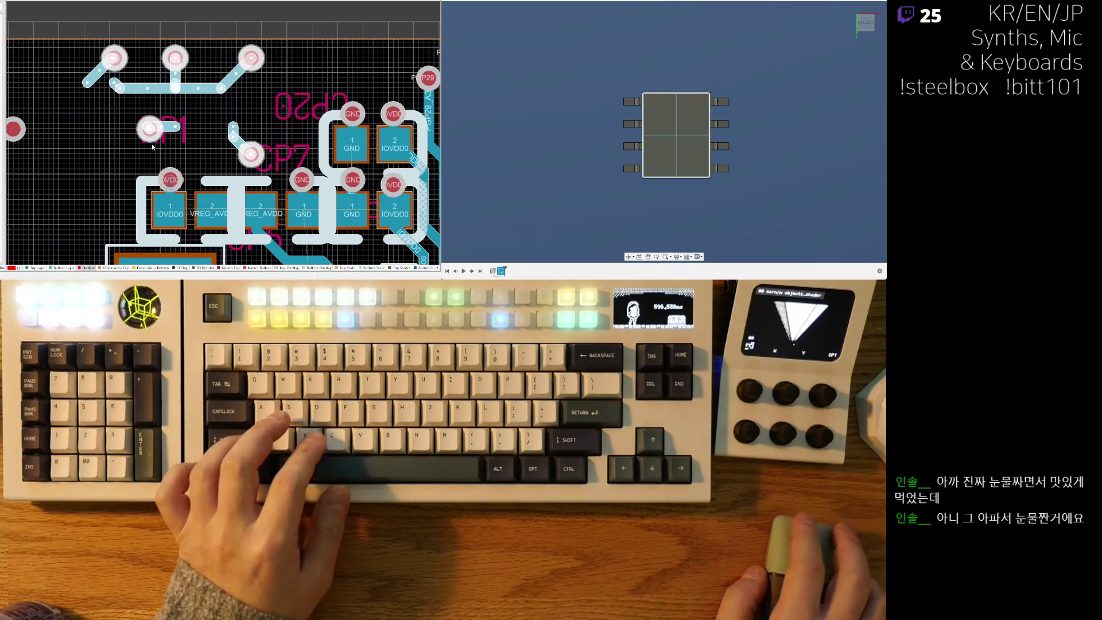
Zoom back out slightly and select the stray via near the connector.
ctrl+scroll(147, 93, down, 3)
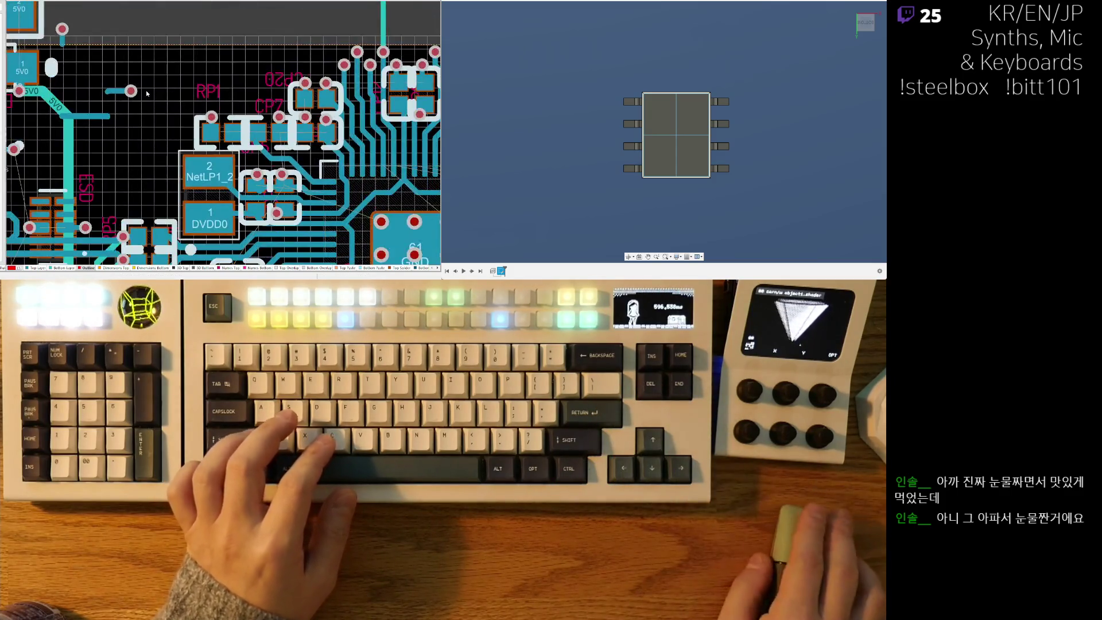
ctrl+scroll(148, 93, down, 2)
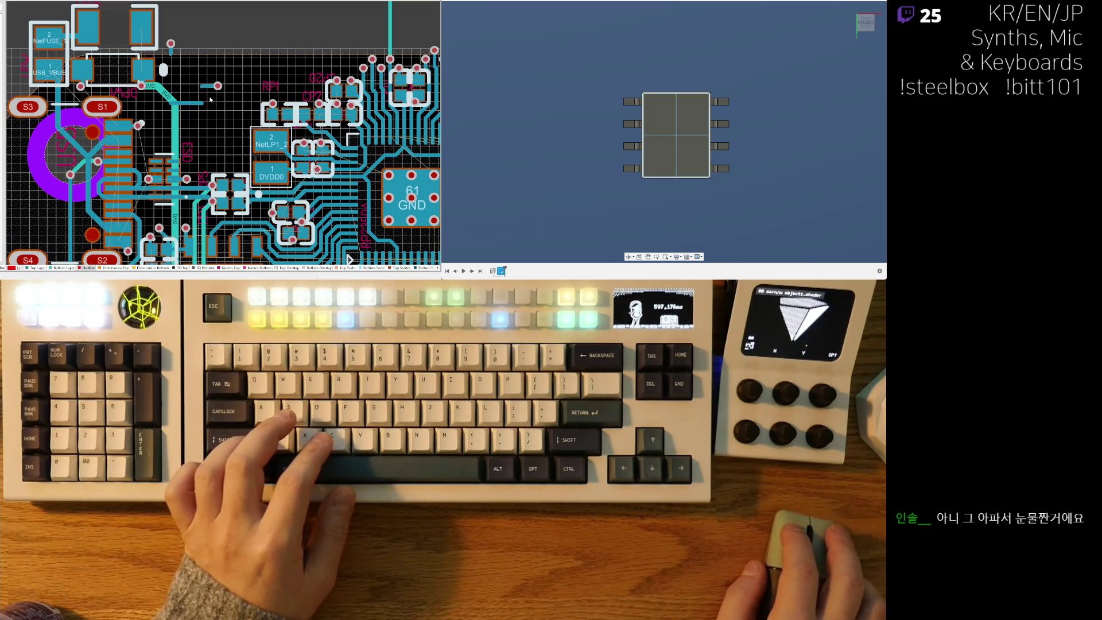
click(163, 70)
key(shift+c)
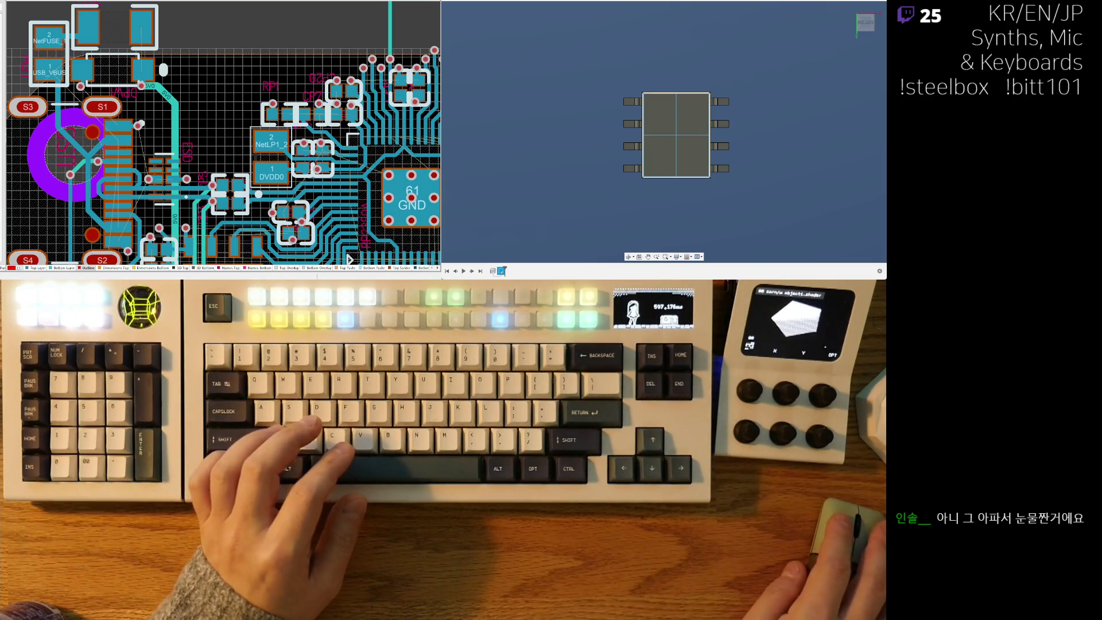
Move the USB connector down along the board's left edge, nudging it slightly upward.
right_drag(242, 172, 294, 140)
ctrl+scroll(295, 140, down, 2)
scroll(294, 140, down, 2)
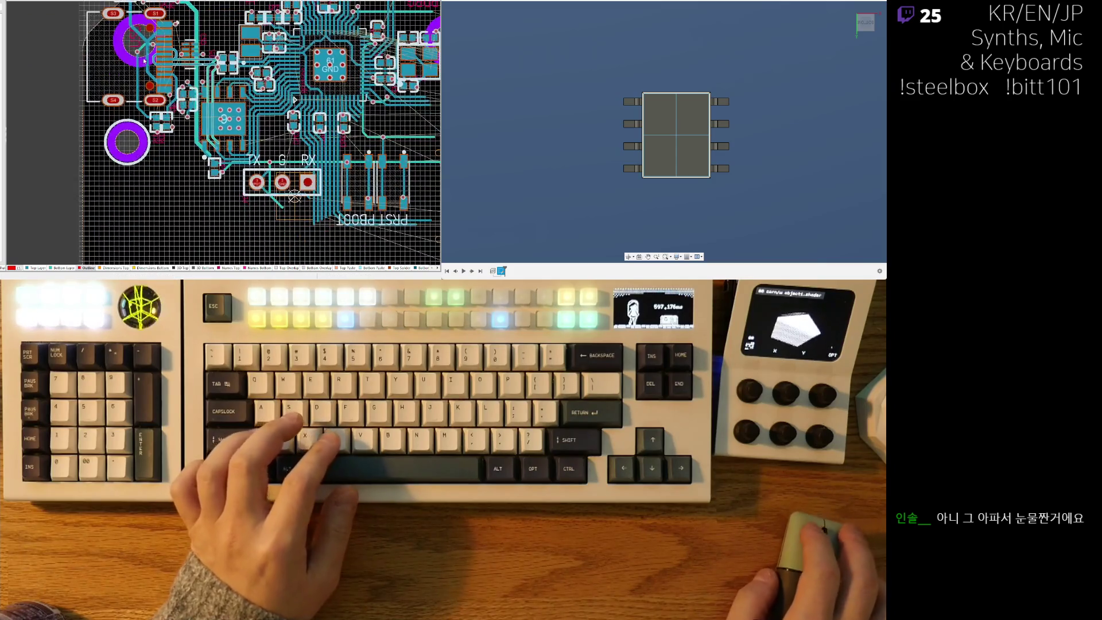
ctrl+scroll(172, 140, down, 2)
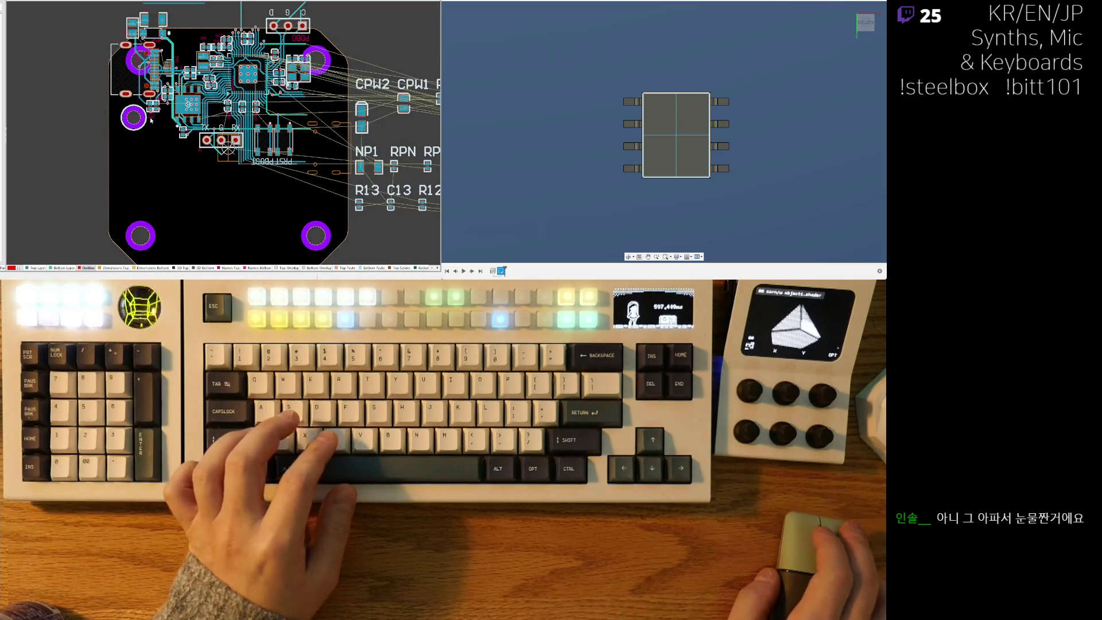
ctrl+scroll(151, 121, up, 1)
drag(124, 70, 109, 188)
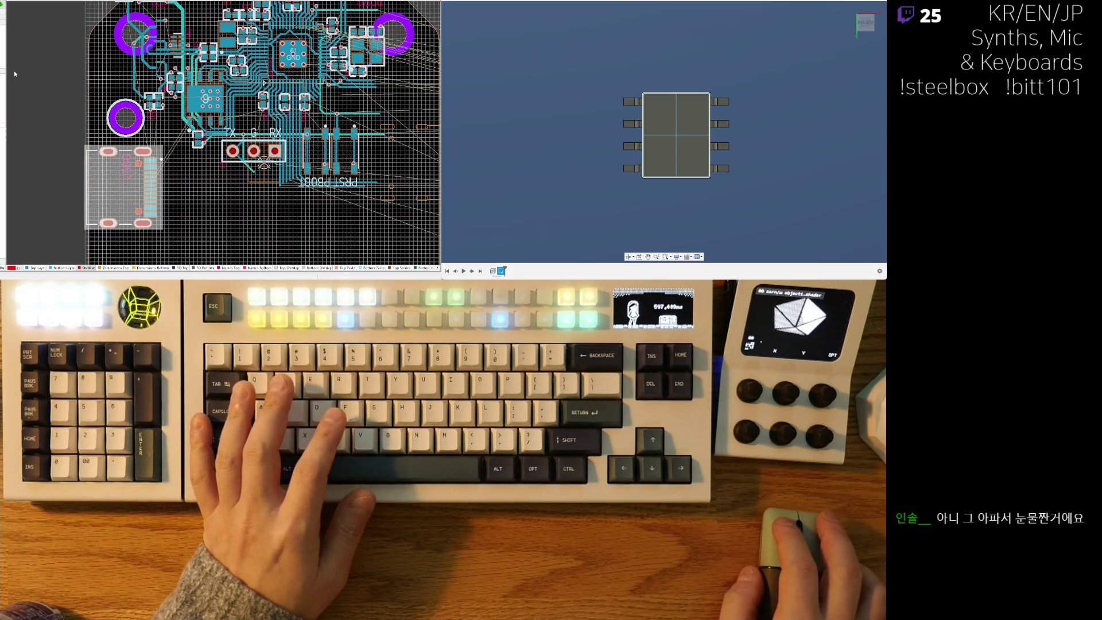
key(ctrl+Up)
key(ctrl+Up)
key(ctrl+Up)
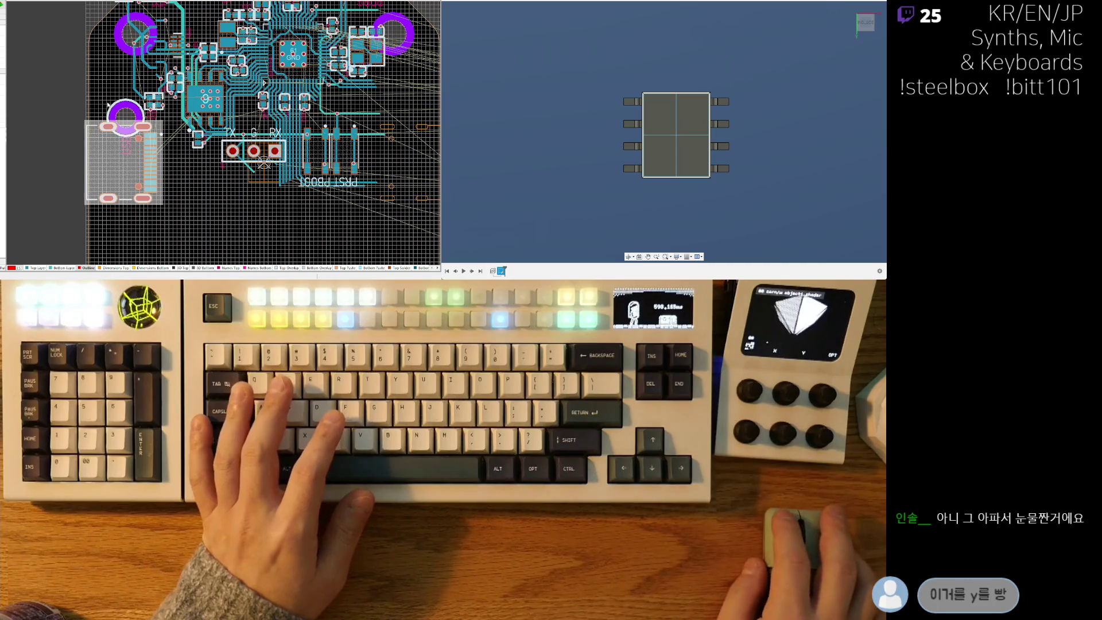
Delete the mounting hole overlapping the USB connector between S3 and S1.
click(112, 108)
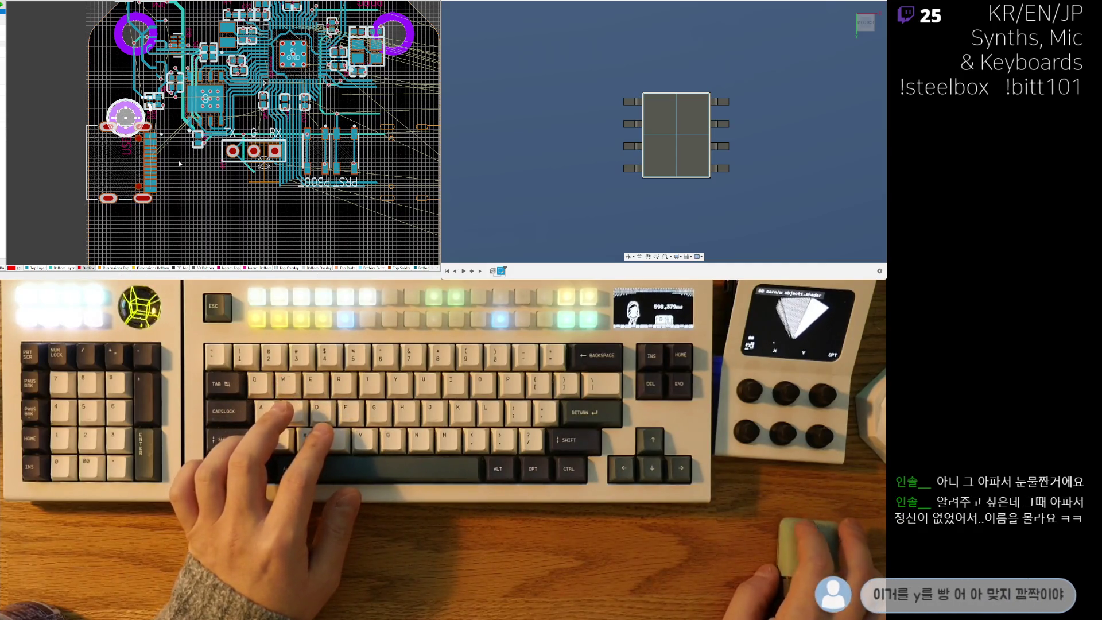
ctrl+scroll(180, 163, up, 2)
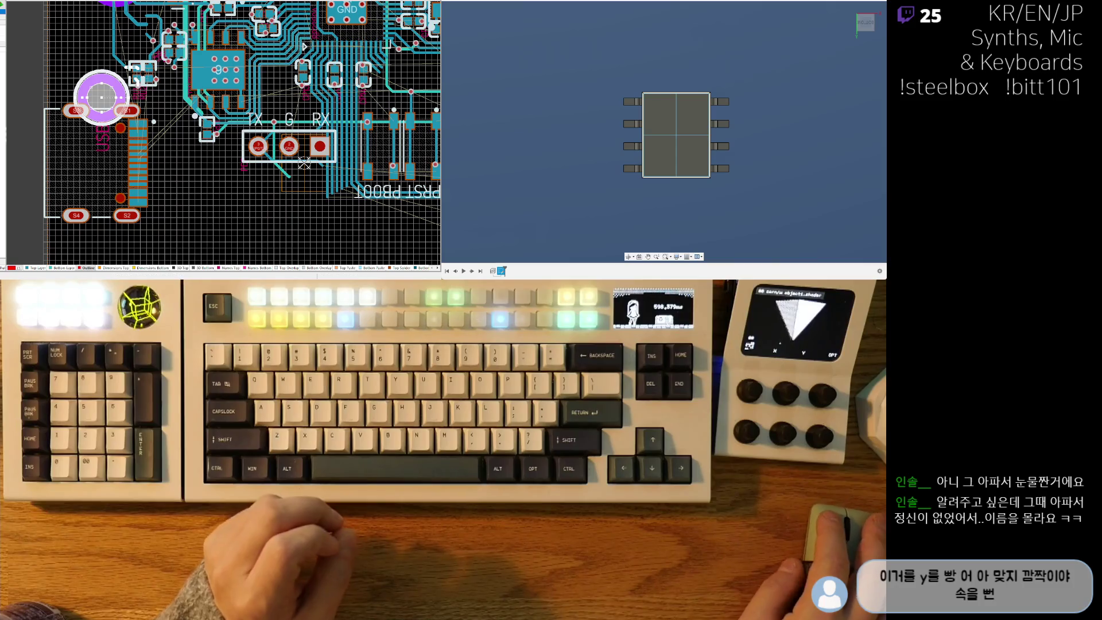
ctrl+scroll(105, 105, up, 2)
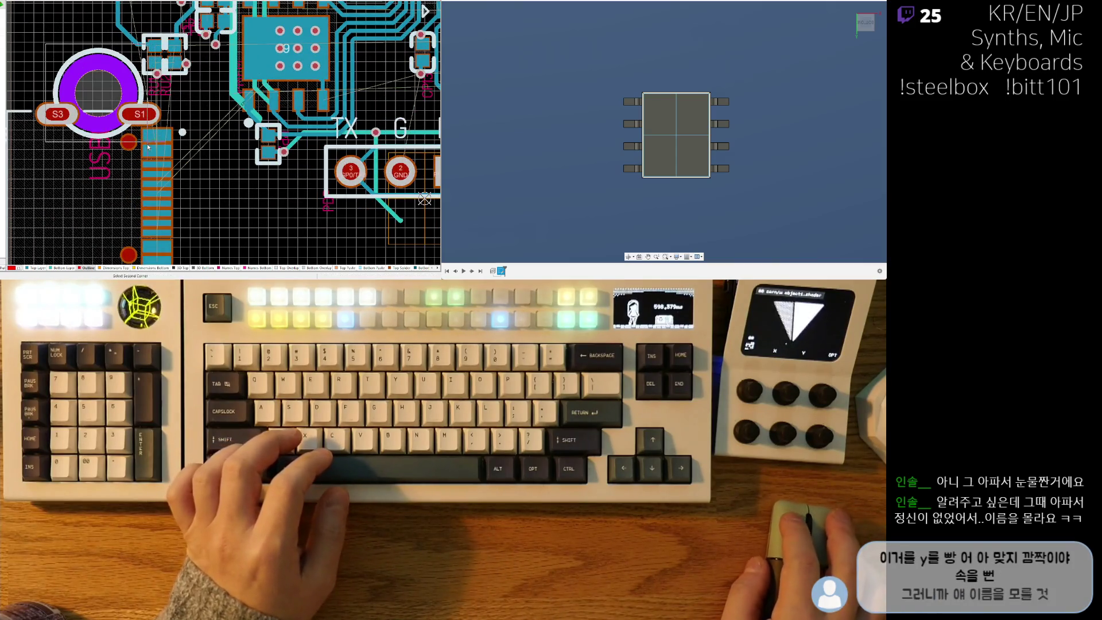
key(Delete)
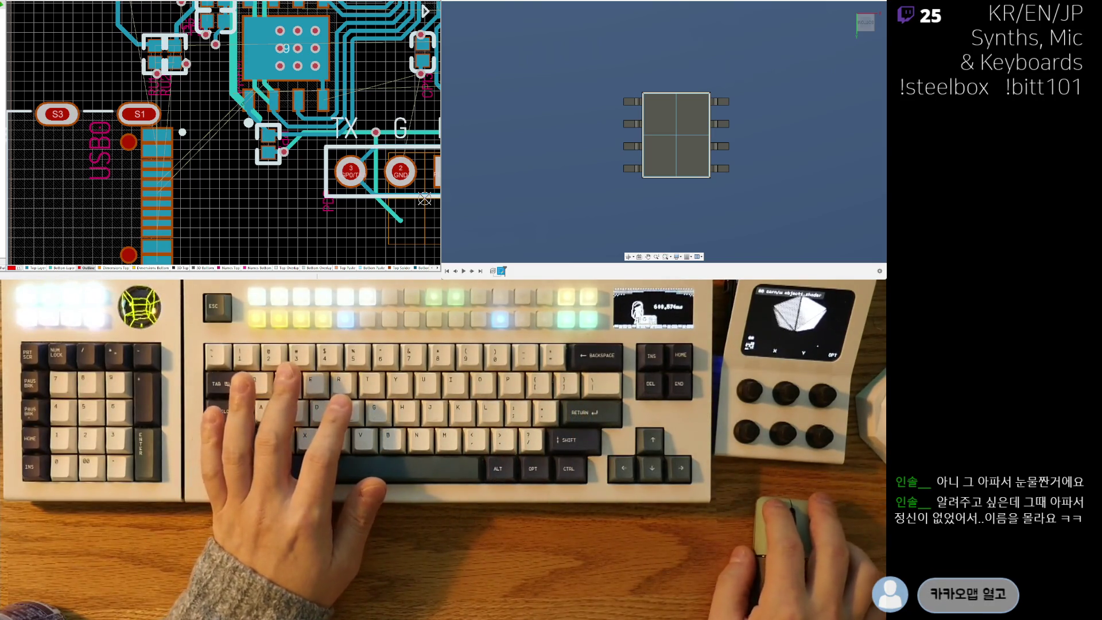
mouse_move(865, 22)
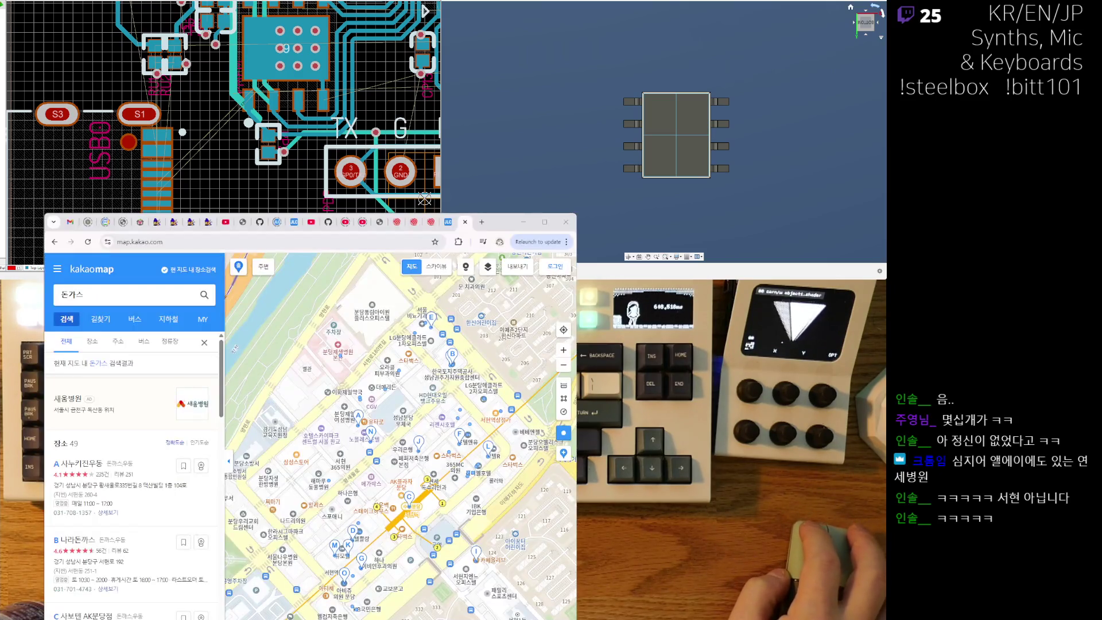
Search Kakao Map for 연세피부과 clinics in the neighbouring area.
scroll(415, 453, down, 1)
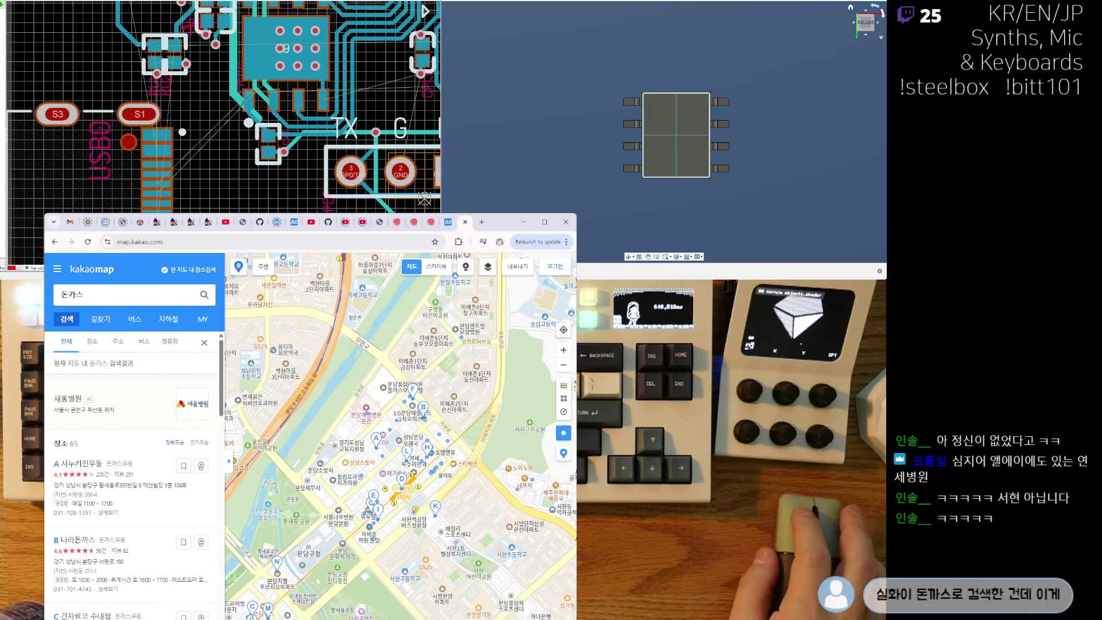
drag(378, 564, 395, 521)
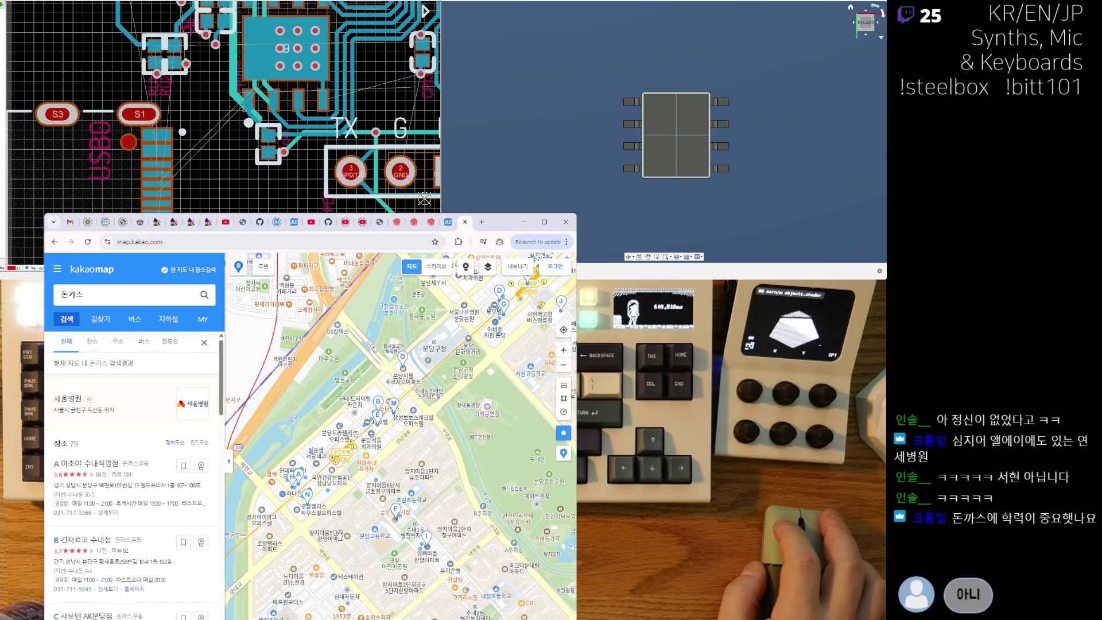
scroll(354, 540, down, 1)
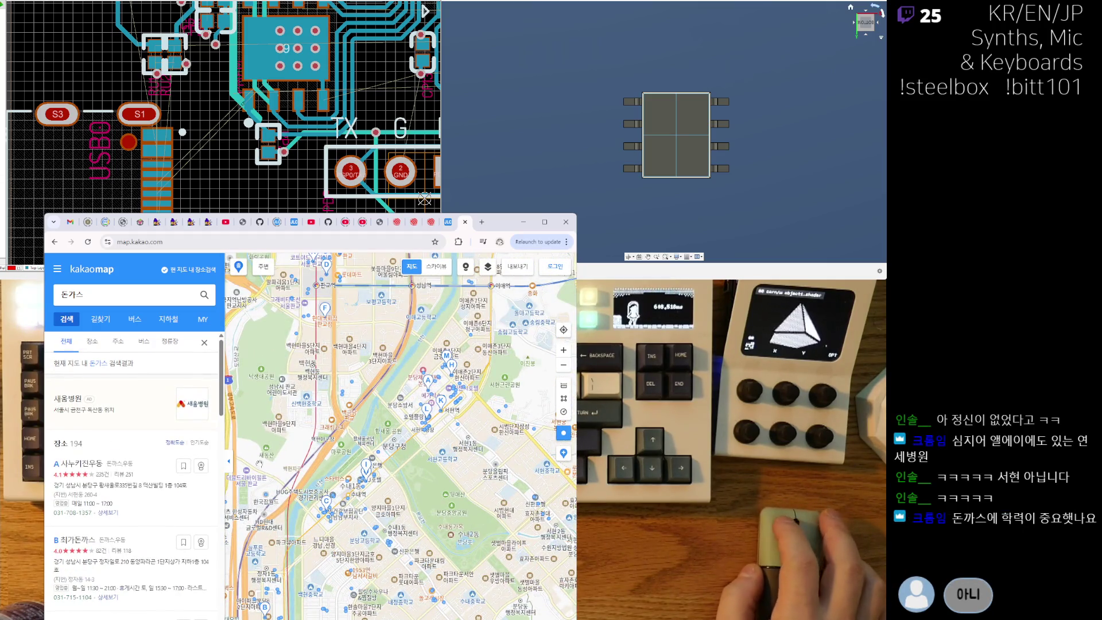
triple_click(111, 289)
text(dust)
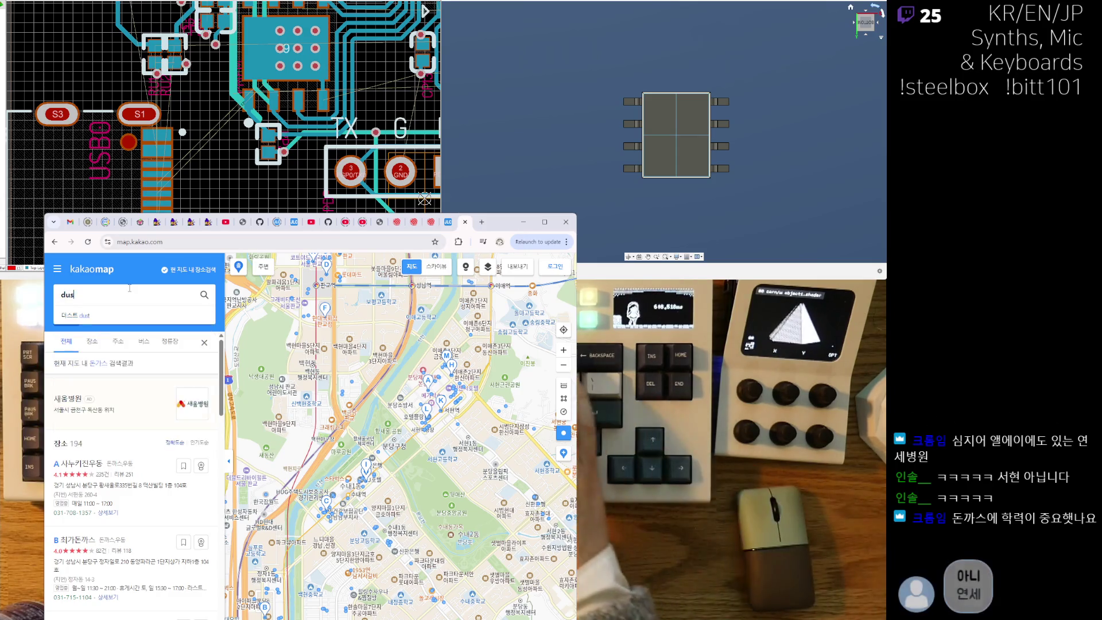
key(BackSpace)
key(BackSpace)
key(BackSpace)
key(Hangul)
text(연세)
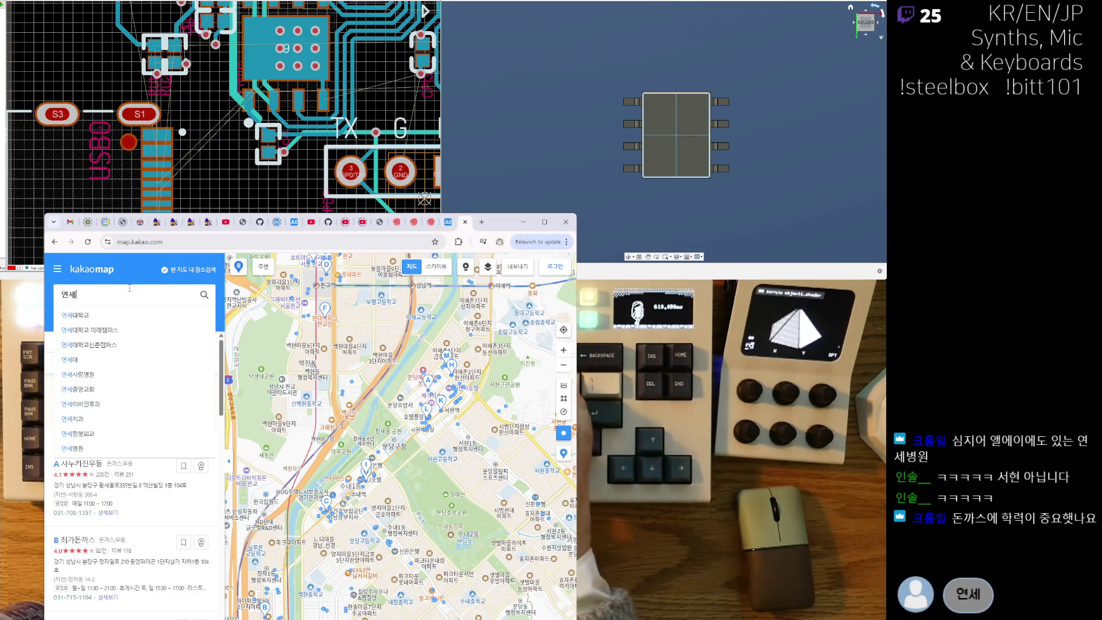
text(피부과)
key(Return)
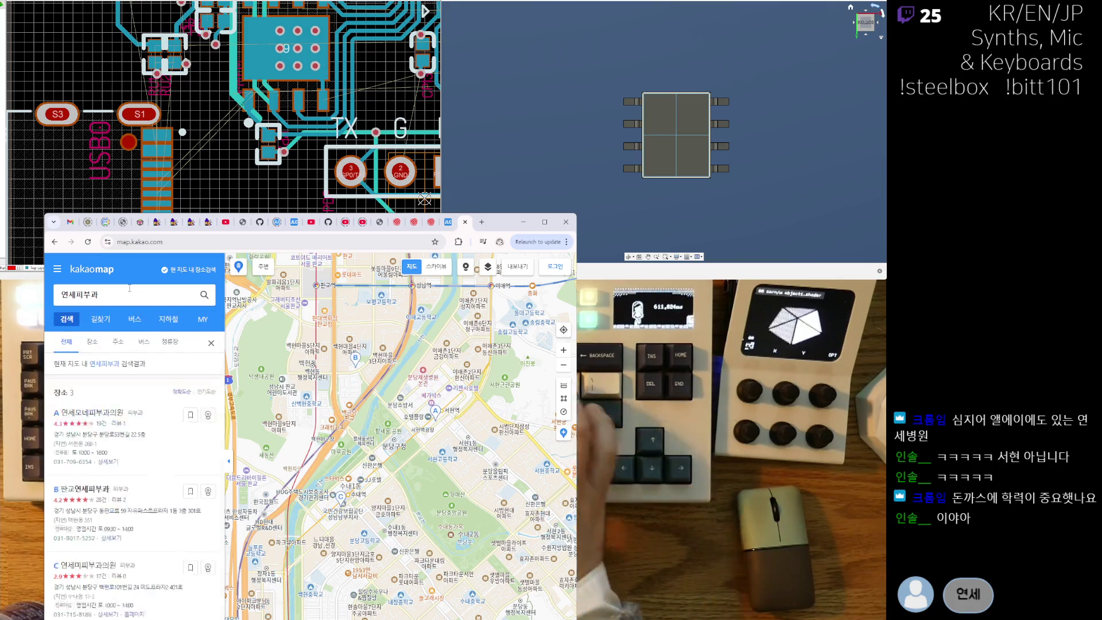
Search 돈가스 again over the southern Bundang area and zoom in.
scroll(348, 407, up, 1)
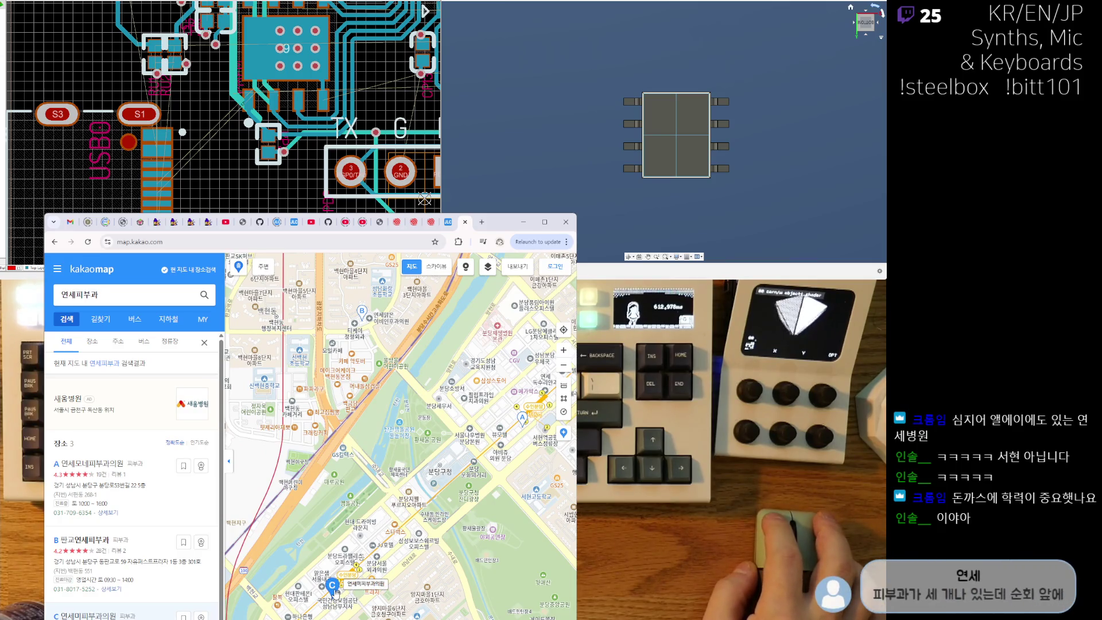
drag(335, 593, 334, 472)
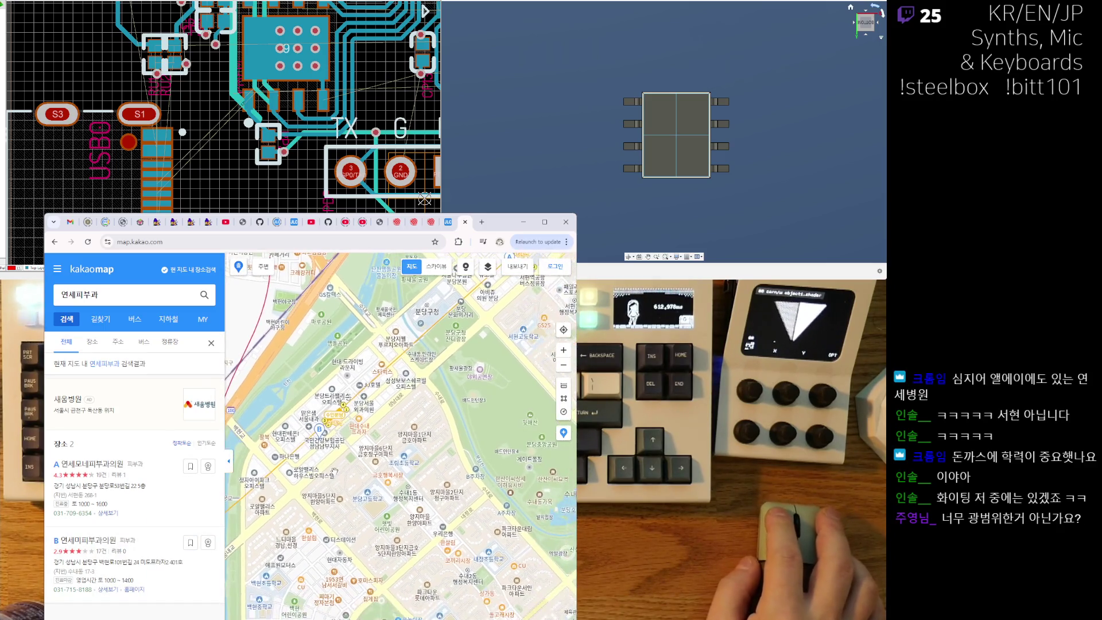
click(142, 300)
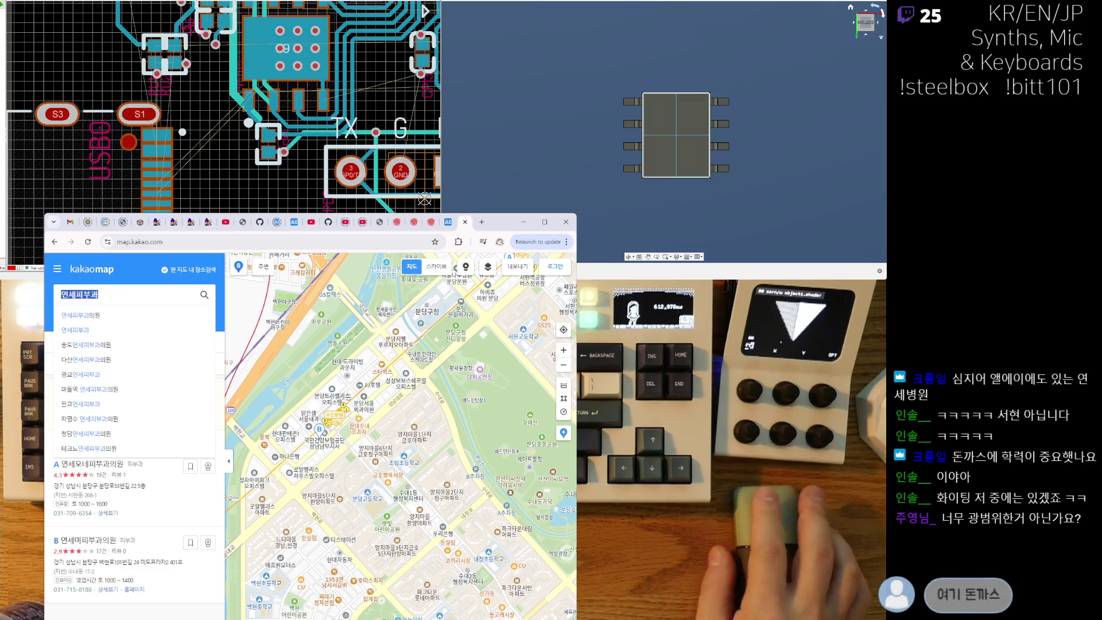
text(eh)
key(BackSpace)
key(BackSpace)
text(돈)
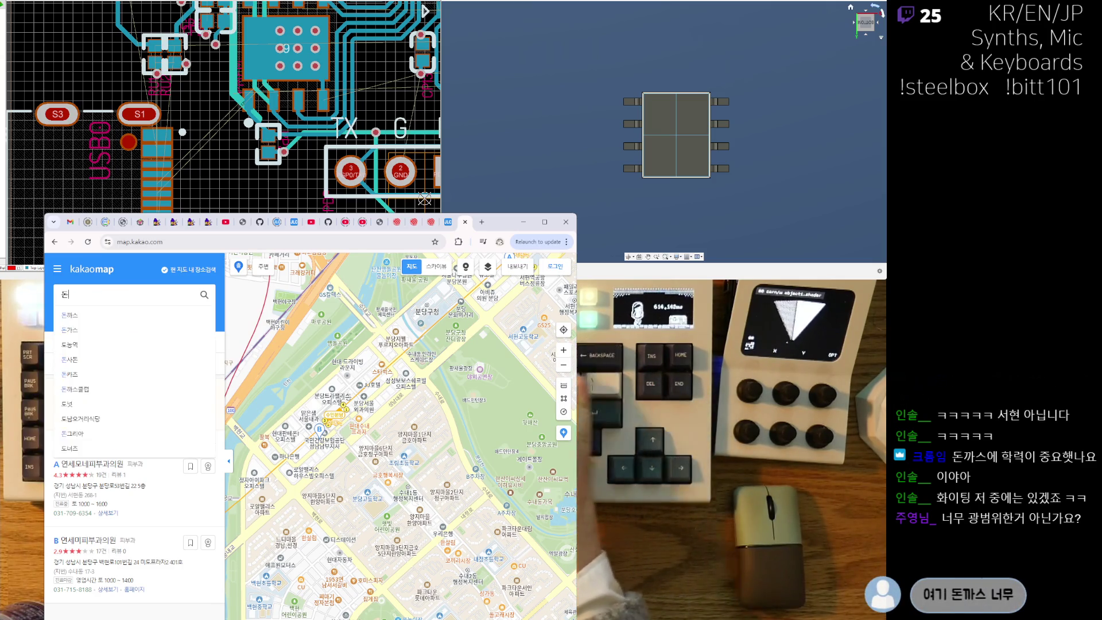
text(가ㅅ스)
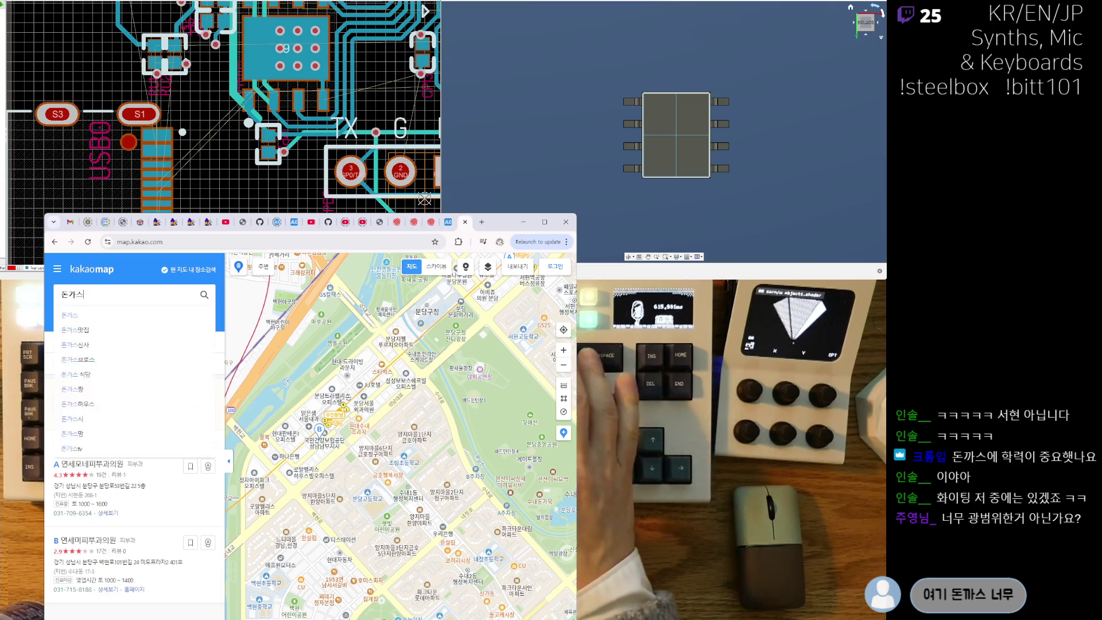
key(Return)
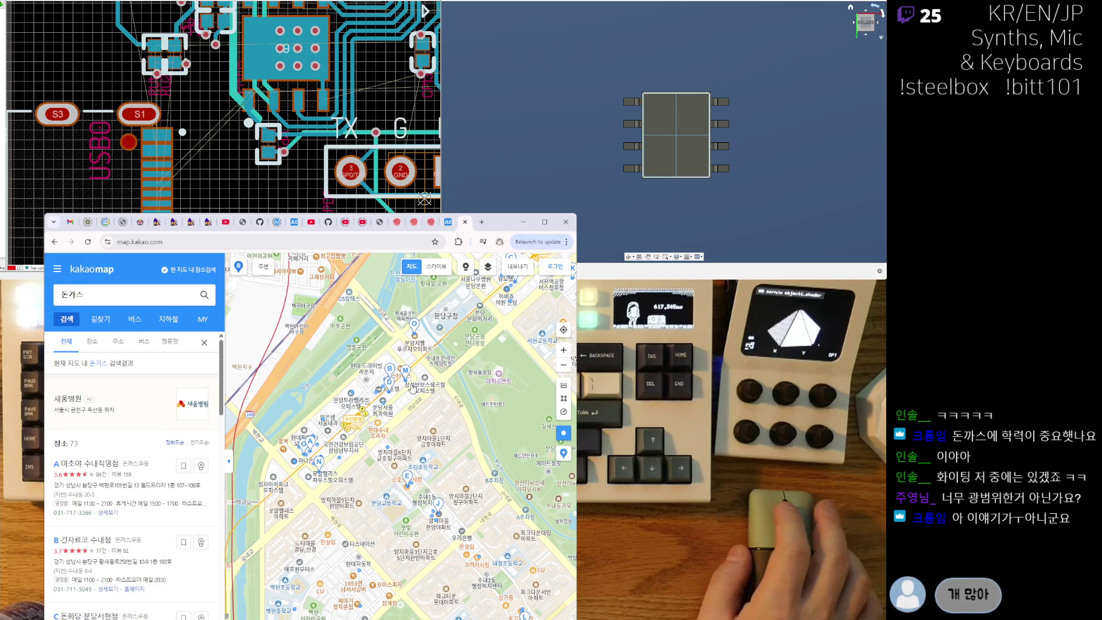
scroll(361, 448, up, 1)
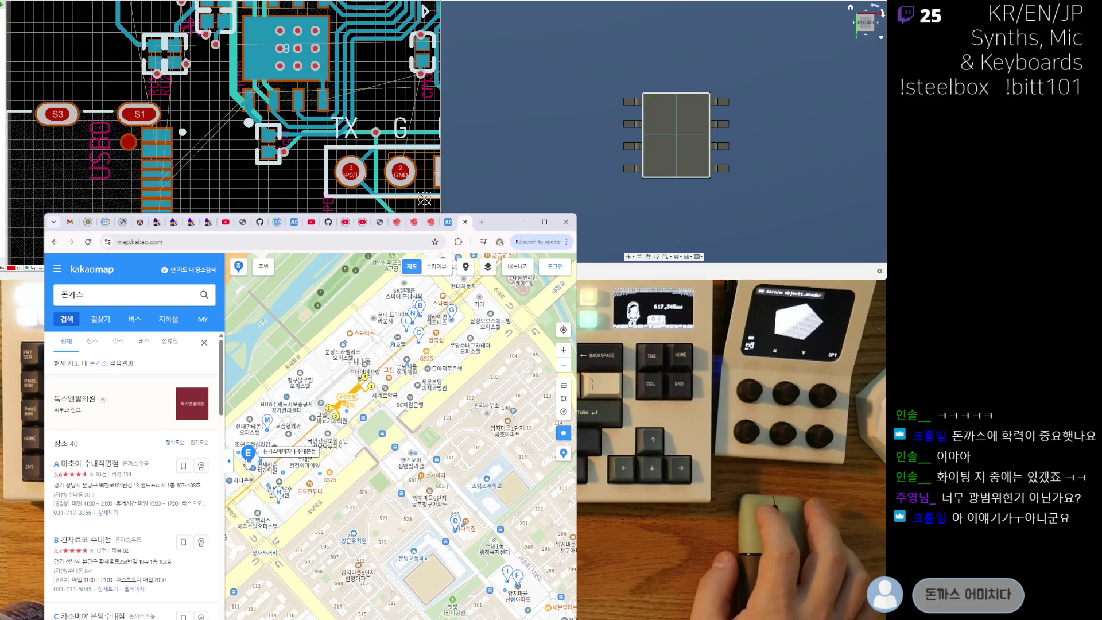
Check the details of 돈가스에미치다 수내본점 and 돈까스브라더스.
click(248, 455)
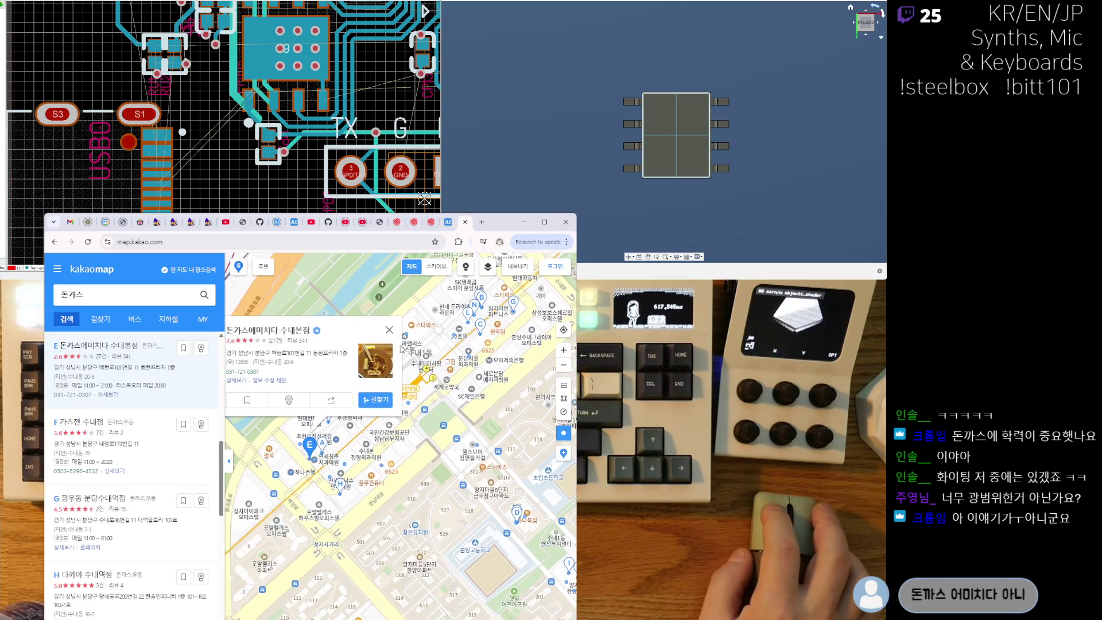
click(388, 330)
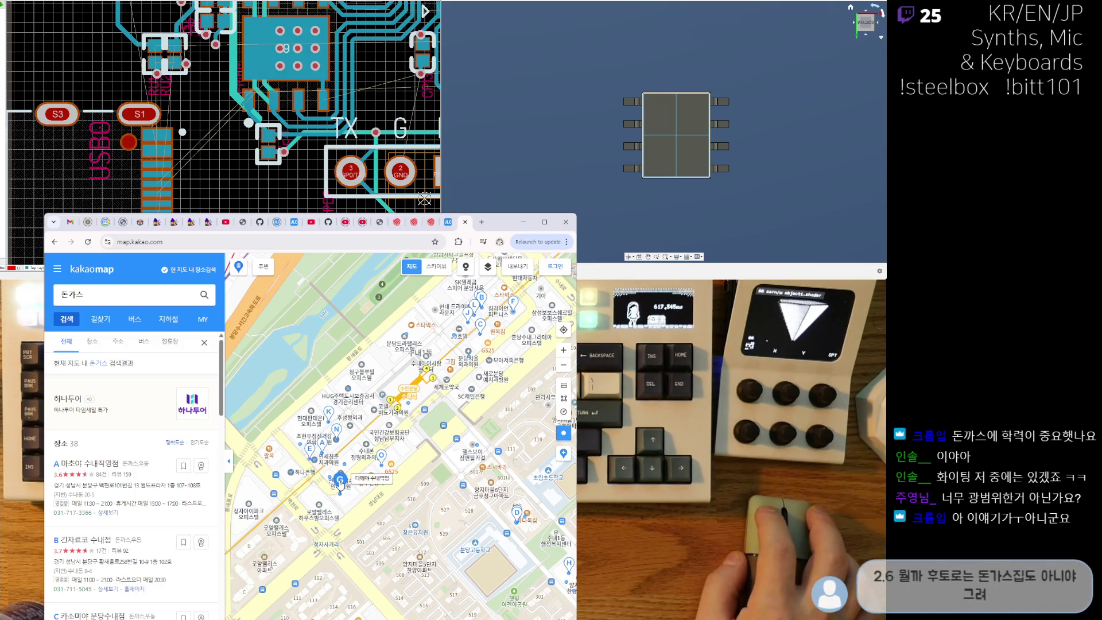
drag(453, 493, 419, 487)
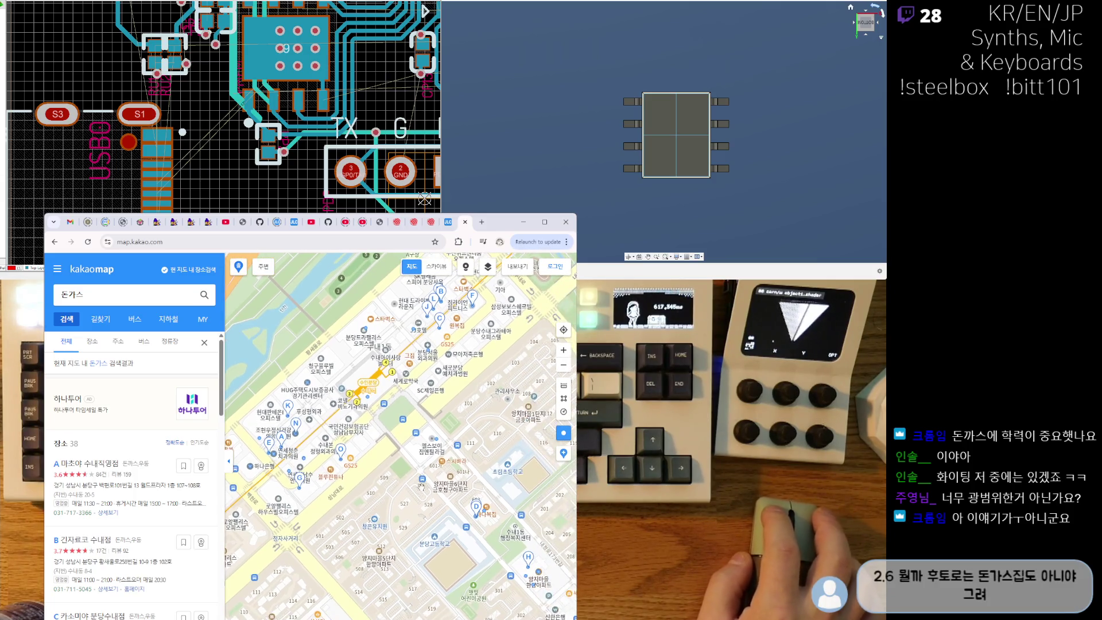
click(476, 506)
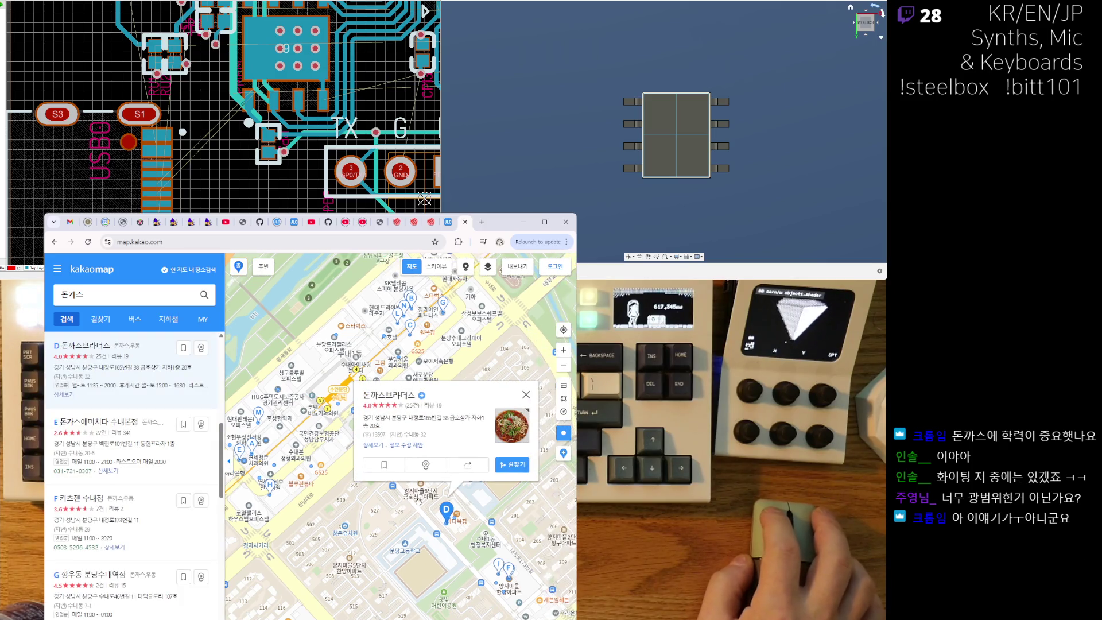
click(526, 391)
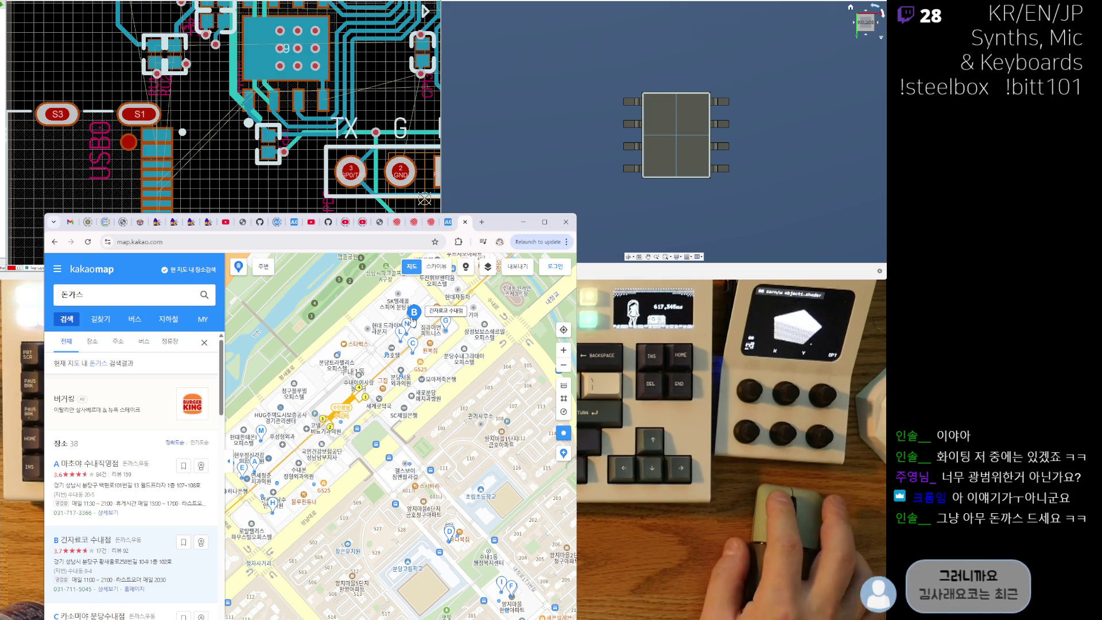
Check 긴자료코 수내점, 깡우동, 구도로통닭 and, further north, 조나단돈까스 details.
click(412, 316)
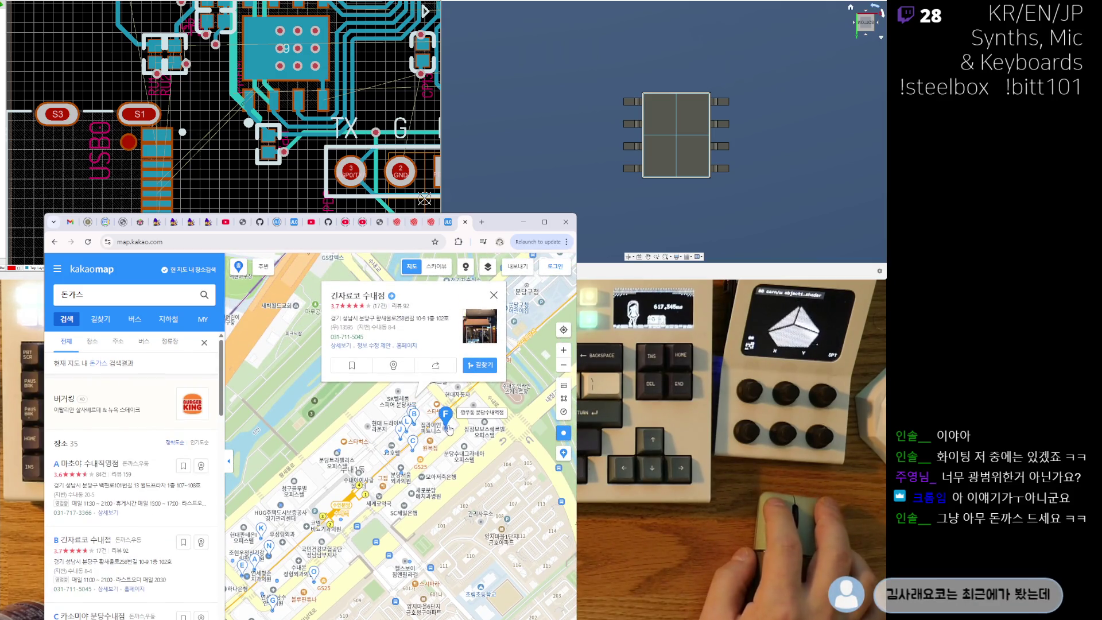
click(448, 425)
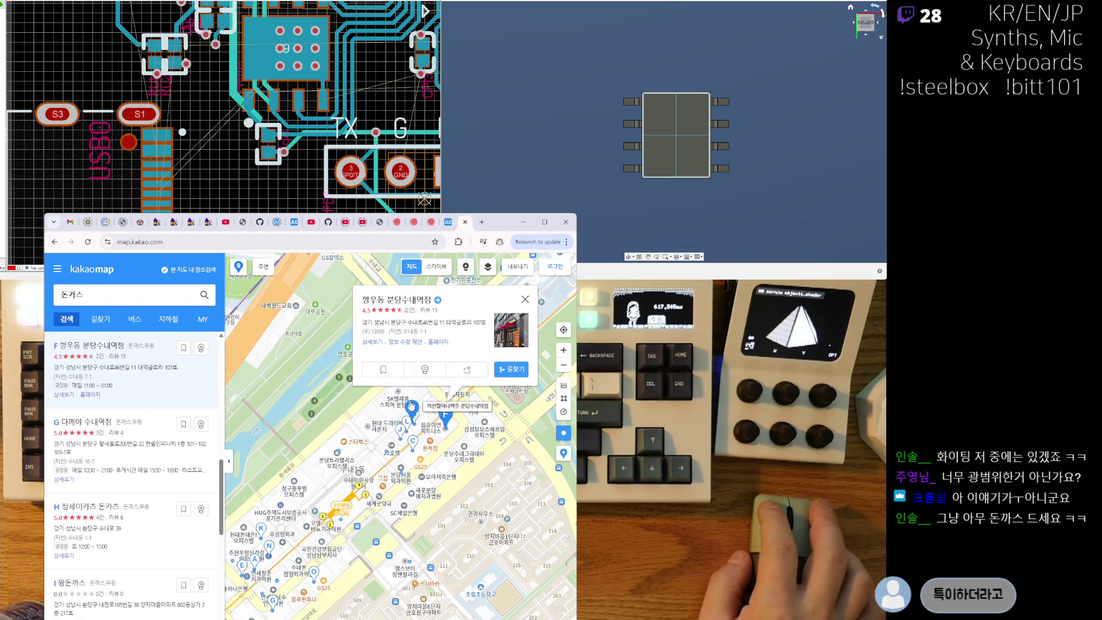
click(401, 426)
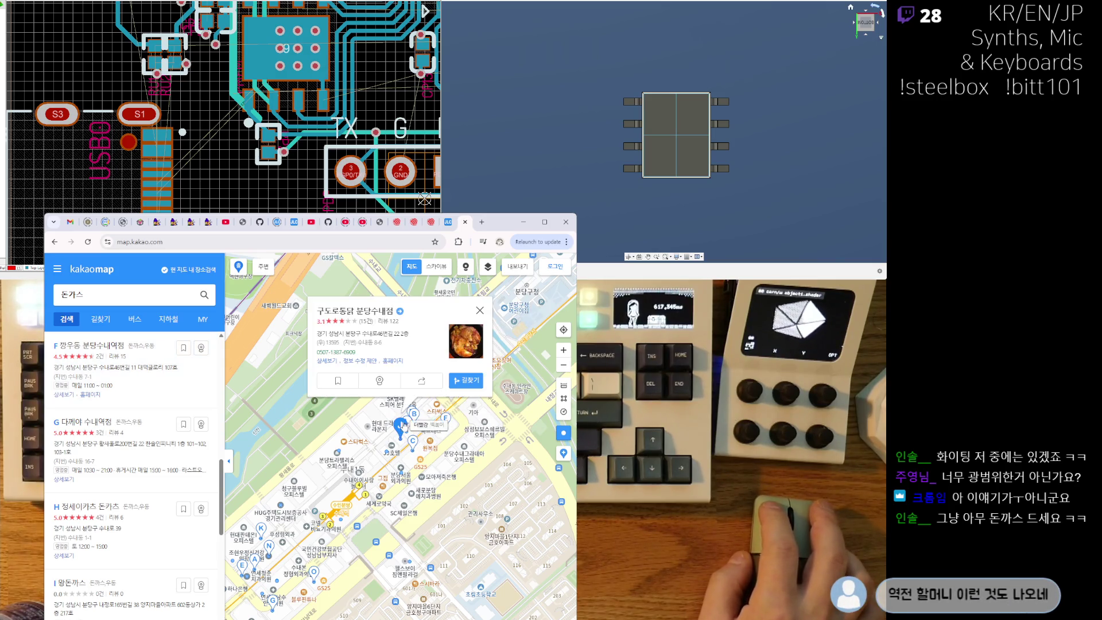
drag(375, 527, 380, 445)
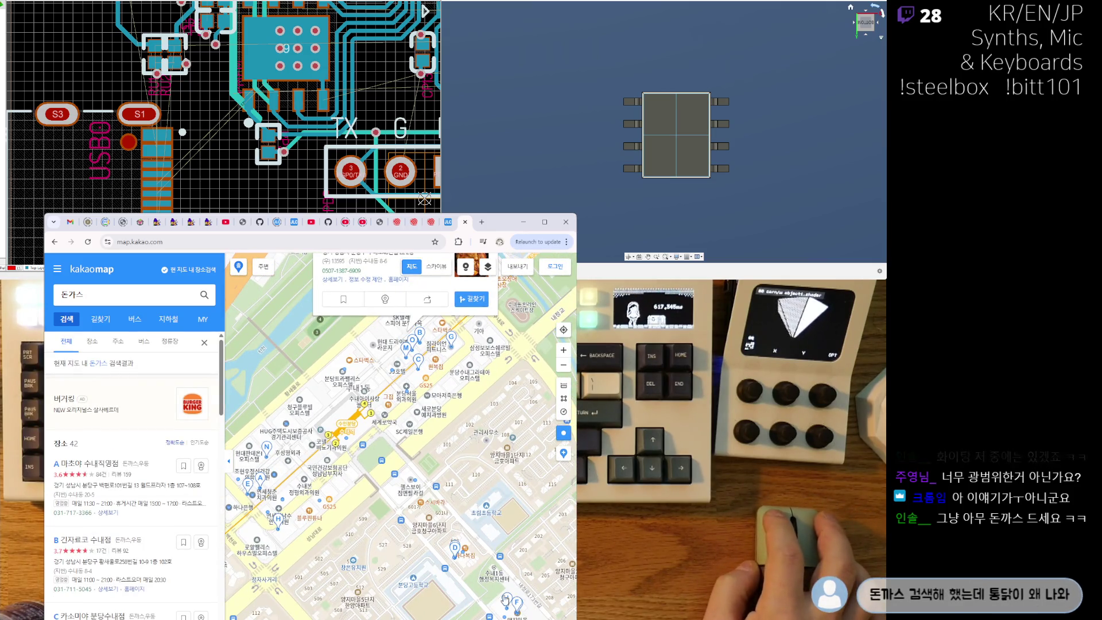
click(506, 597)
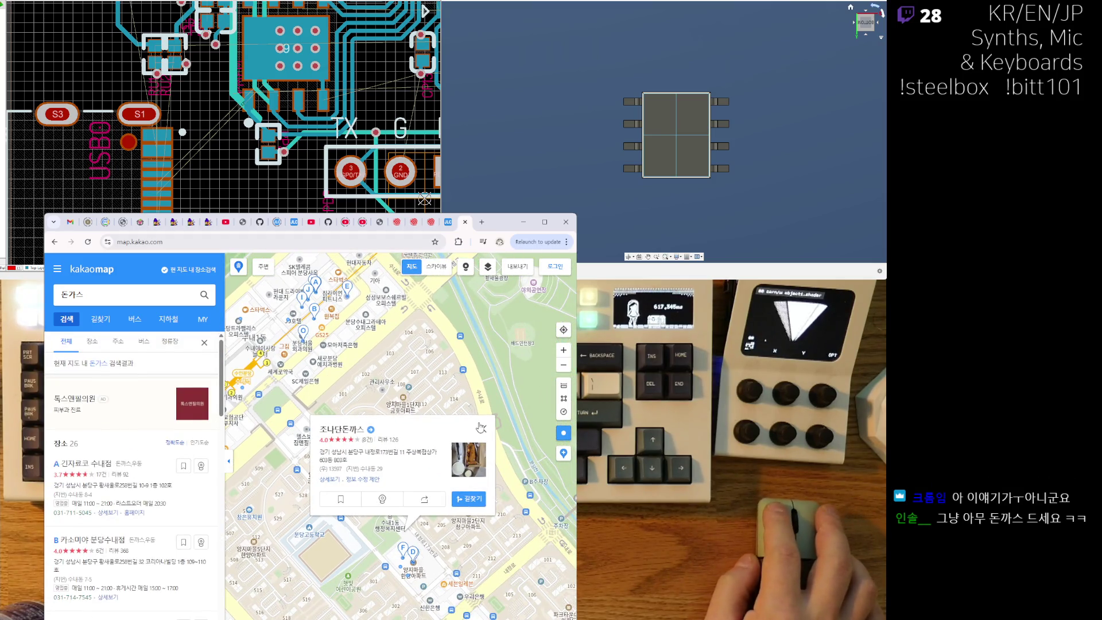
click(481, 428)
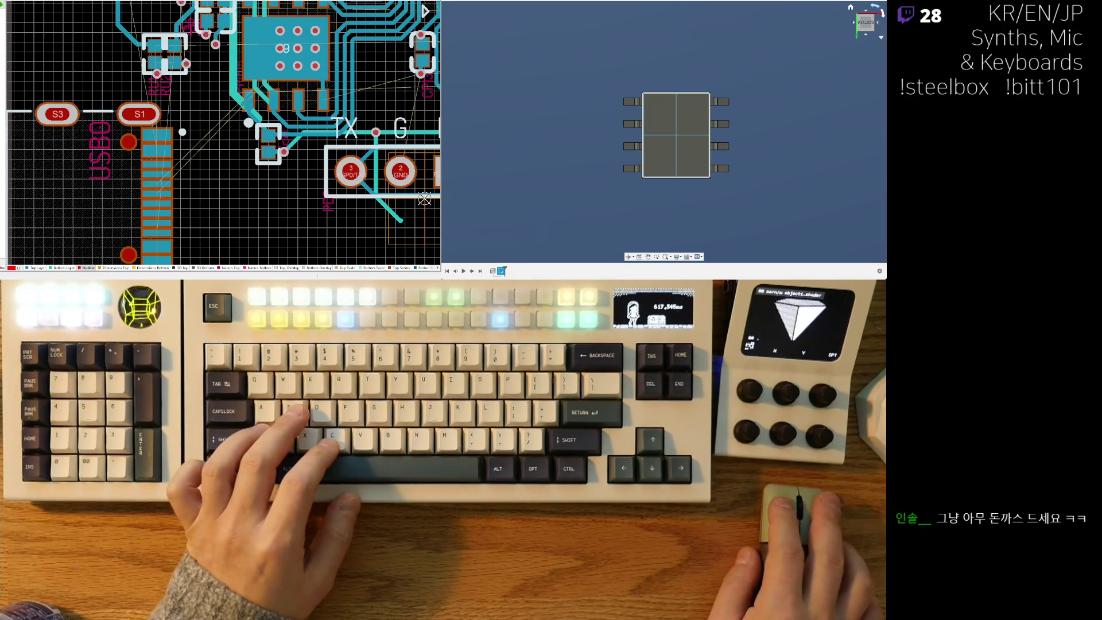
Switch from the PCB layout to the U_usb_pd schematic sheet and adjust the view.
right_drag(425, 199, 450, 194)
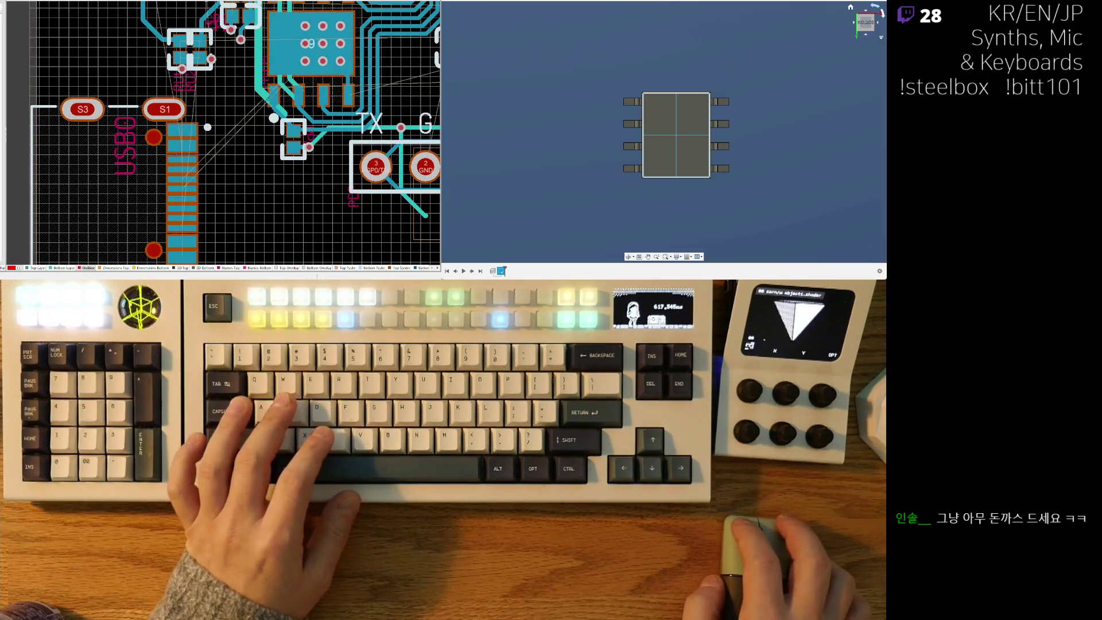
key(ctrl+Tab)
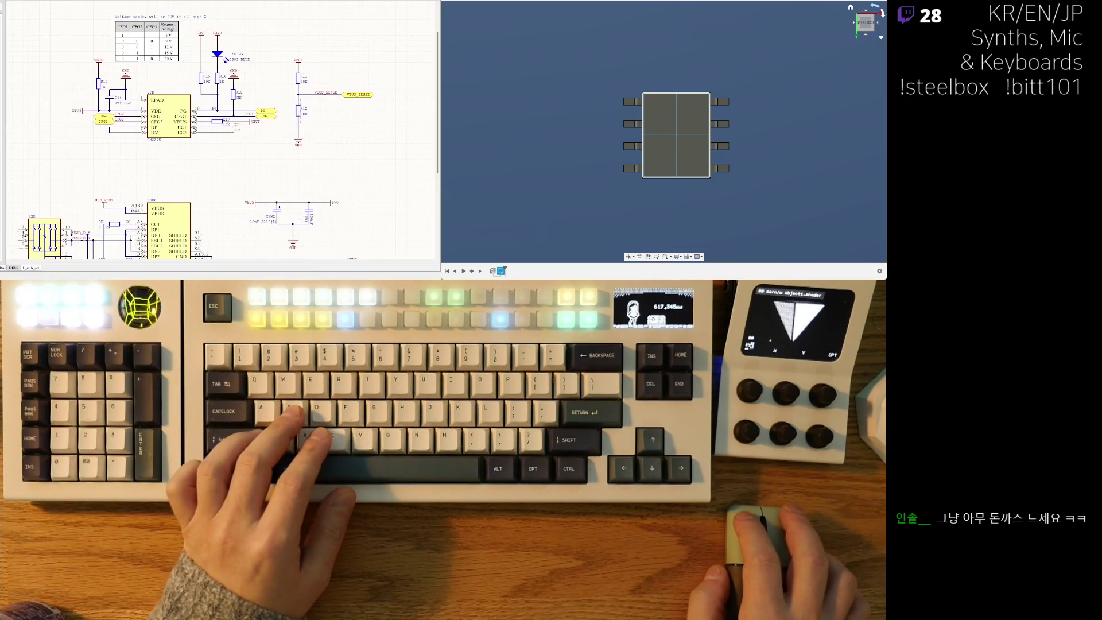
right_drag(315, 130, 276, 130)
ctrl+scroll(276, 131, up, 2)
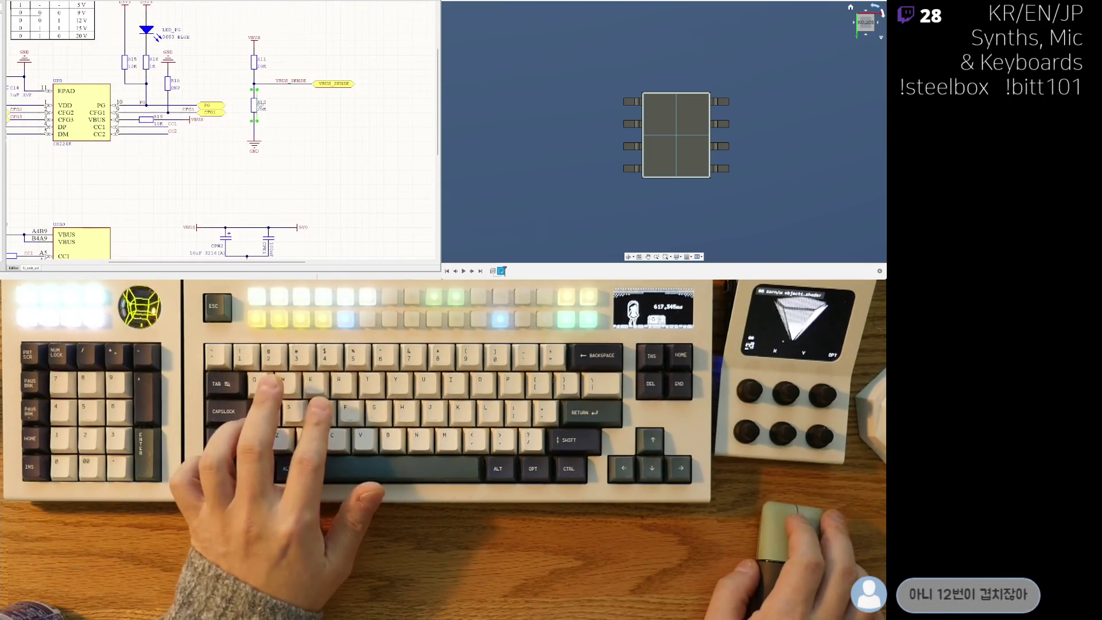
scroll(182, 166, down, 3)
scroll(181, 165, up, 3)
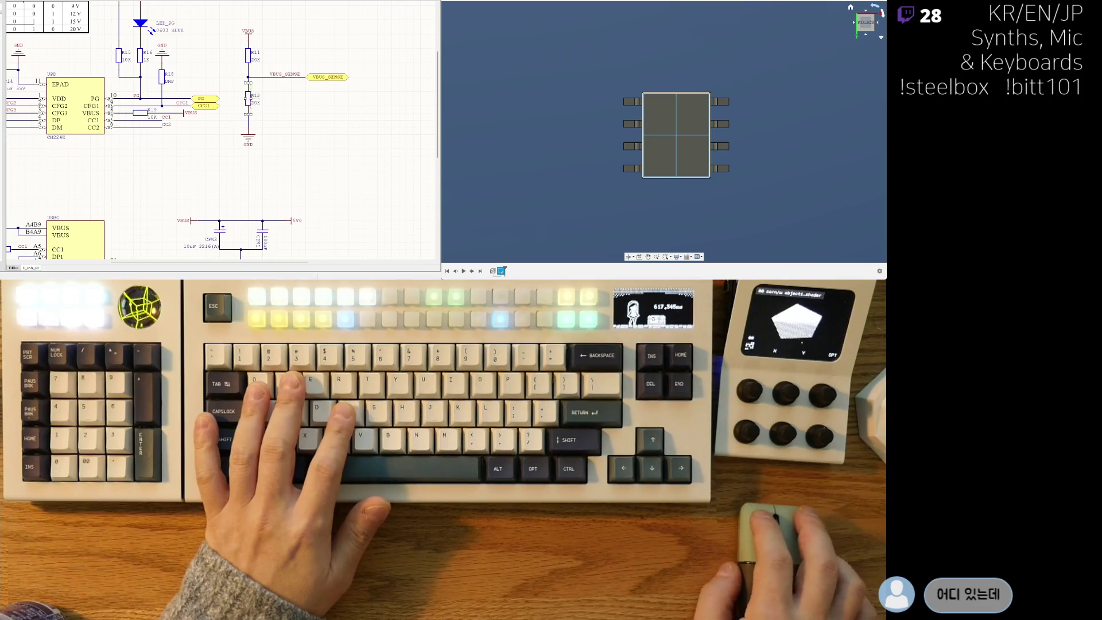
Review the U_motor sheet, then scroll back to the USB PD CFG table.
key(ctrl+Tab)
ctrl+scroll(211, 171, down, 2)
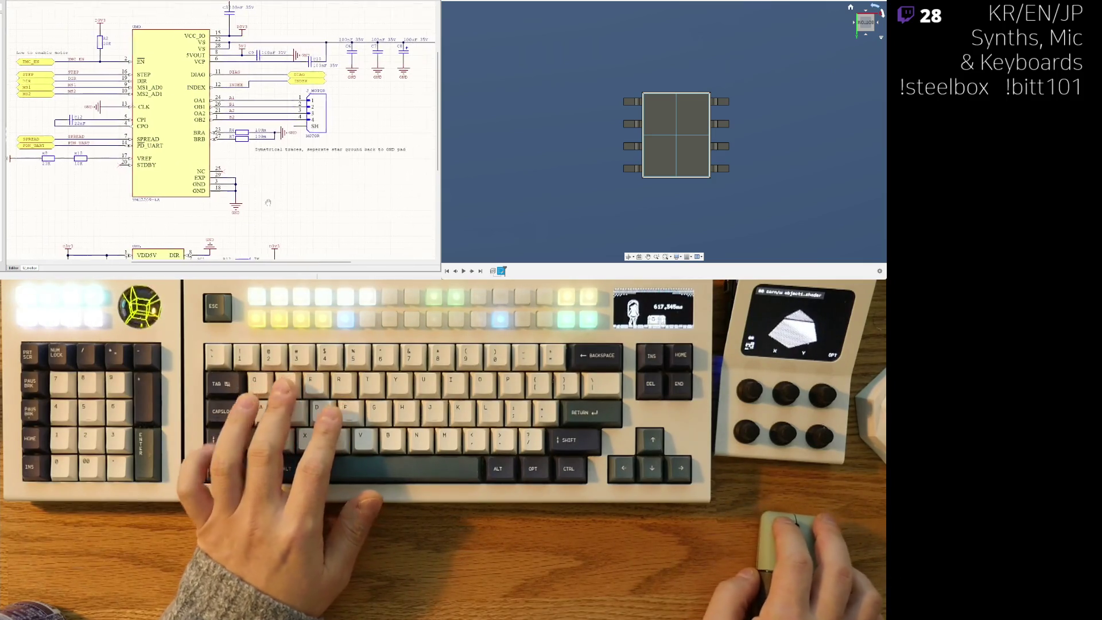
scroll(212, 170, down, 3)
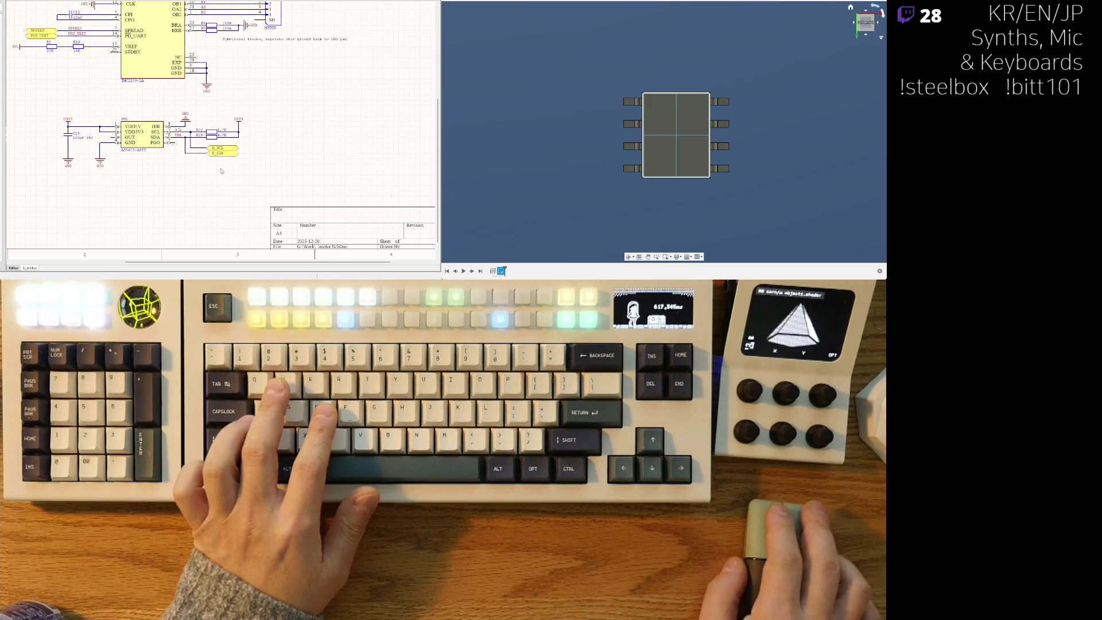
ctrl+scroll(211, 171, up, 1)
ctrl+scroll(213, 148, up, 1)
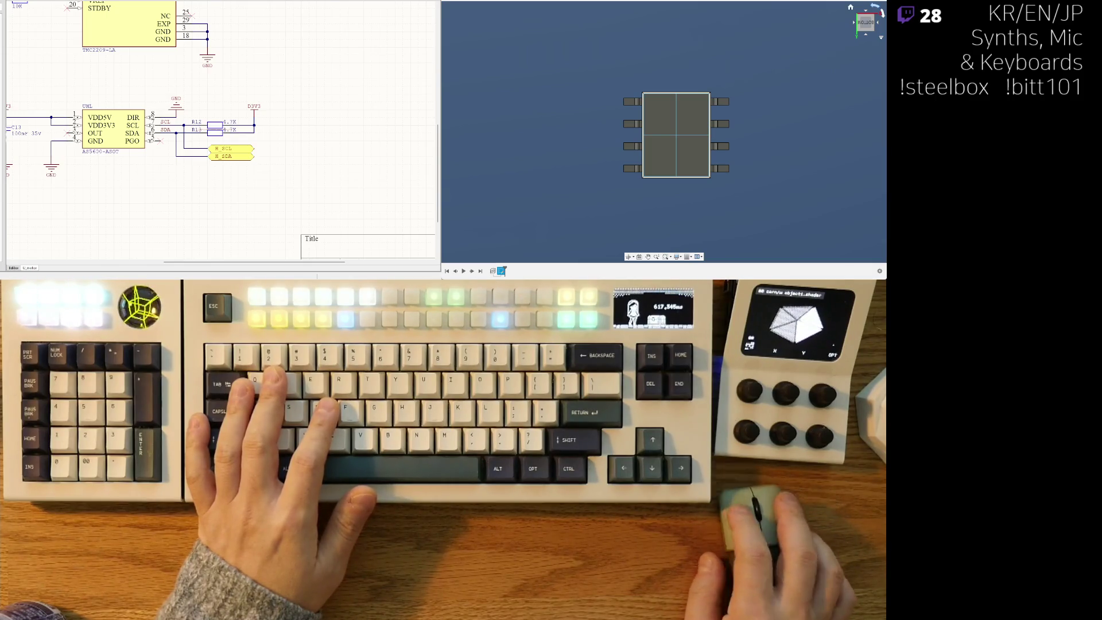
scroll(221, 131, right, 5)
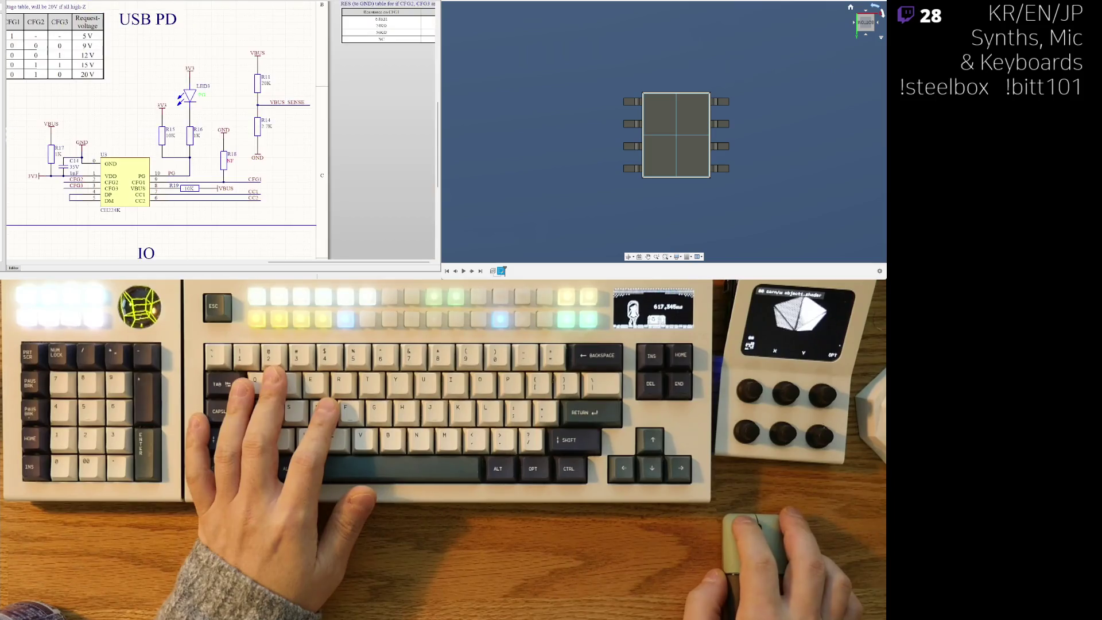